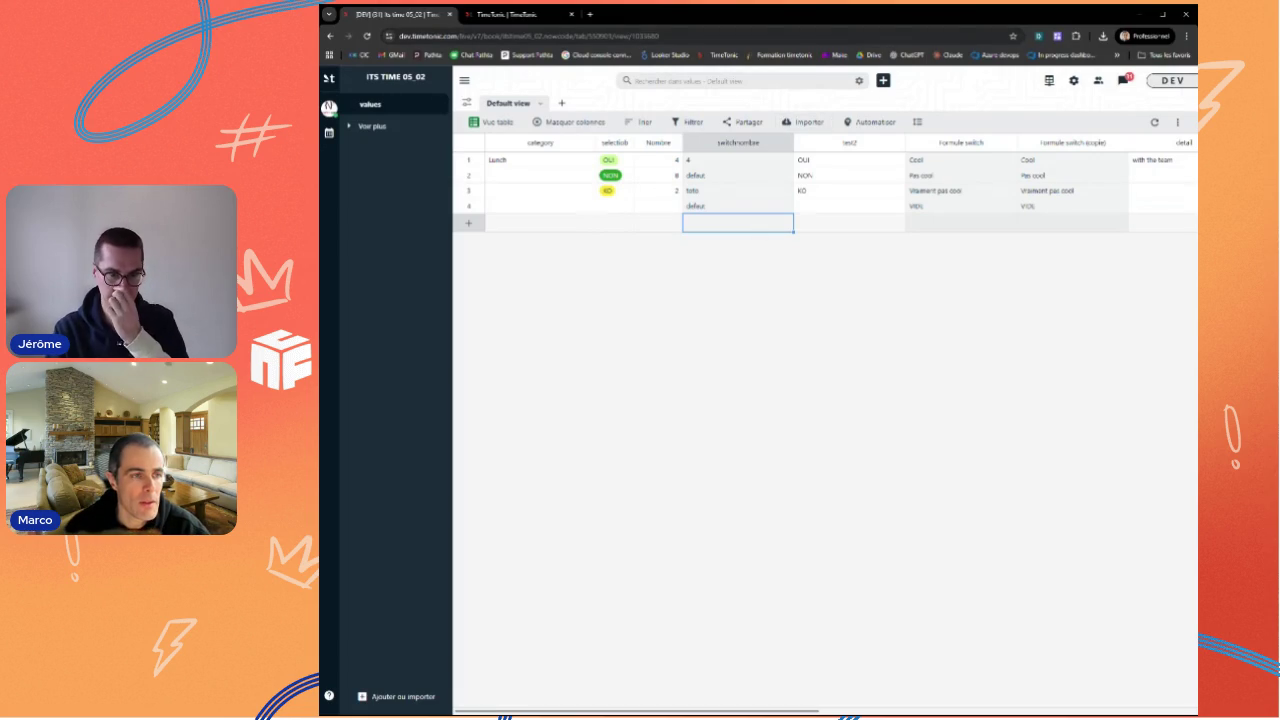
Step: After reading the SWITCH/SUBSTITUTE docs, set up a single-line text field 'Champs sais' after Nombre
left_click(531, 17)
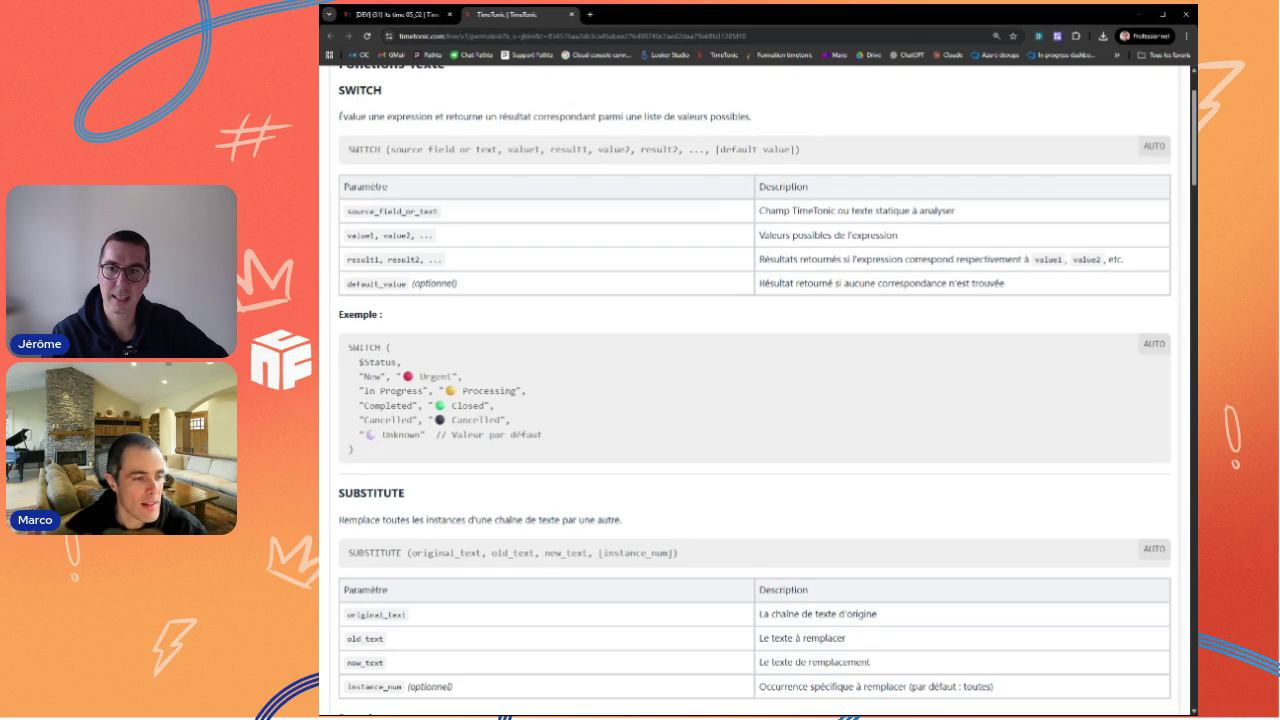
left_click(411, 16)
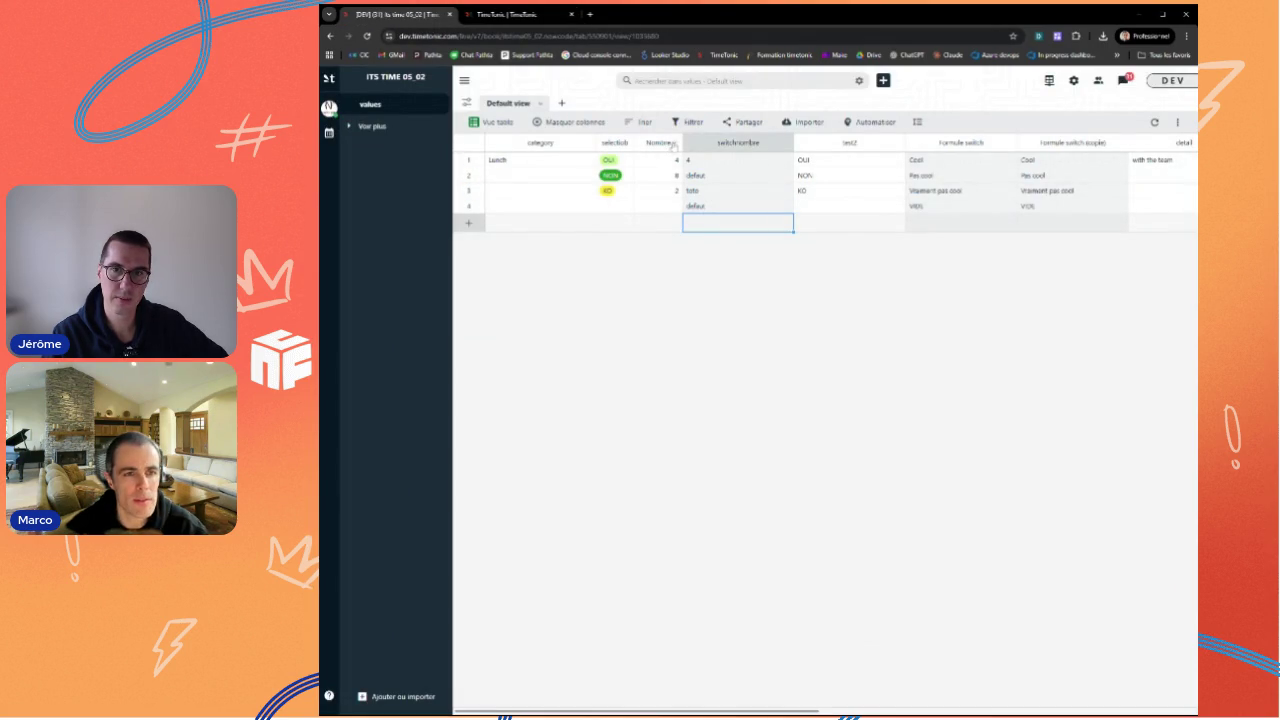
left_click(677, 146)
left_click(580, 198)
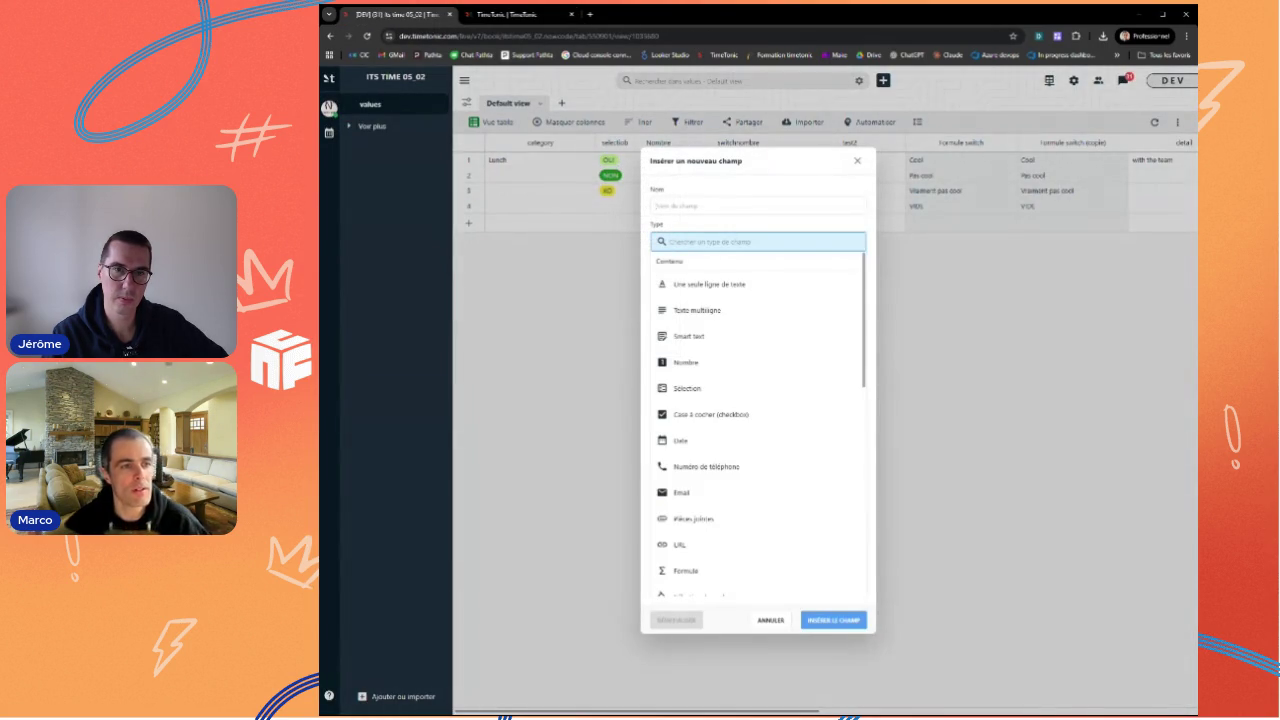
type("Champs sais")
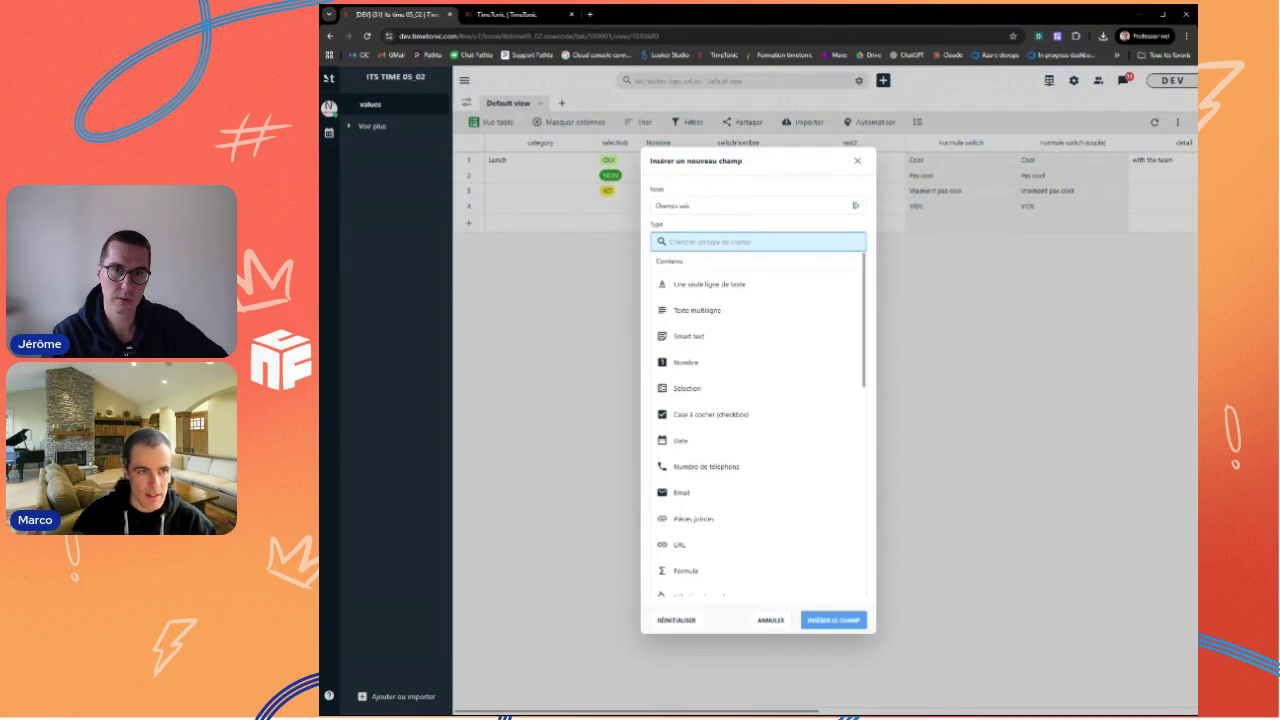
left_click(718, 284)
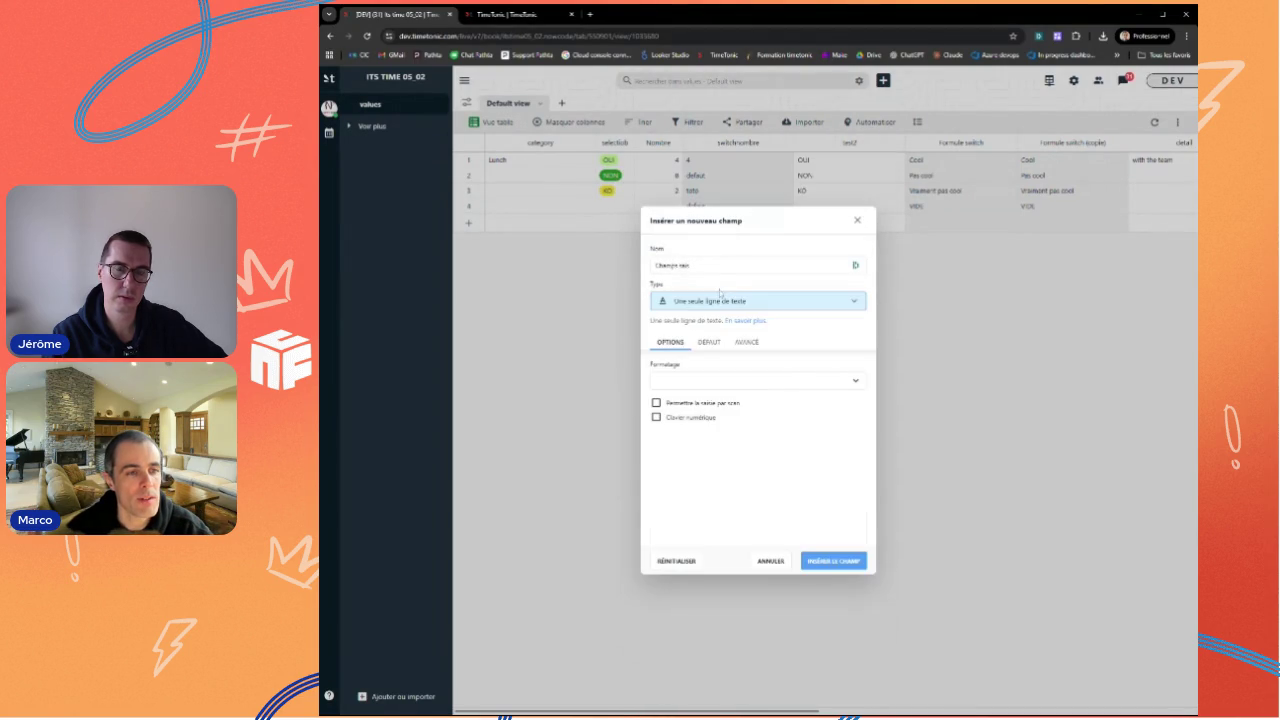
Step: Create the Champs sais column and enter 'bonj@ur' in its first row
left_click(835, 561)
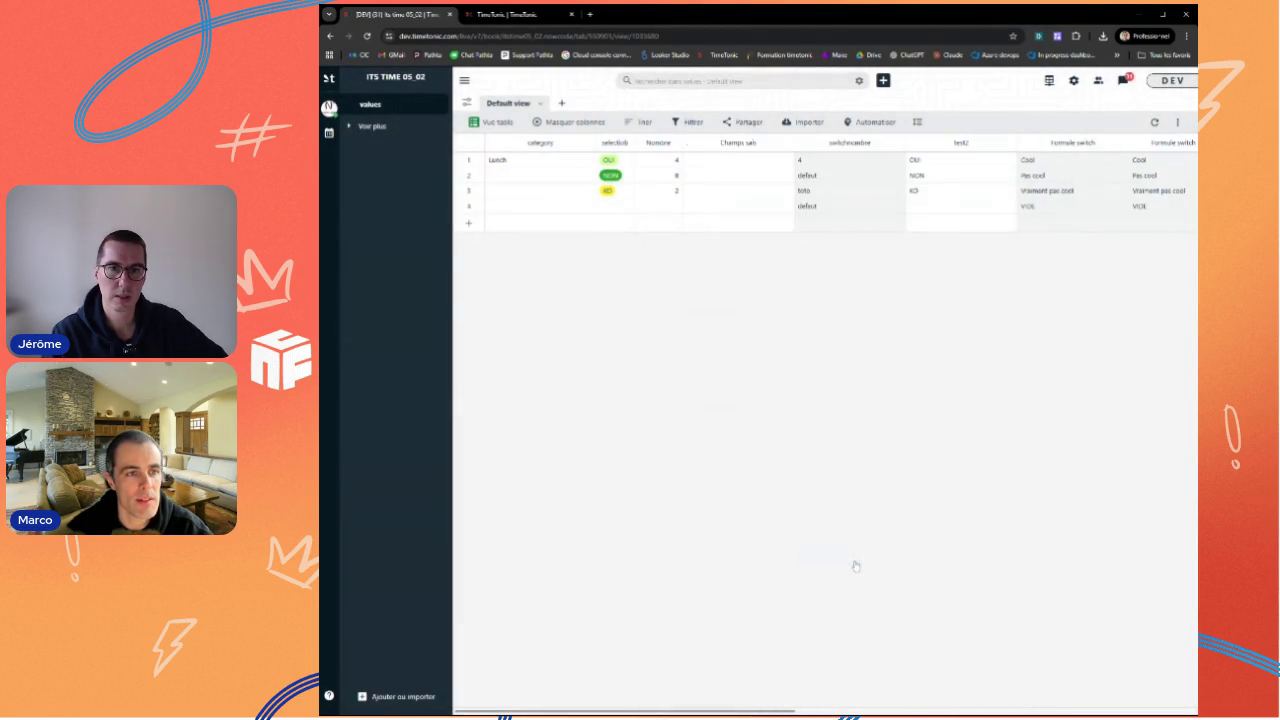
left_click(738, 160)
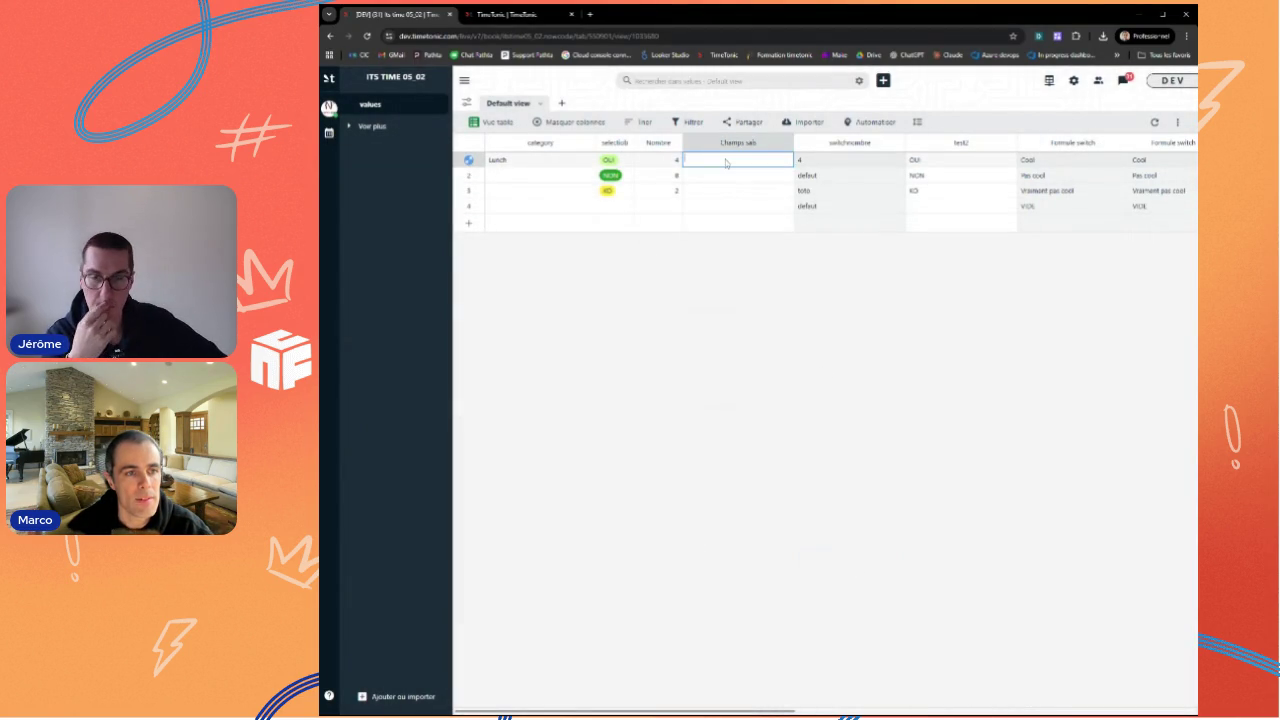
mouse_move(712, 174)
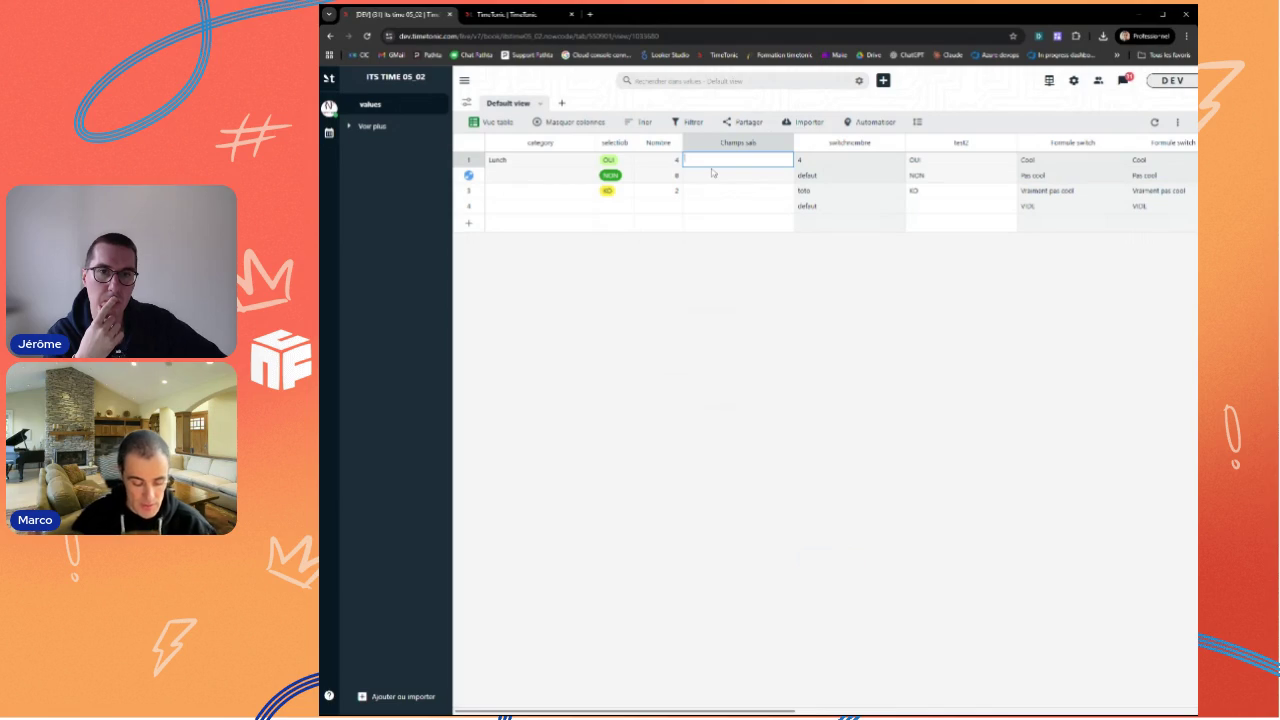
type("bonjo")
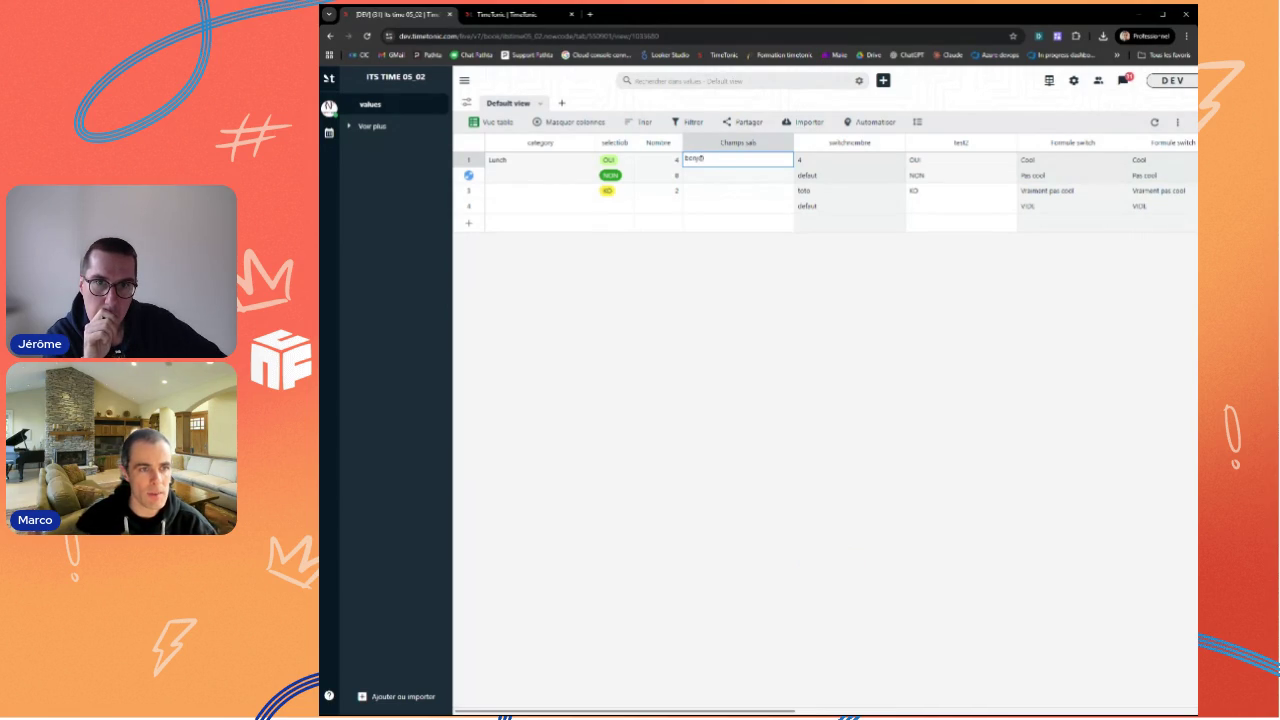
type("ur")
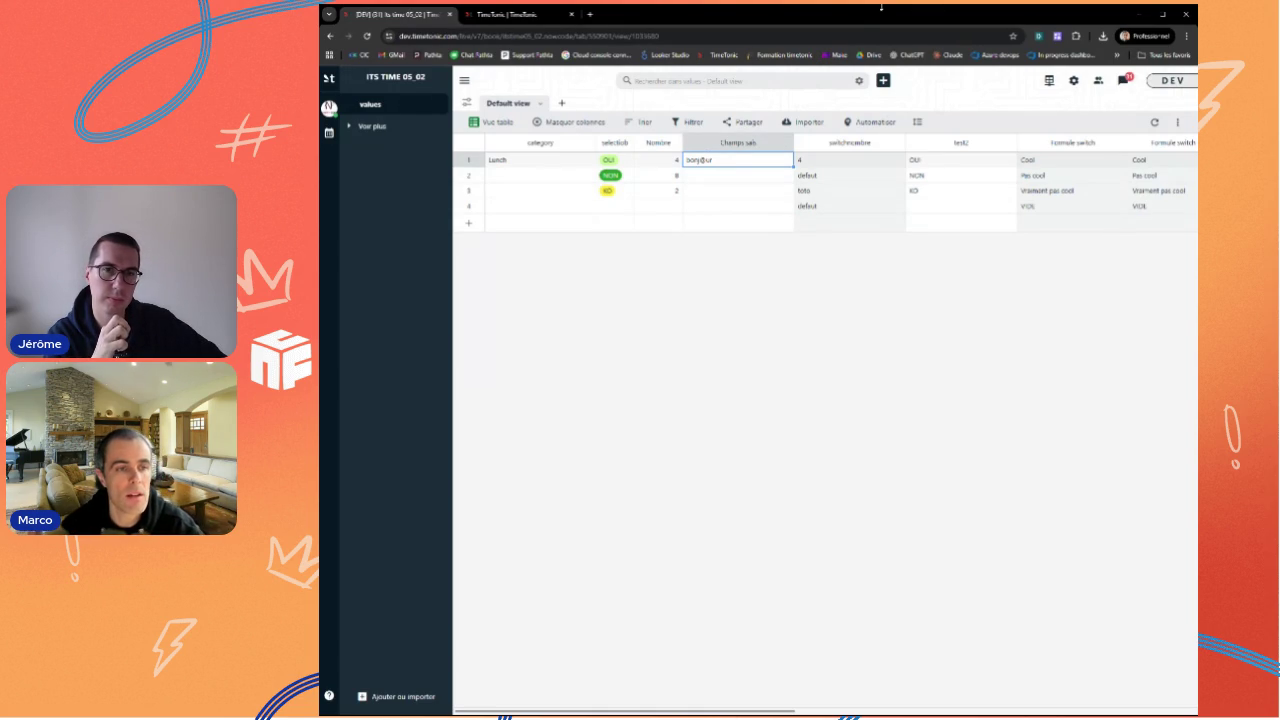
Step: Start a formula field 'Formule substitute' after Champs sais using the SUBSTITUTE function
left_click(785, 142)
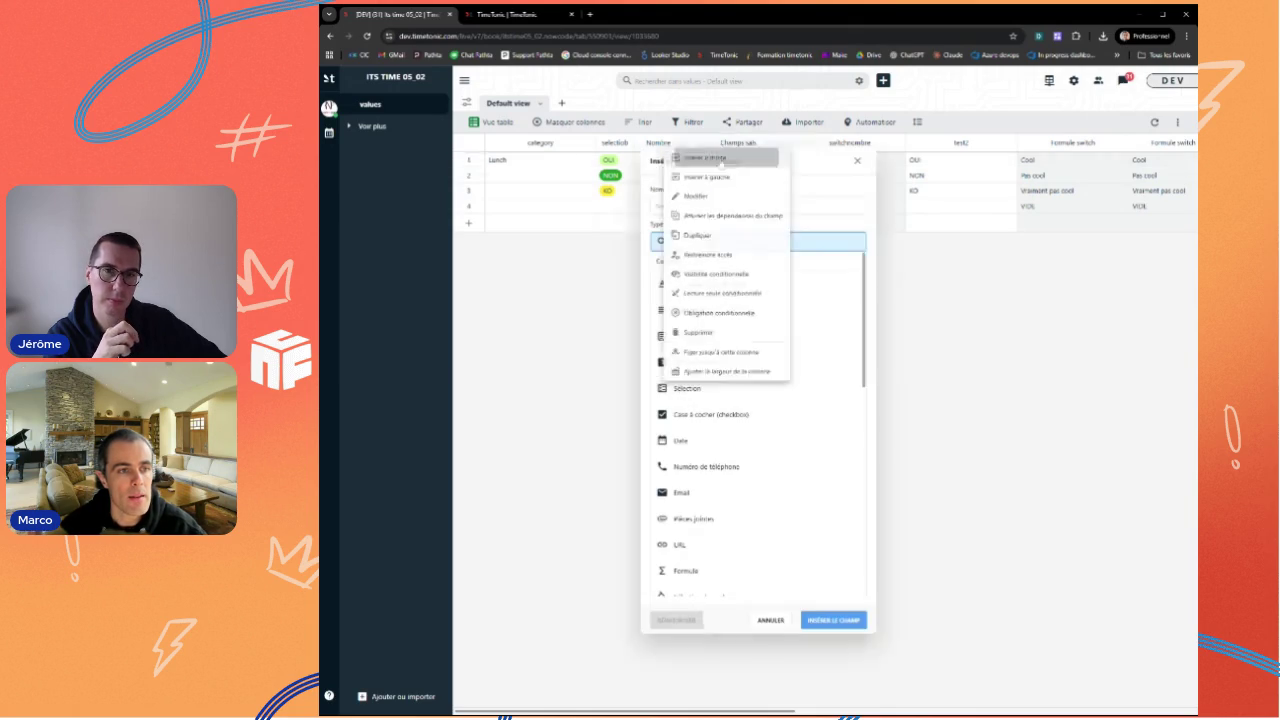
left_click(735, 160)
type("a")
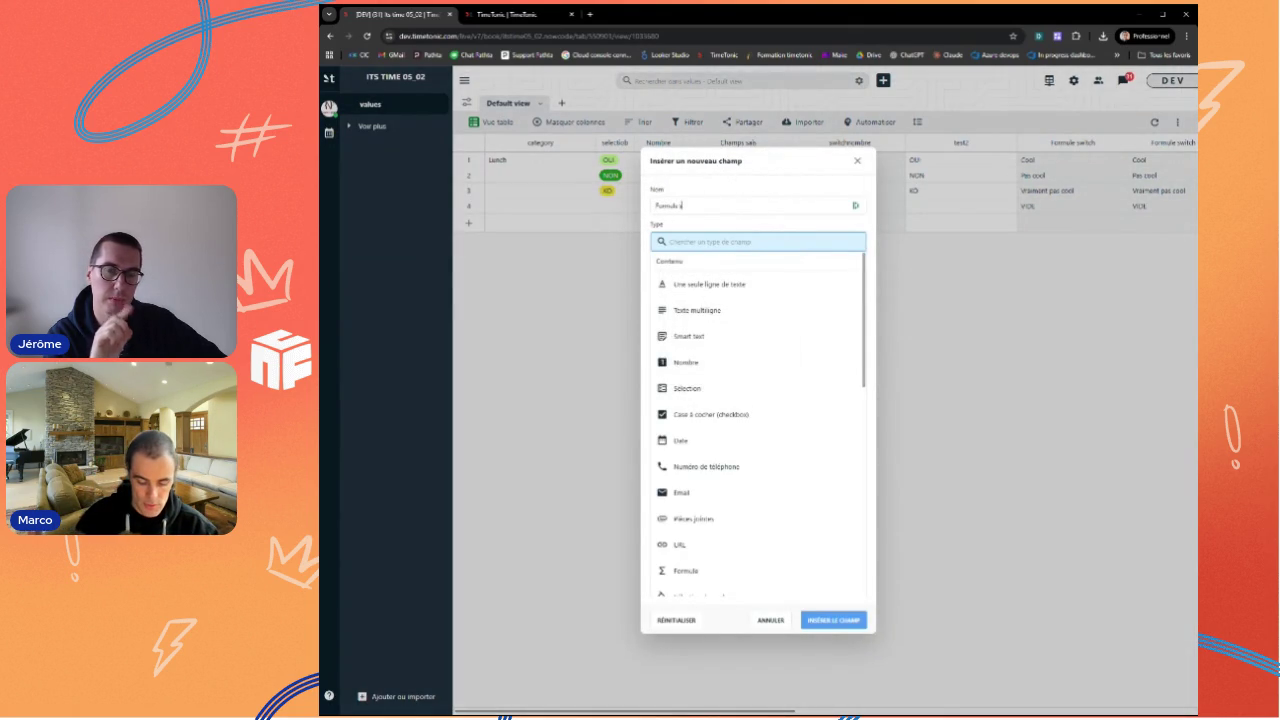
type("ale")
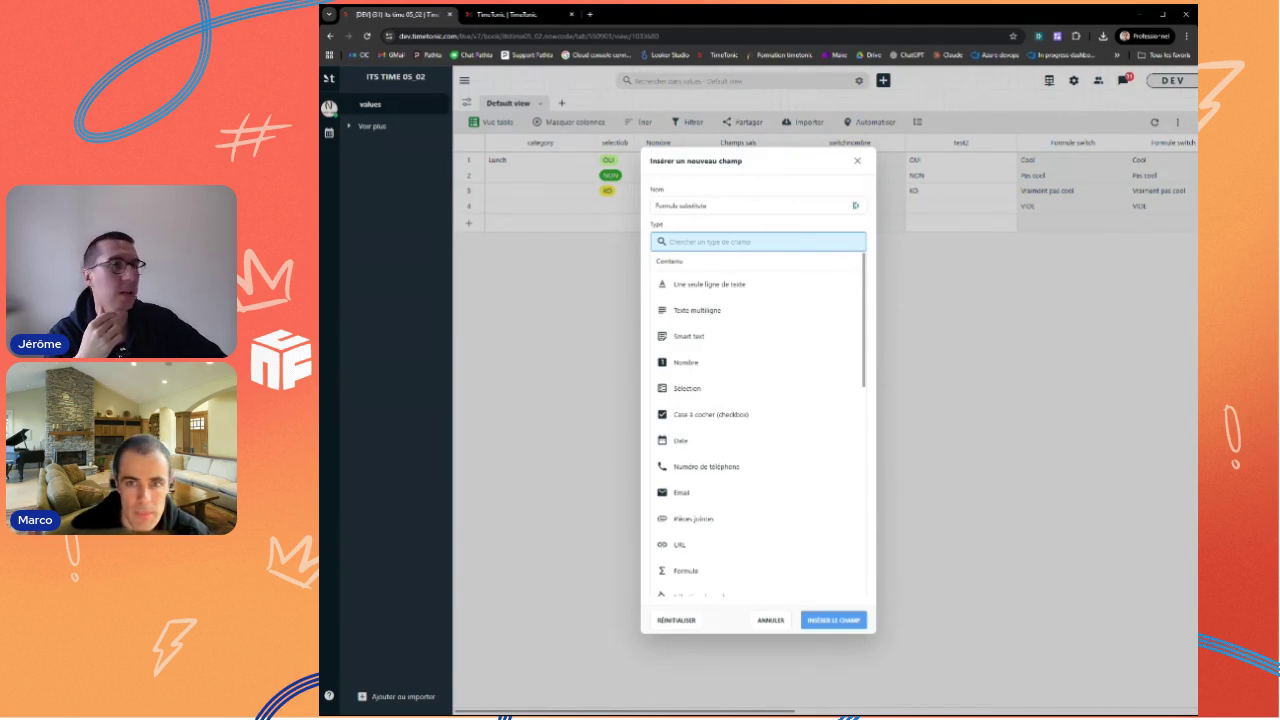
type("fo")
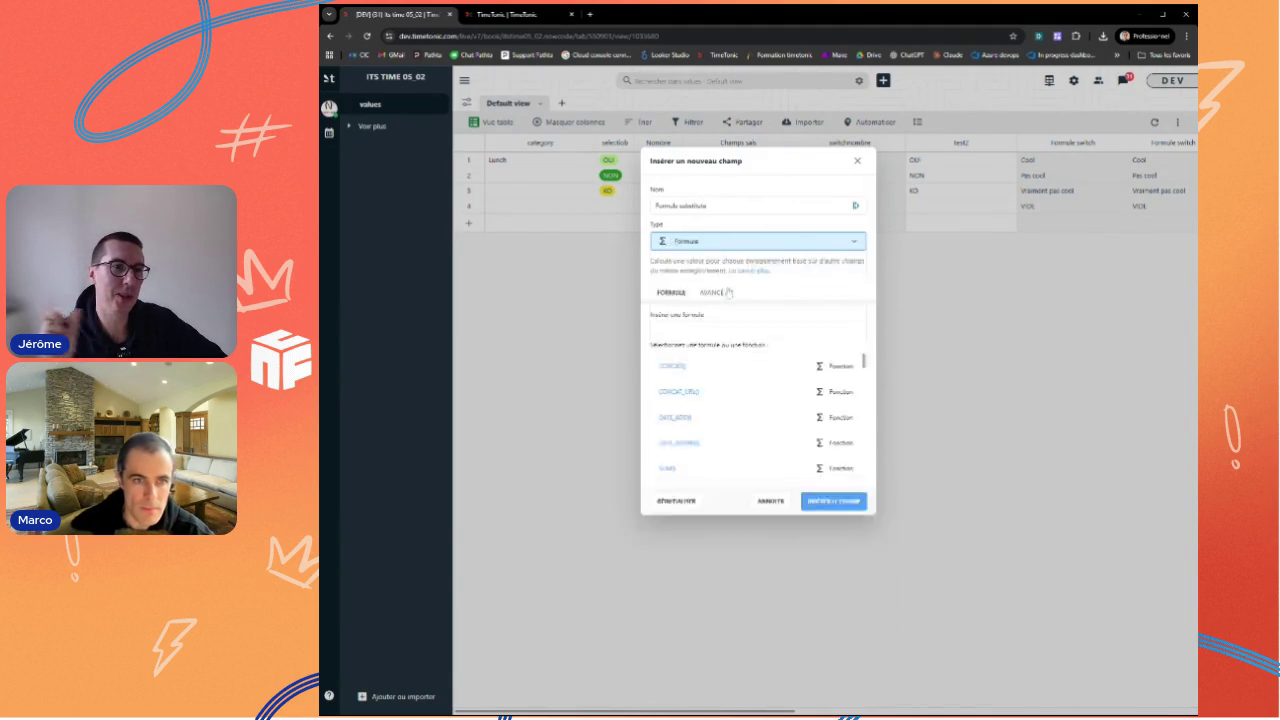
left_click(729, 286)
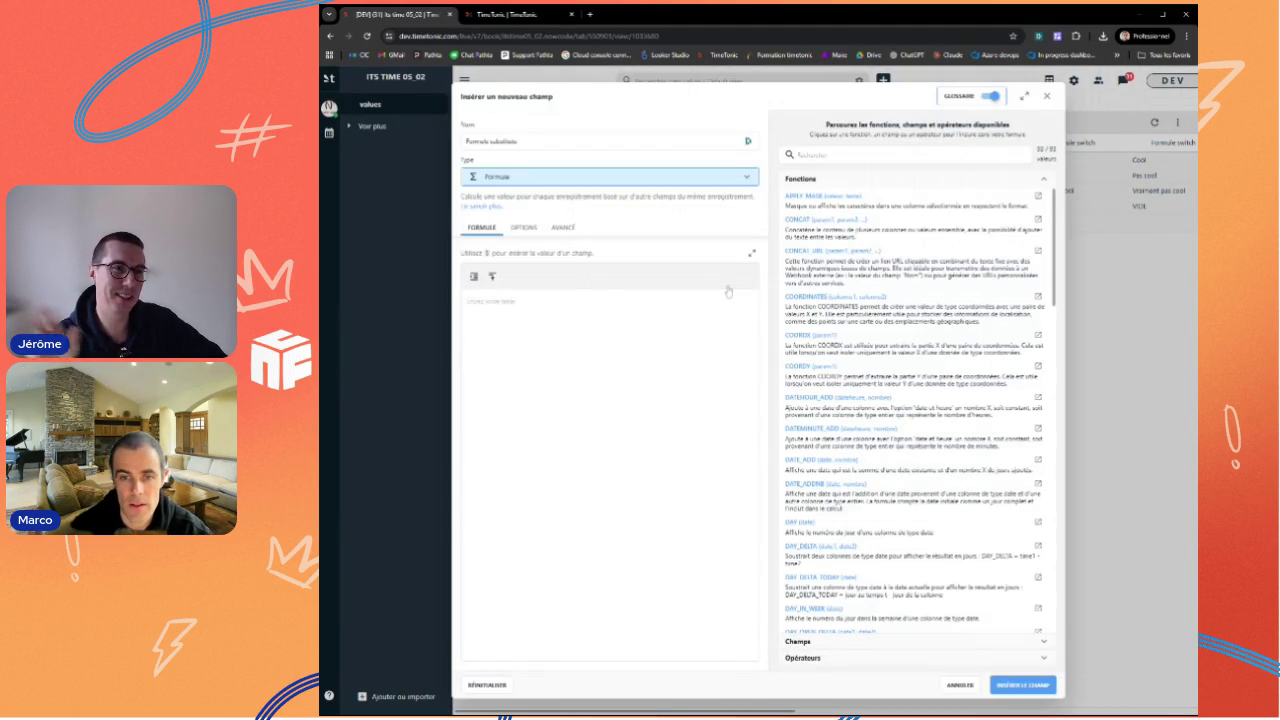
type("SUBST")
key("Return")
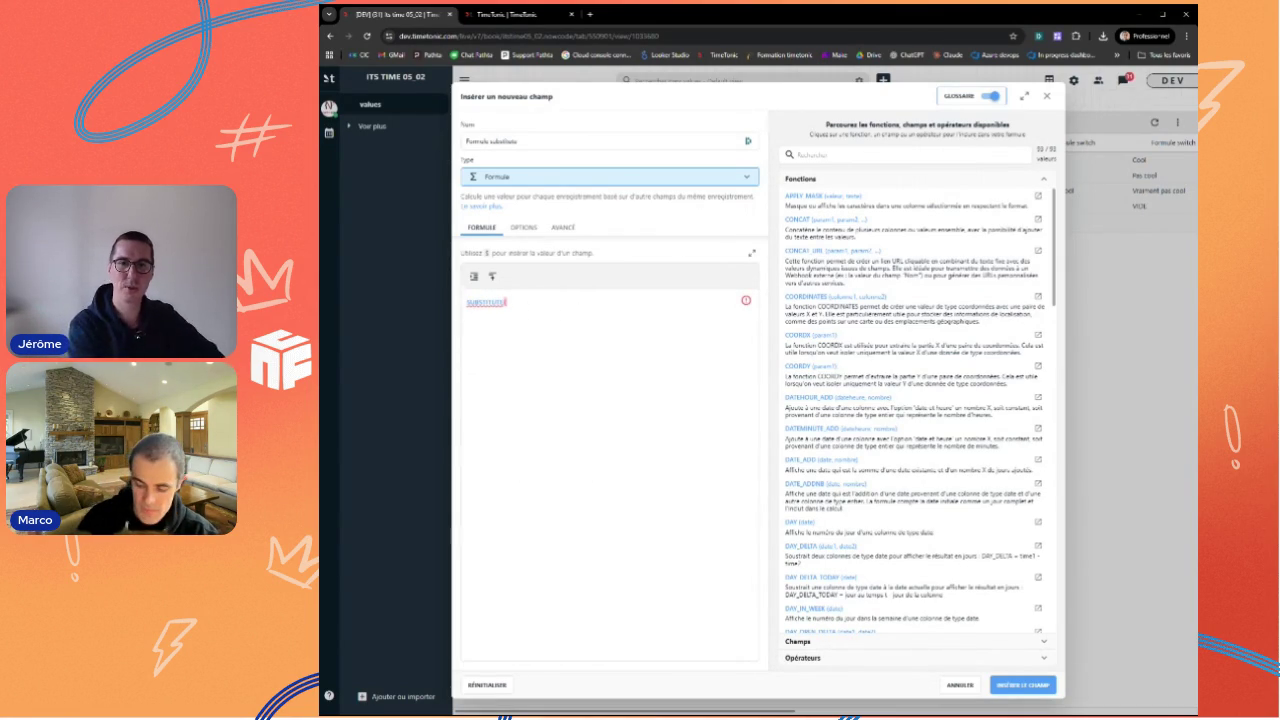
Step: Pass $Champs sais and quoted arguments to SUBSTITUTE, then dismiss the unclosed-quote error
type("$")
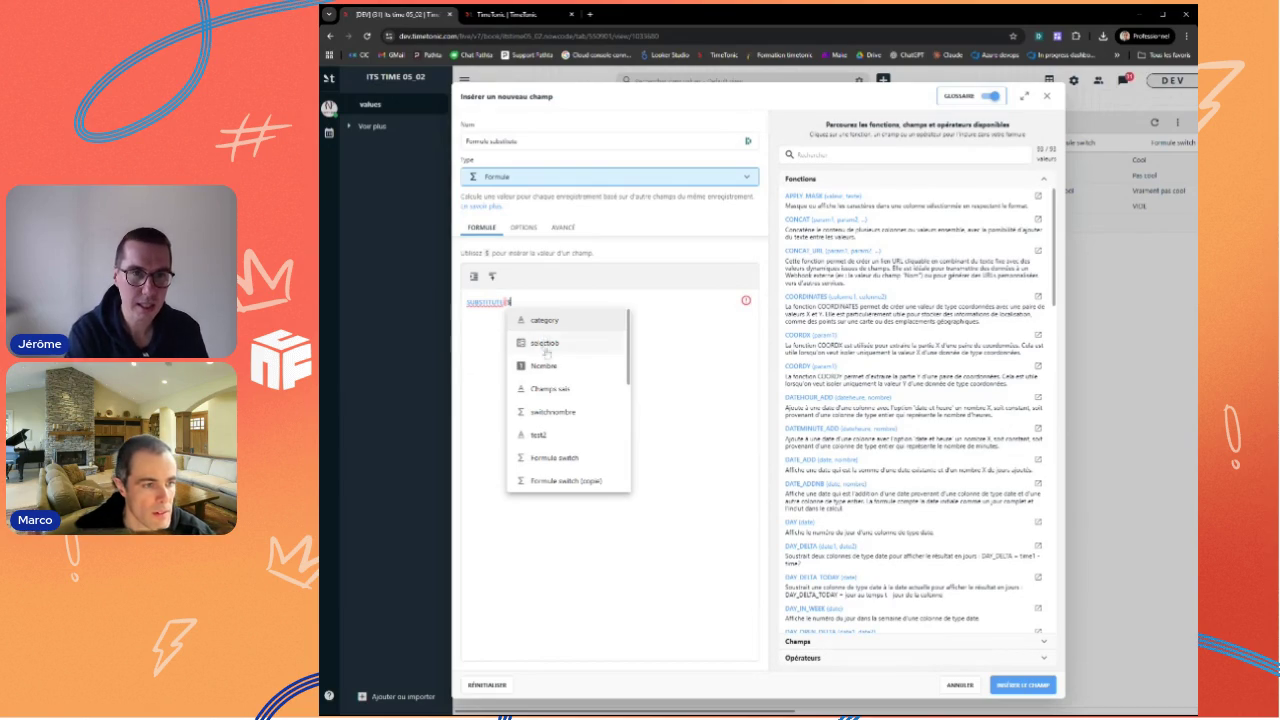
left_click(566, 392)
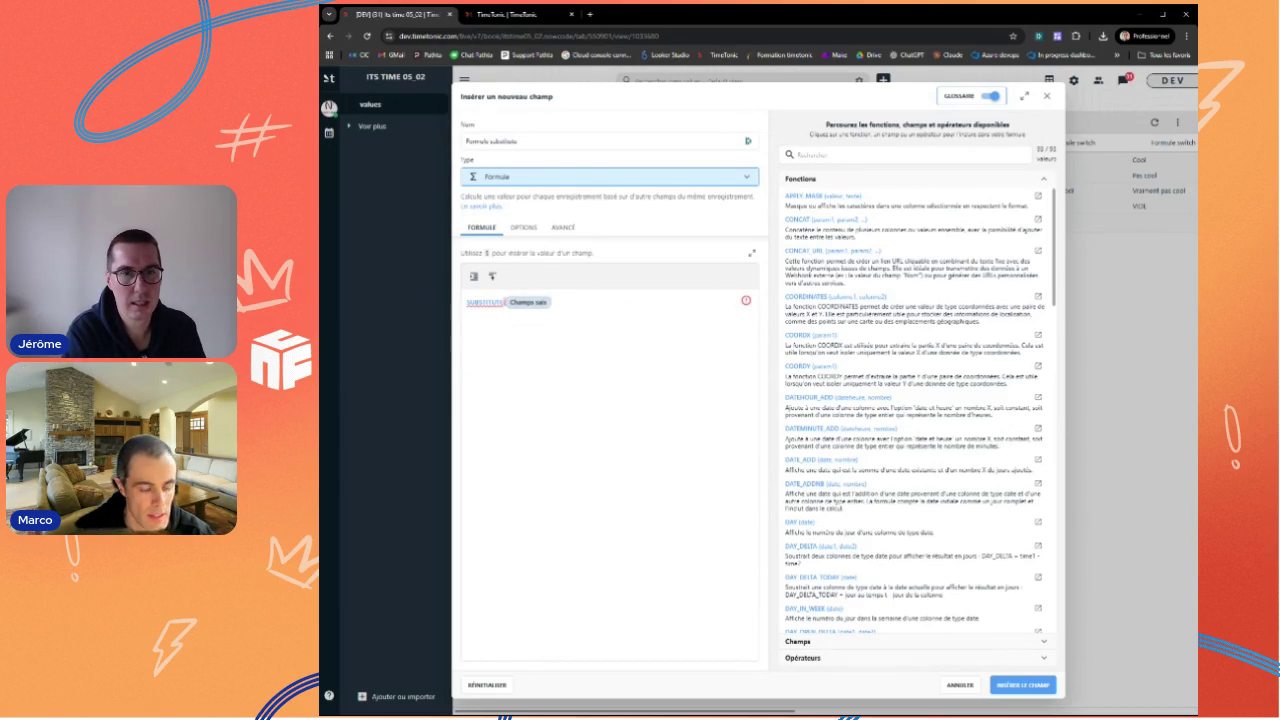
type(", ")
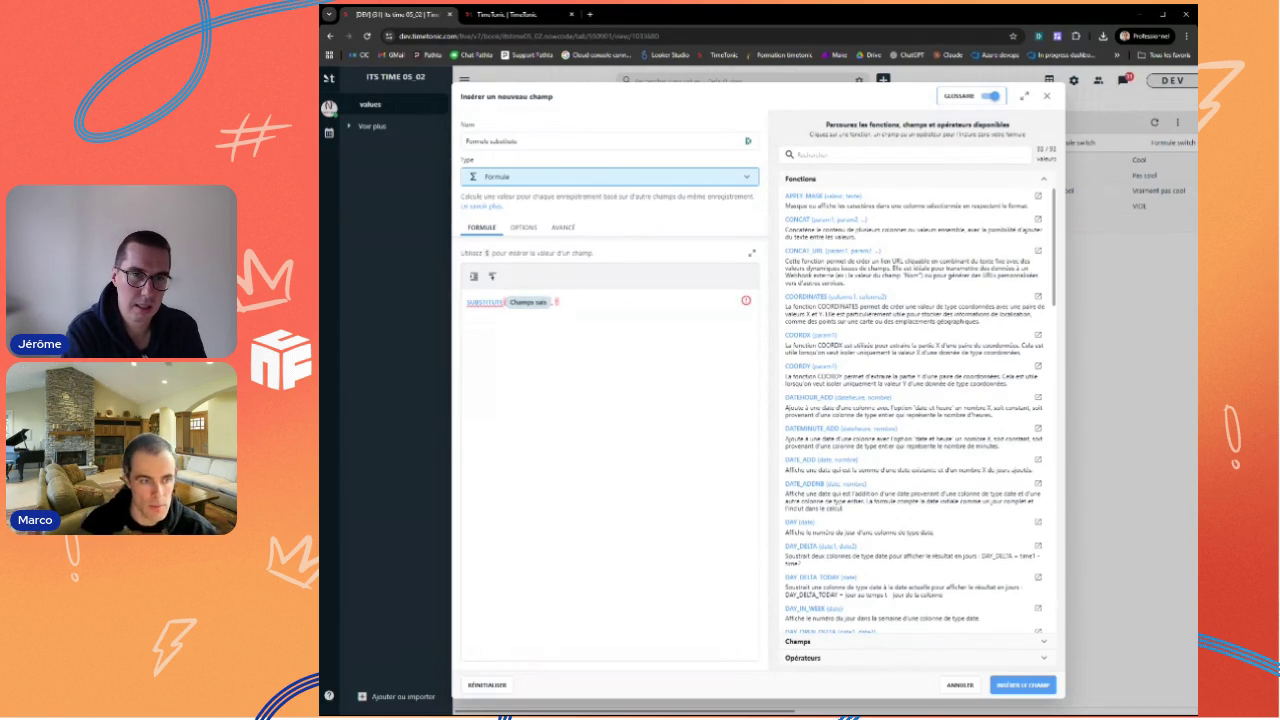
type("\"")
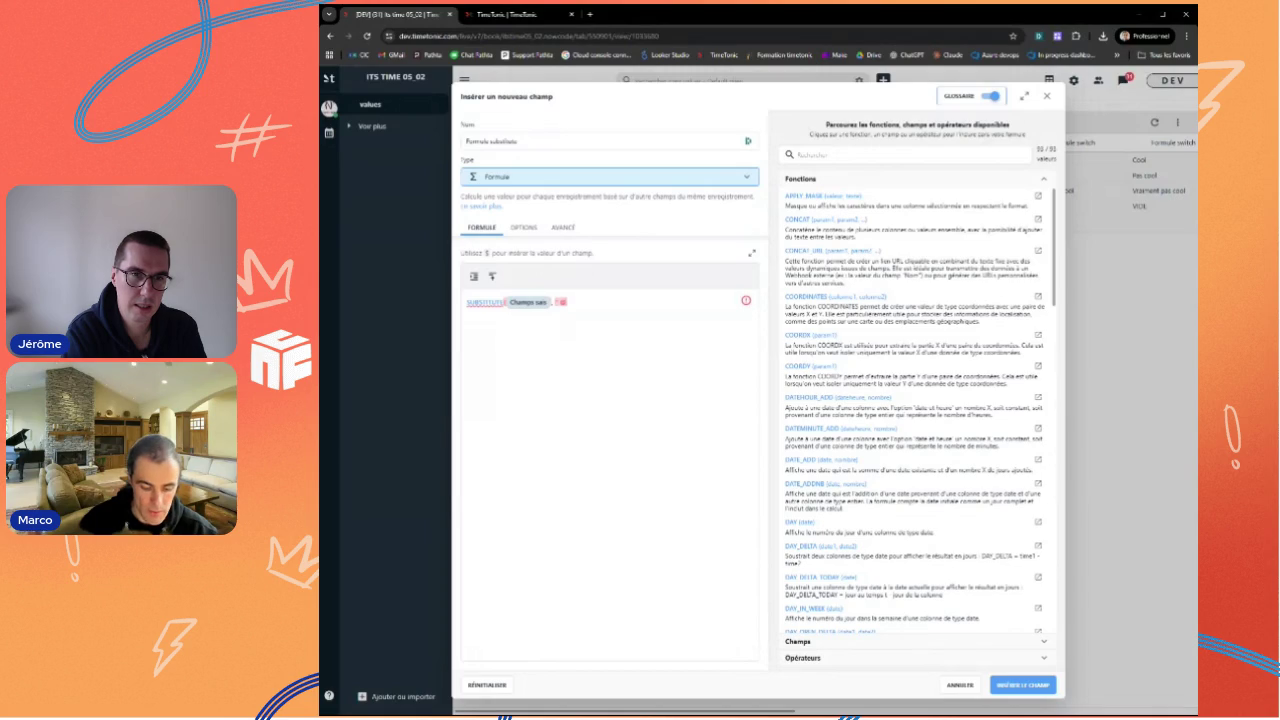
type("\",")
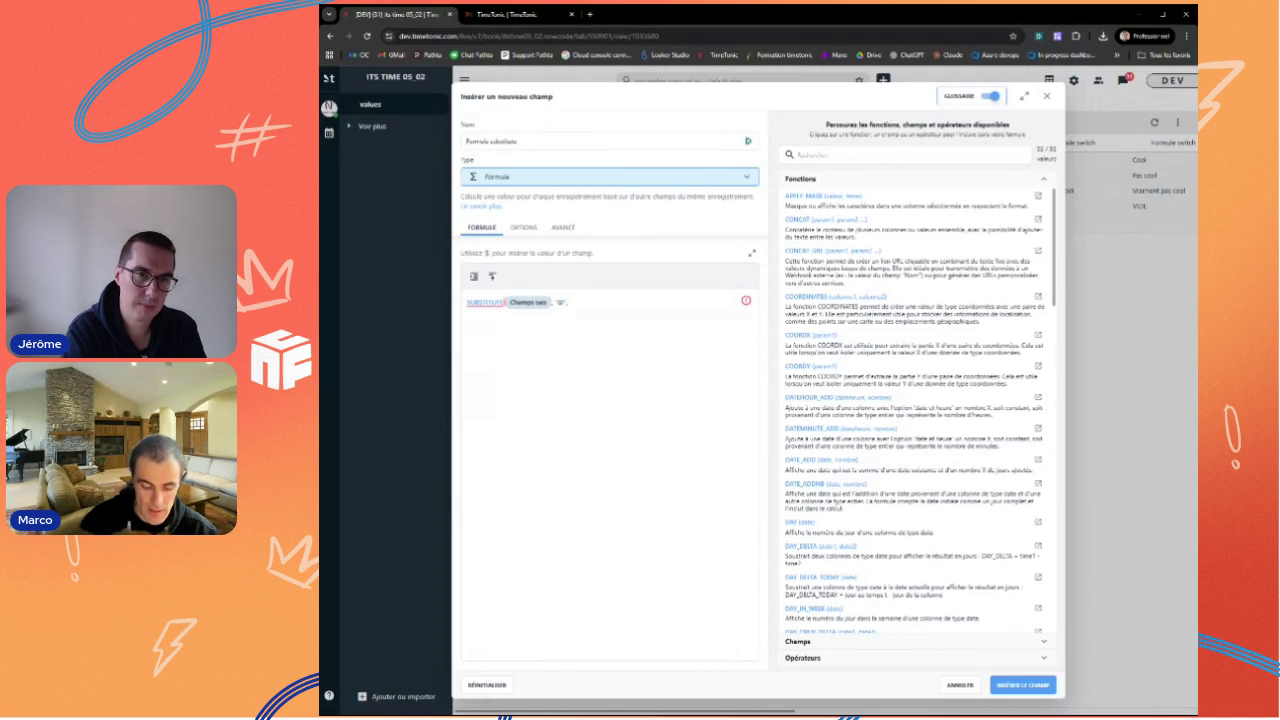
type(" \"e")
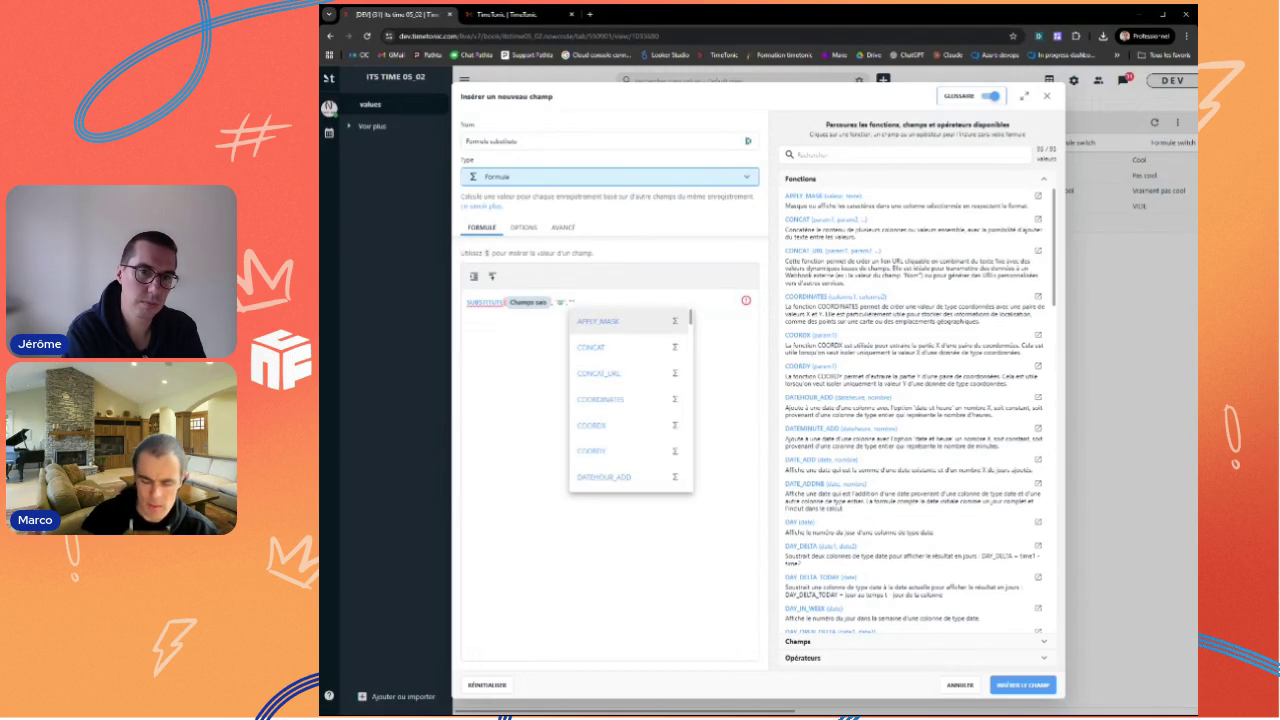
type("\"")
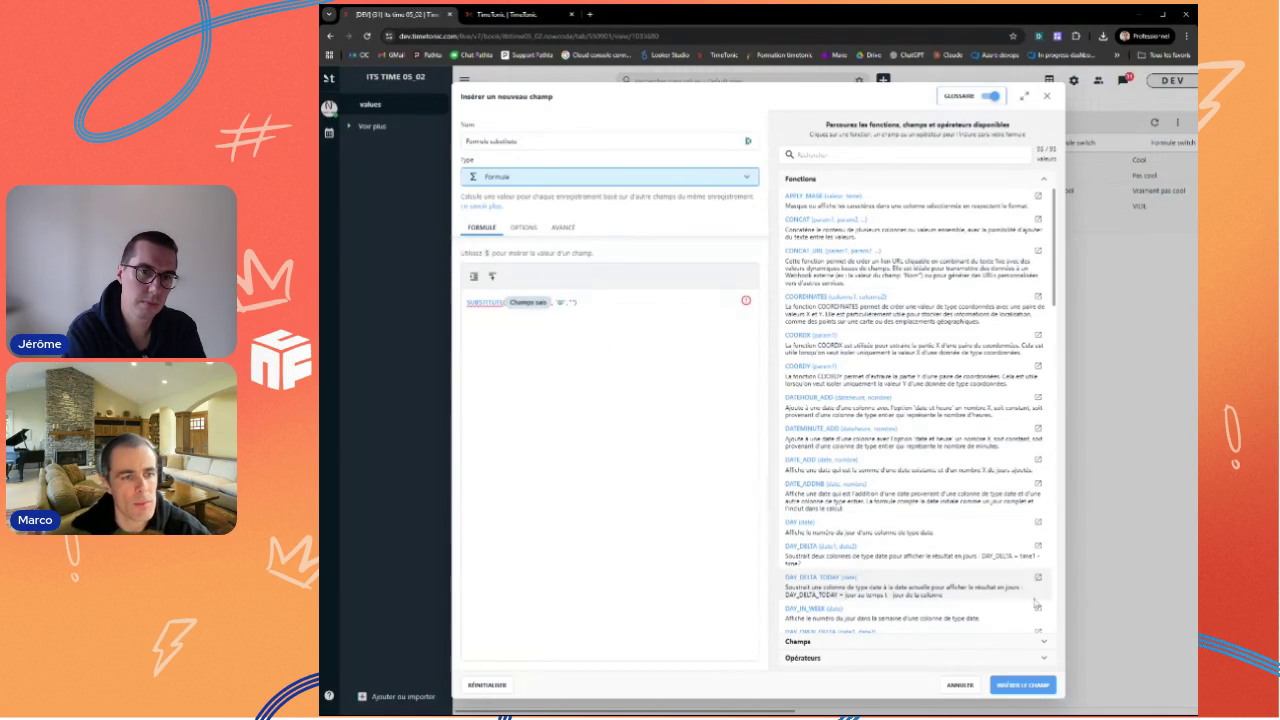
left_click(1028, 688)
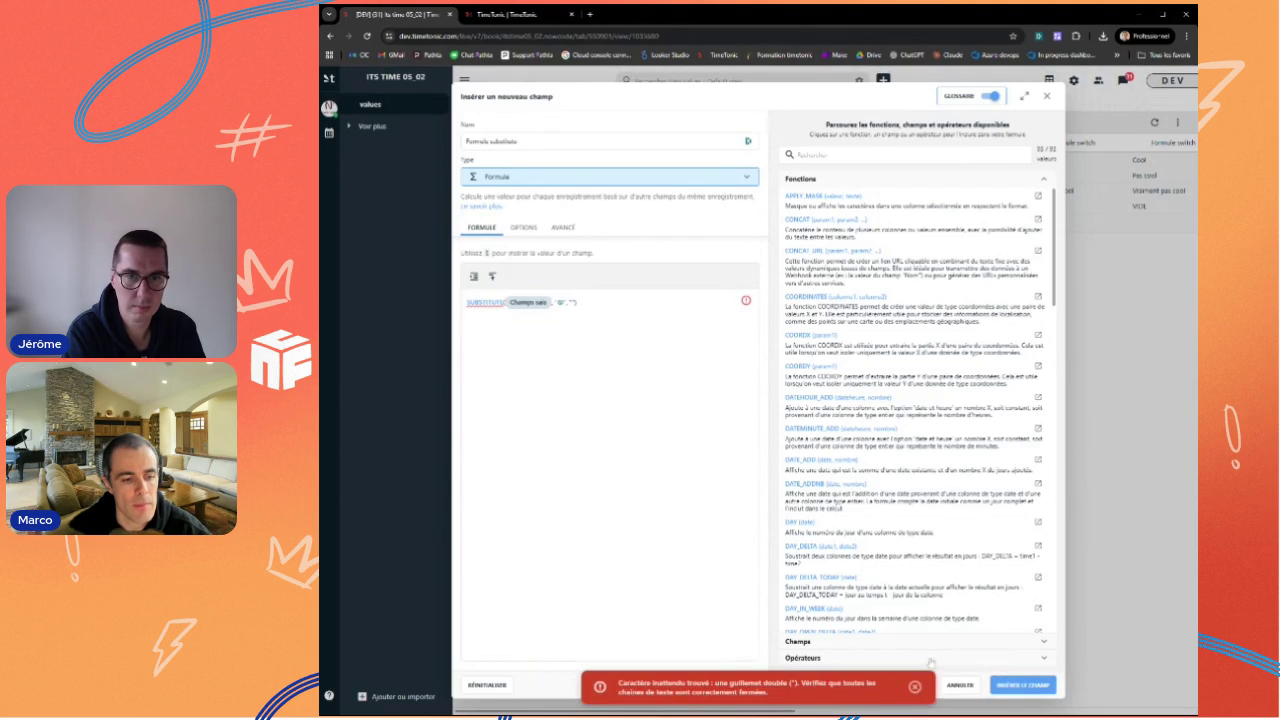
left_click(913, 690)
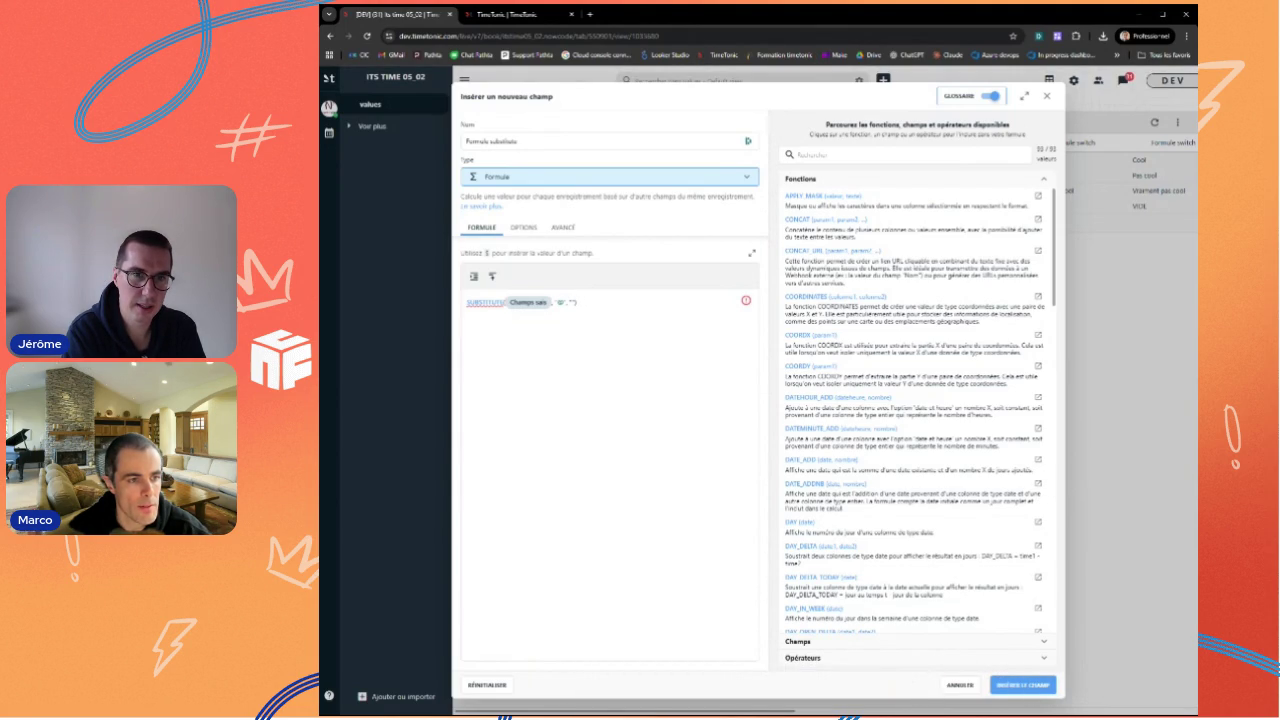
Step: Fix the quotes, use EMPTY() as the replacement, and create the Formule substitute field
key("BackSpace")
key("BackSpace")
key("Return")
type("tim")
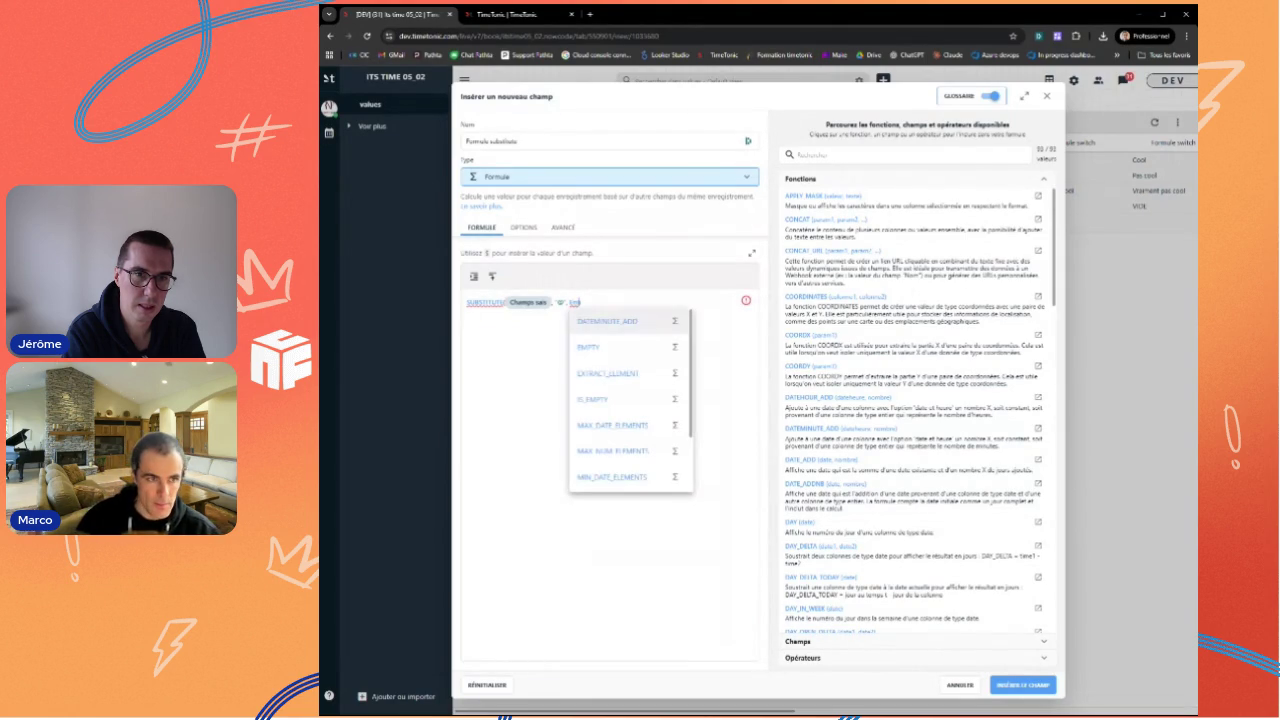
left_click(605, 350)
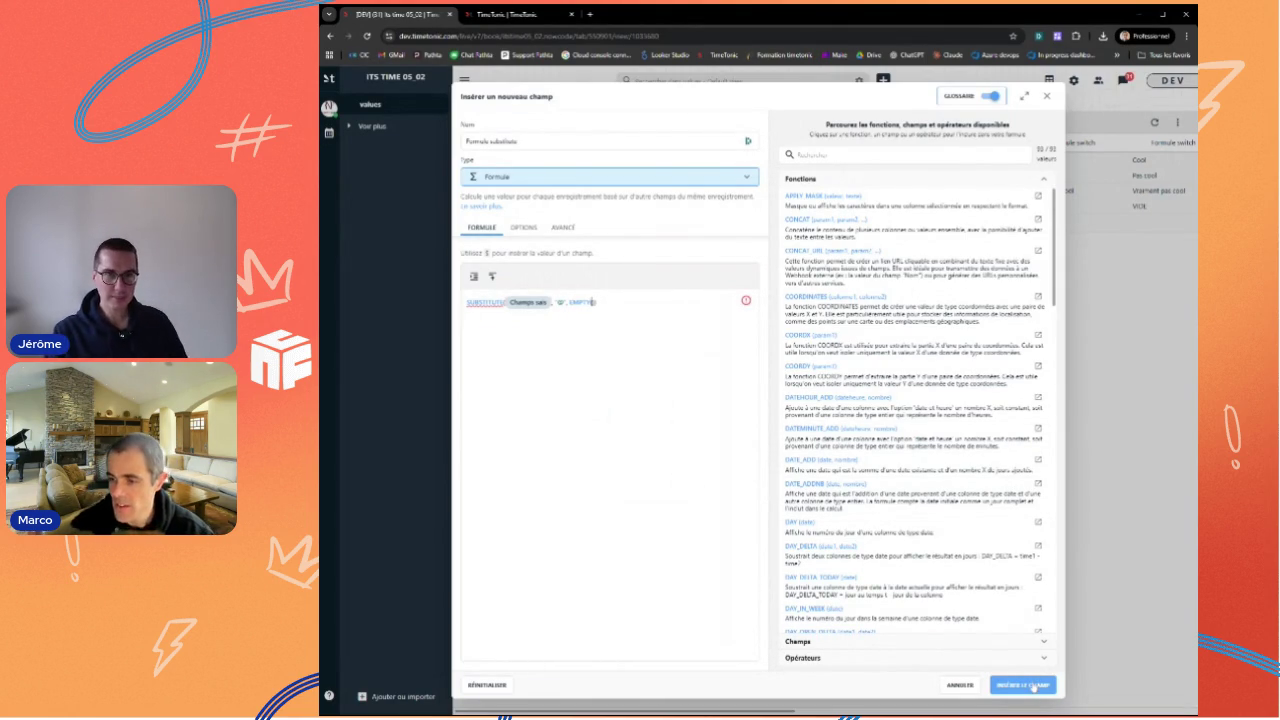
left_click(1034, 686)
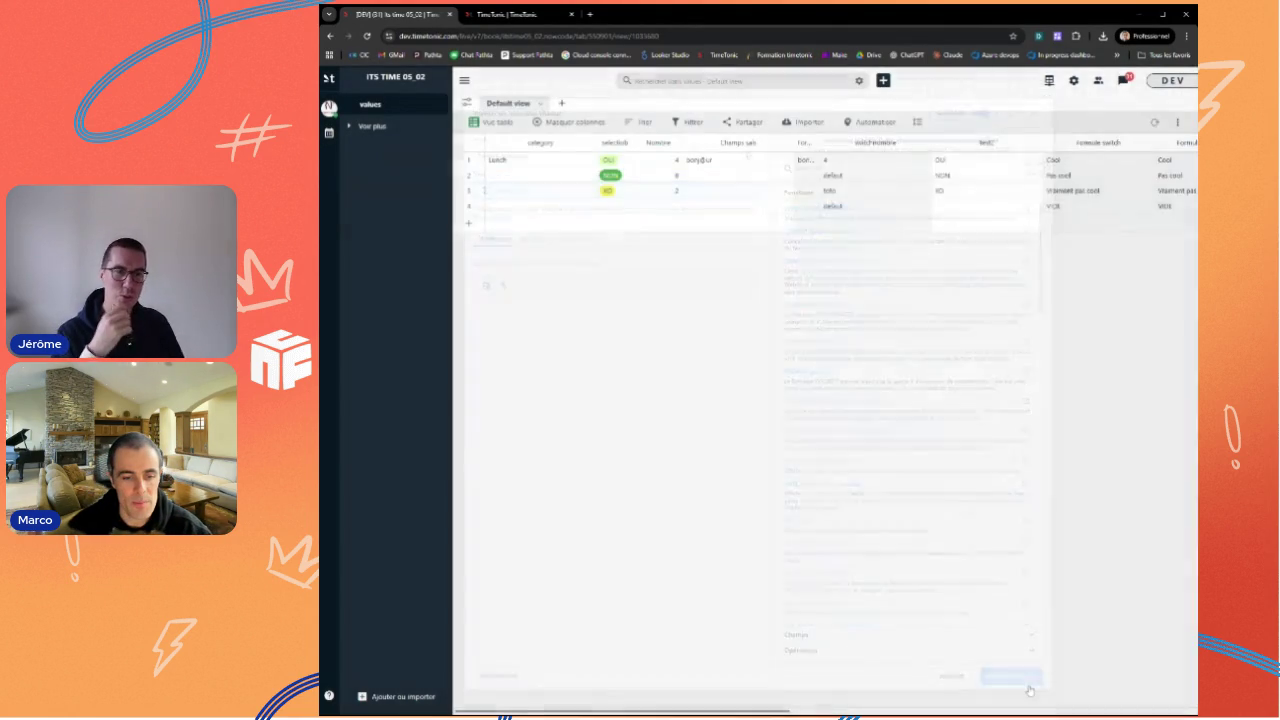
mouse_move(703, 160)
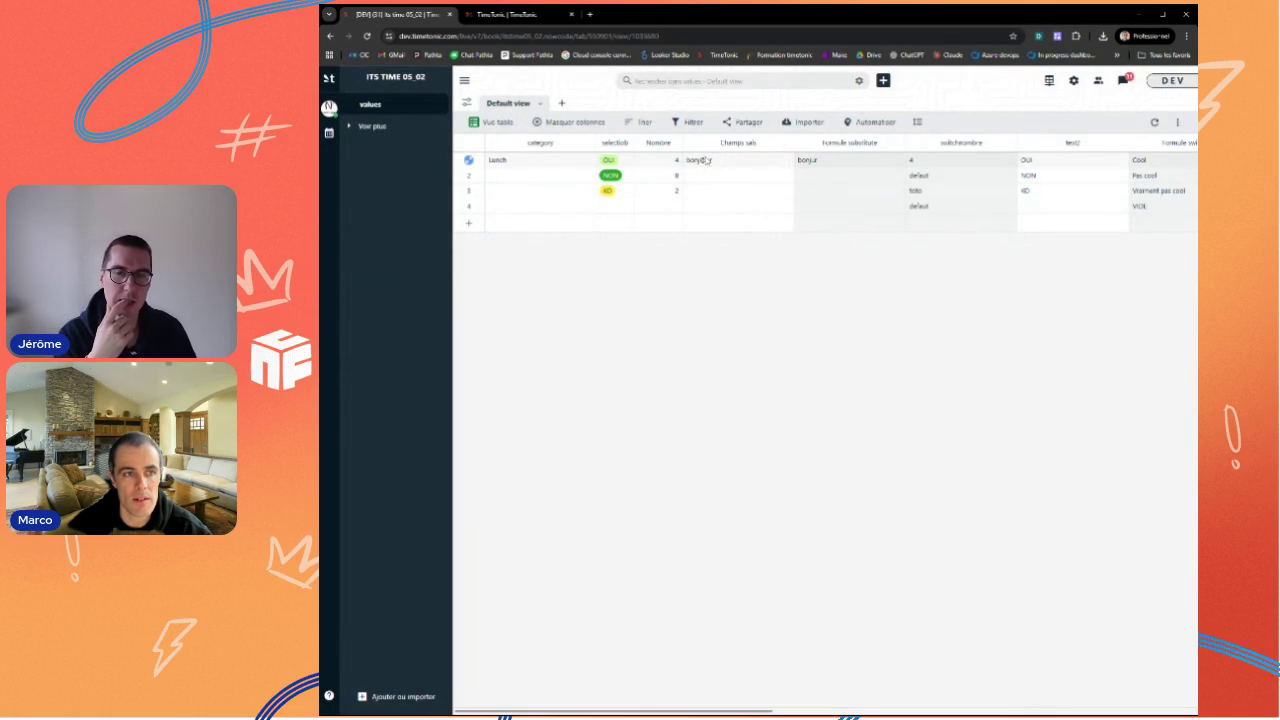
Step: Append extra @ characters to row 1's 'bonj@ur' text in Champs sais and confirm the edit
double_click(738, 160)
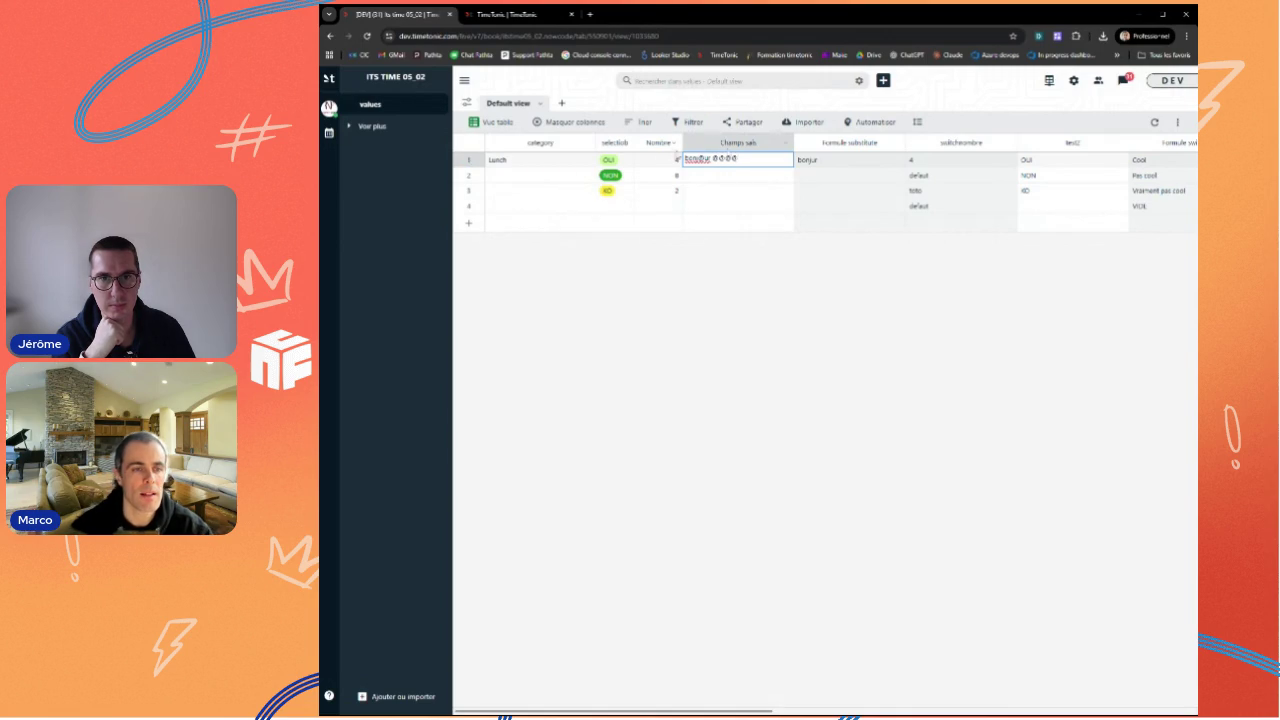
key("Tab")
key("shift+Tab")
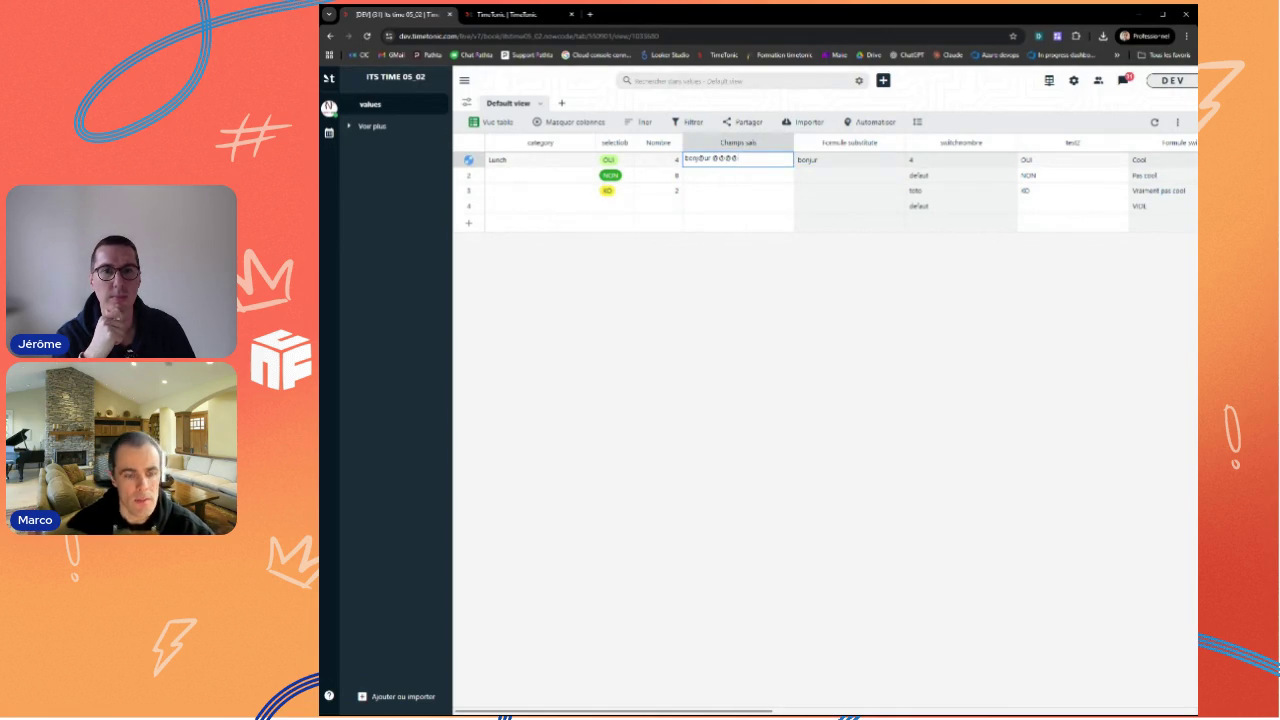
left_click(815, 220)
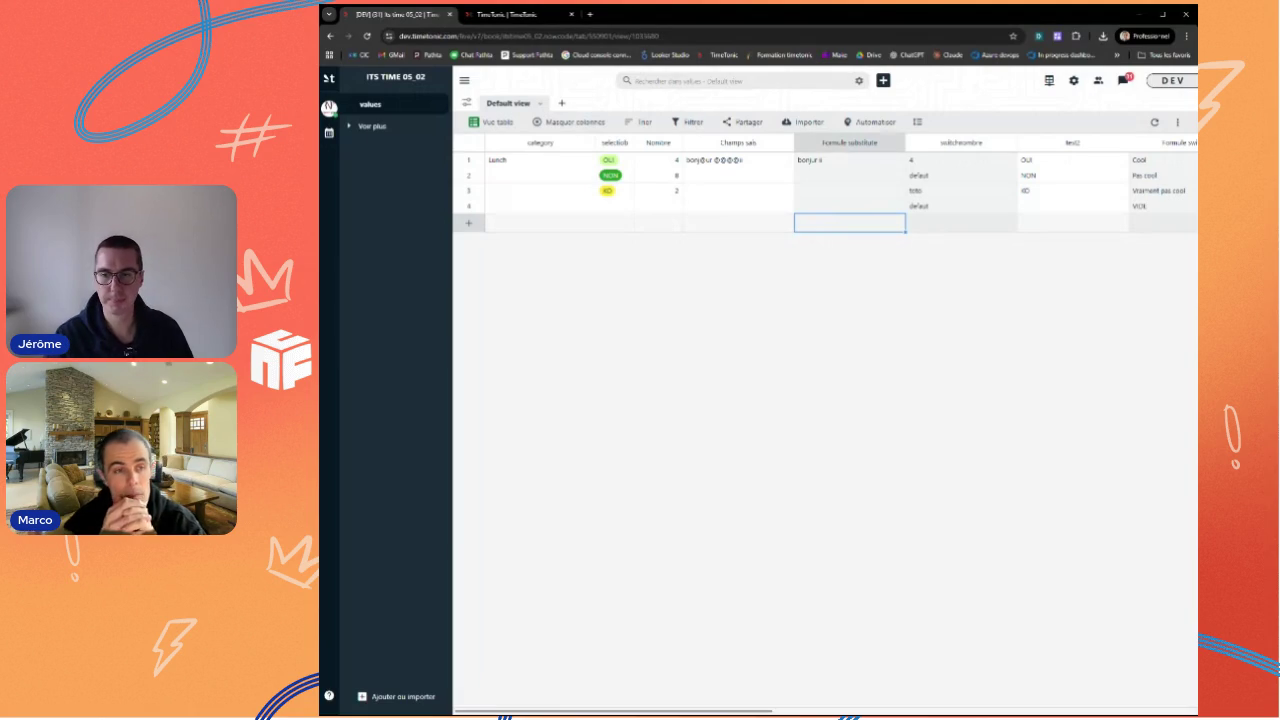
mouse_move(849, 142)
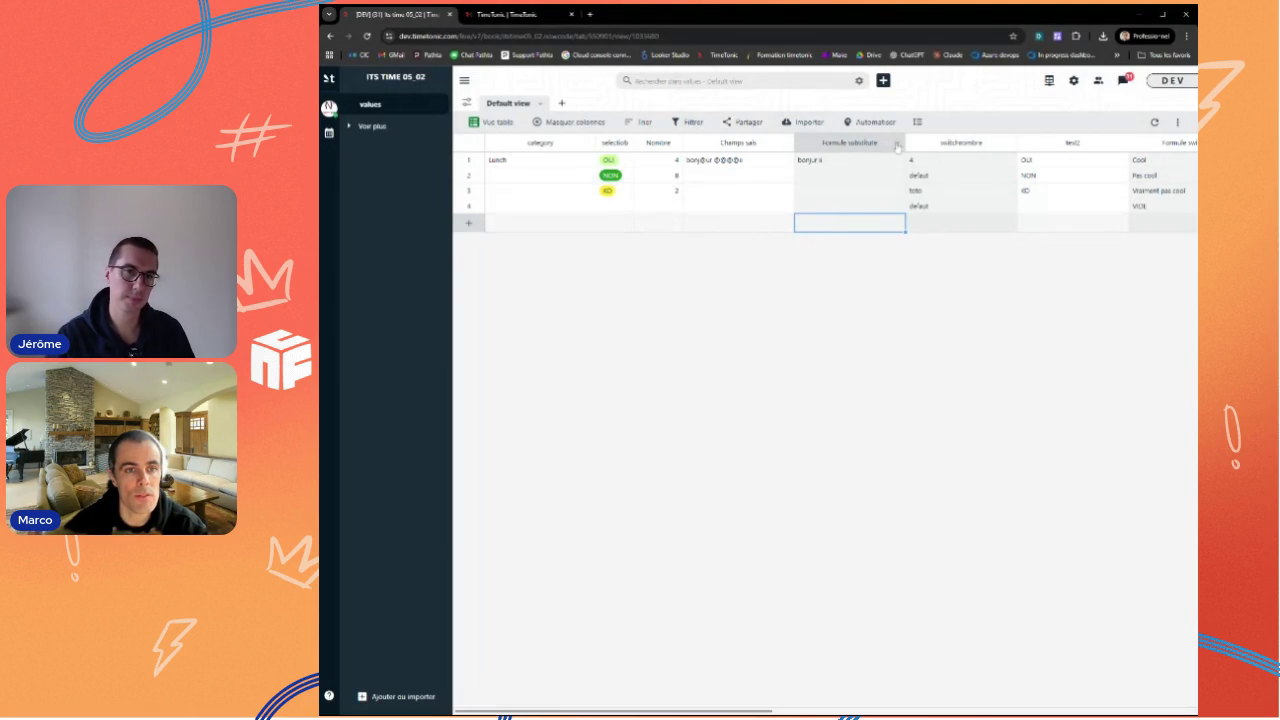
Step: Replace the EMPTY() argument in the Formule substitute formula with a quoted string and apply it
left_click(896, 147)
left_click(800, 203)
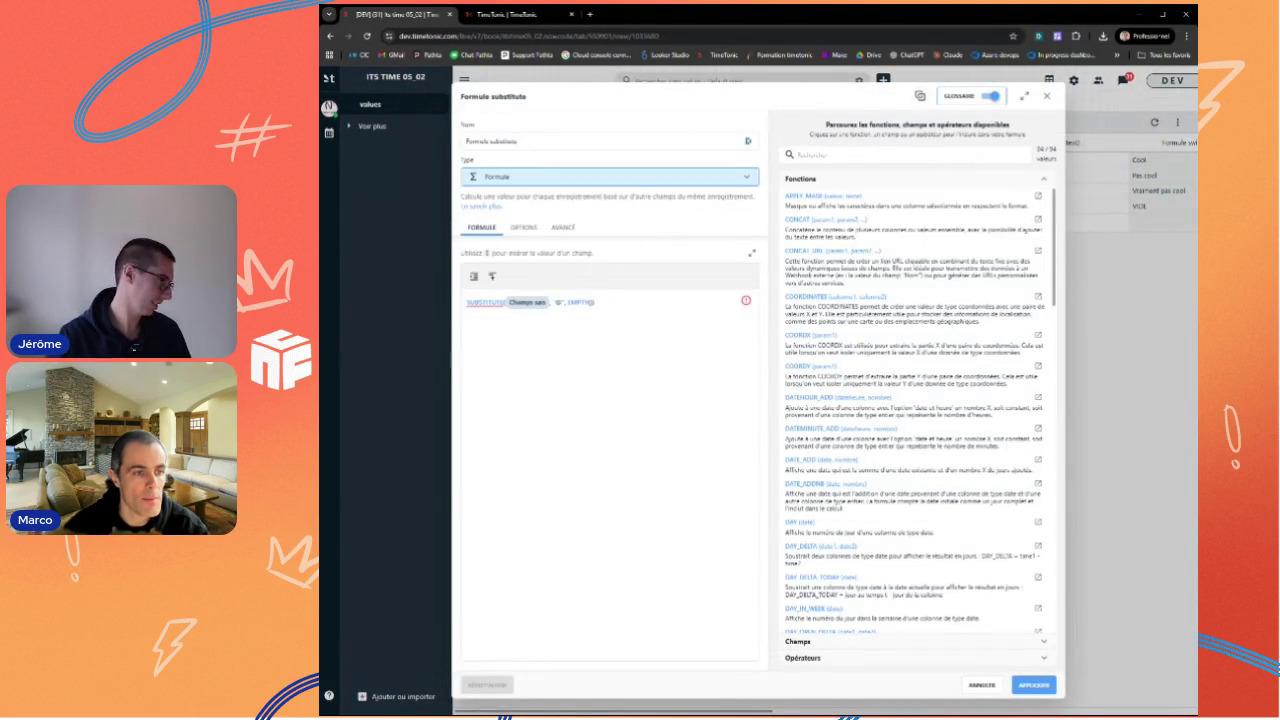
key("BackSpace")
key("BackSpace")
key("BackSpace")
key("BackSpace")
key("BackSpace")
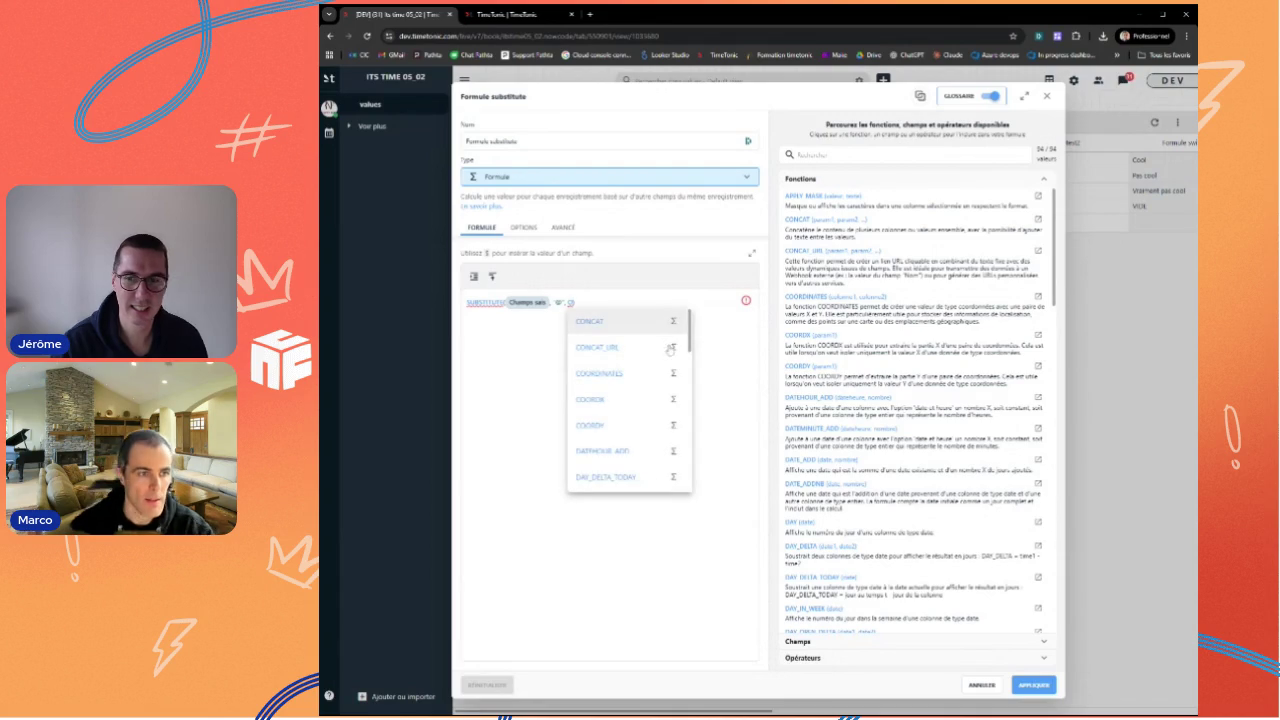
left_click(659, 413)
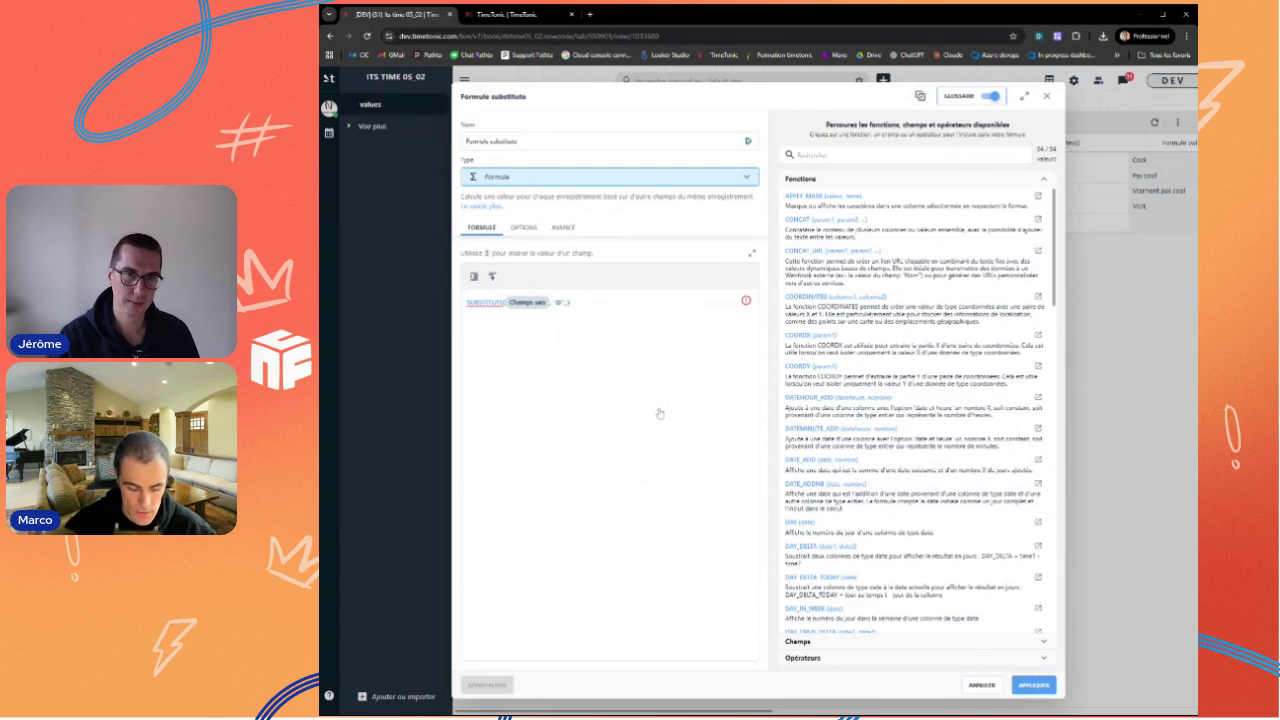
left_click(571, 301)
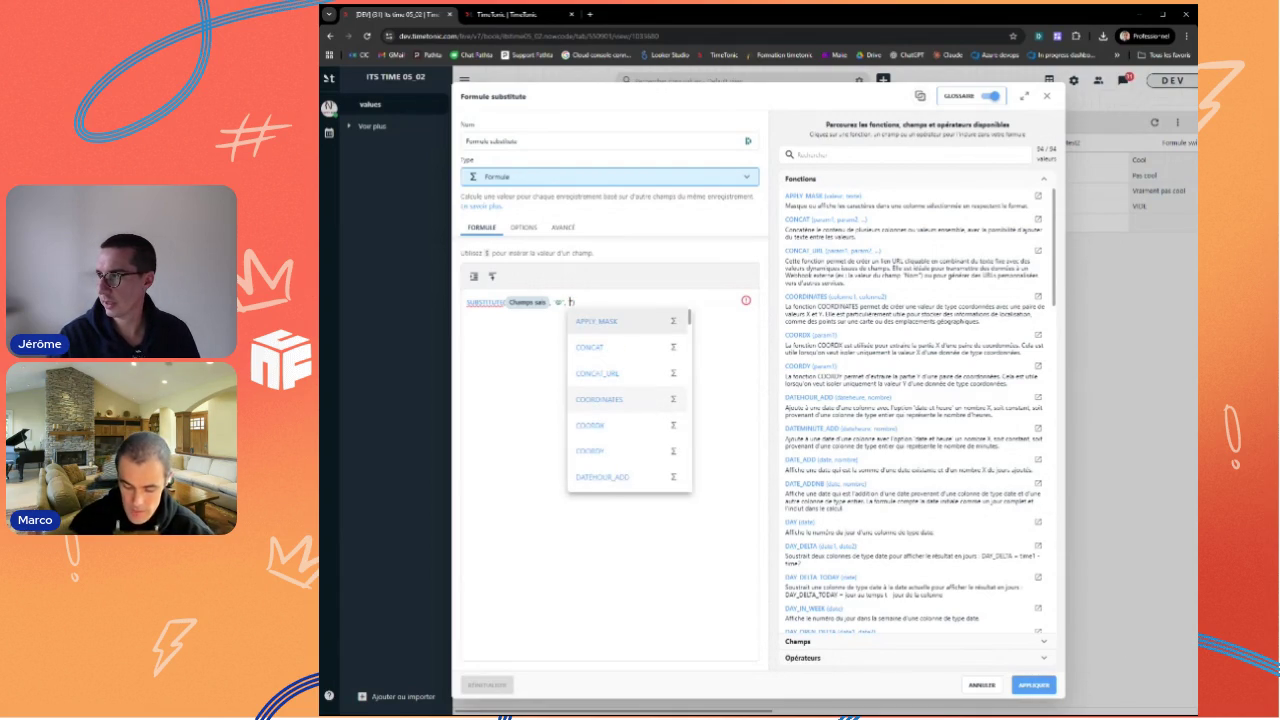
type("\"h")
left_click(1036, 686)
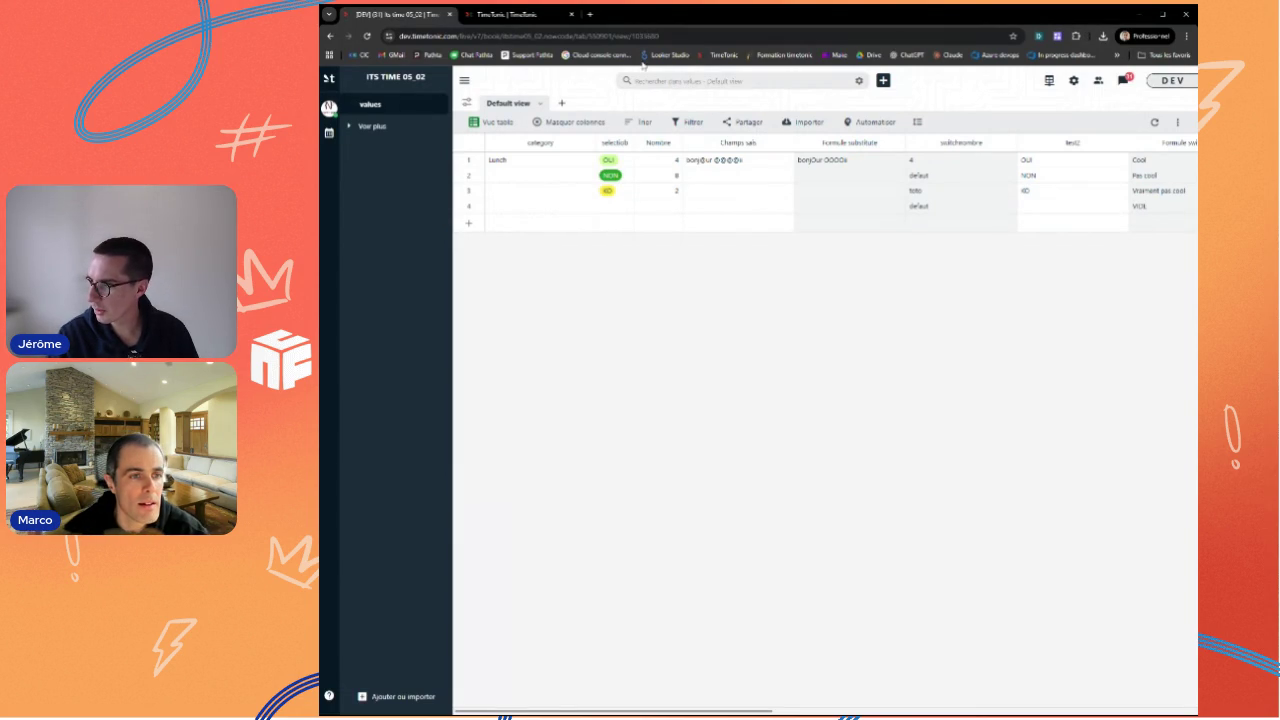
mouse_move(745, 159)
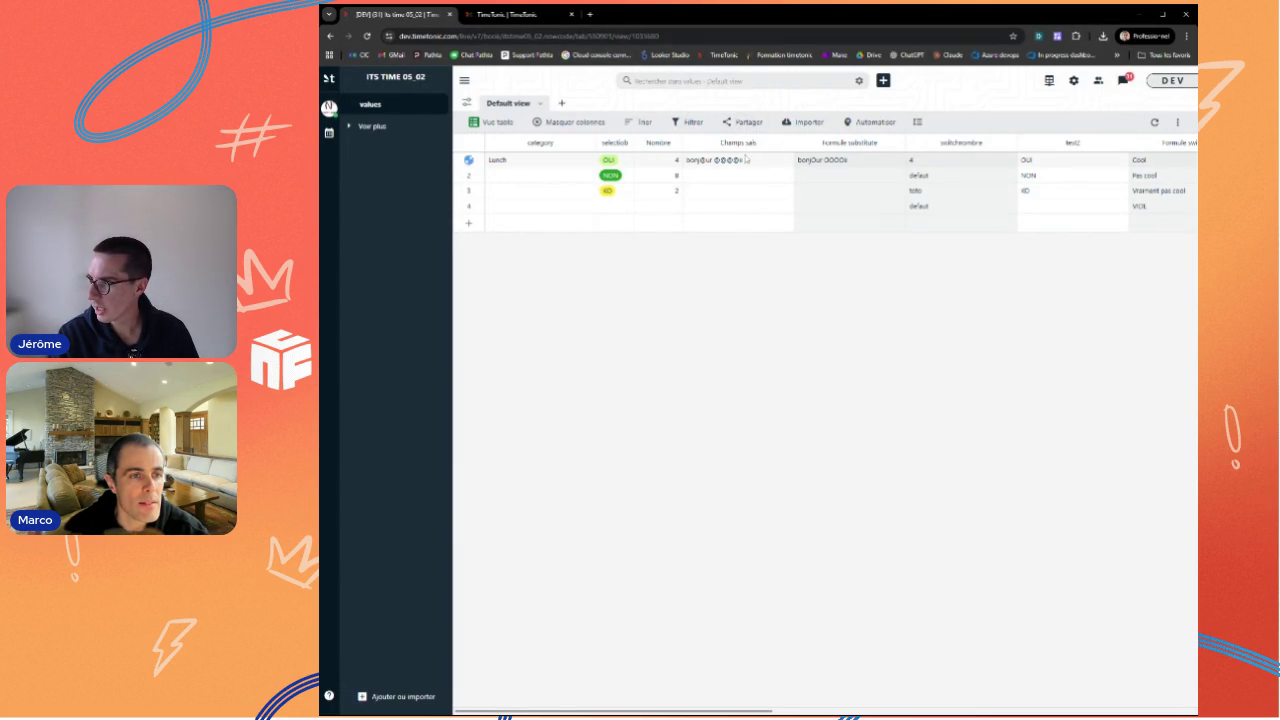
left_click(544, 16)
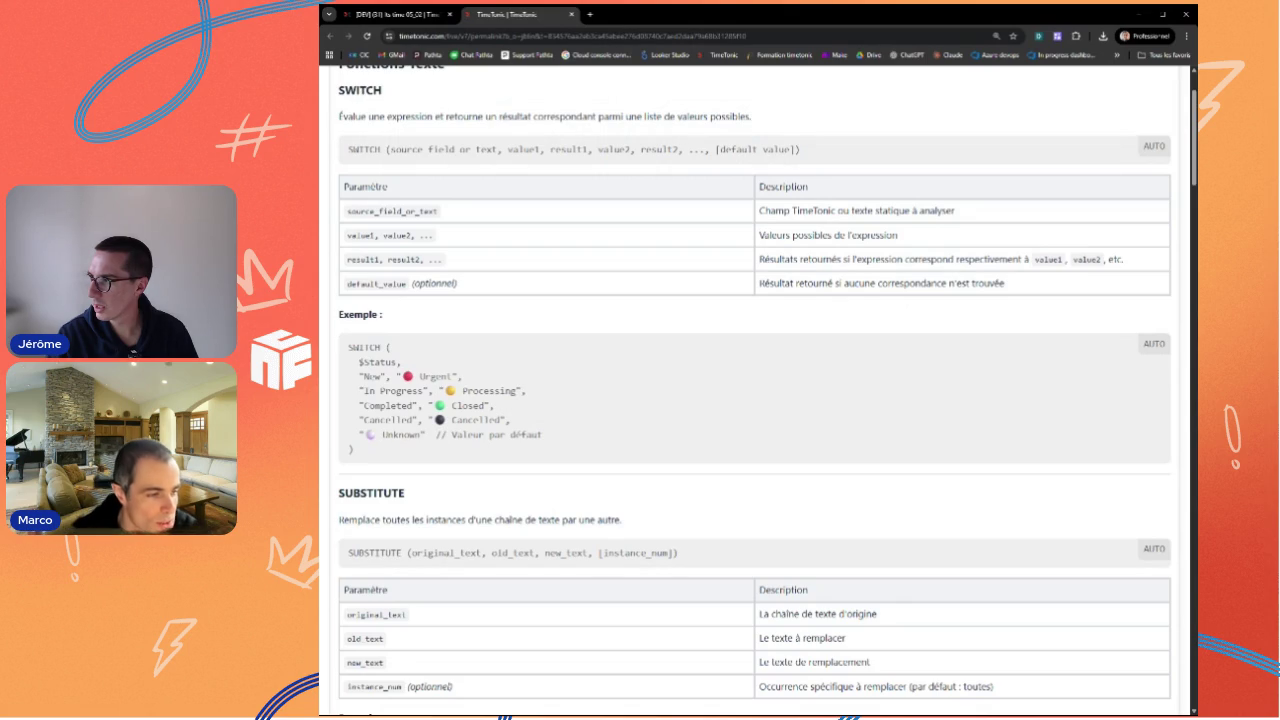
Step: Review the SUBSTITUTE docs, then check the Champs sais field settings back in the table
scroll(768, 390, "down", 1)
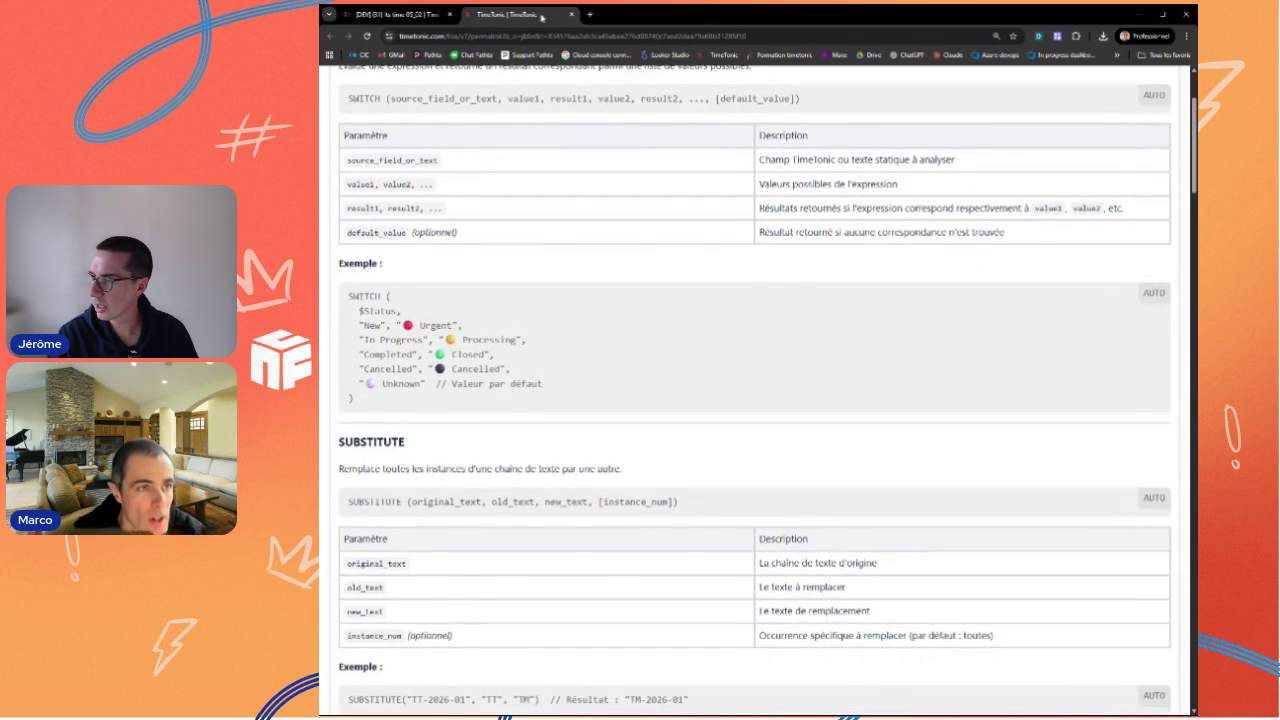
left_click(398, 14)
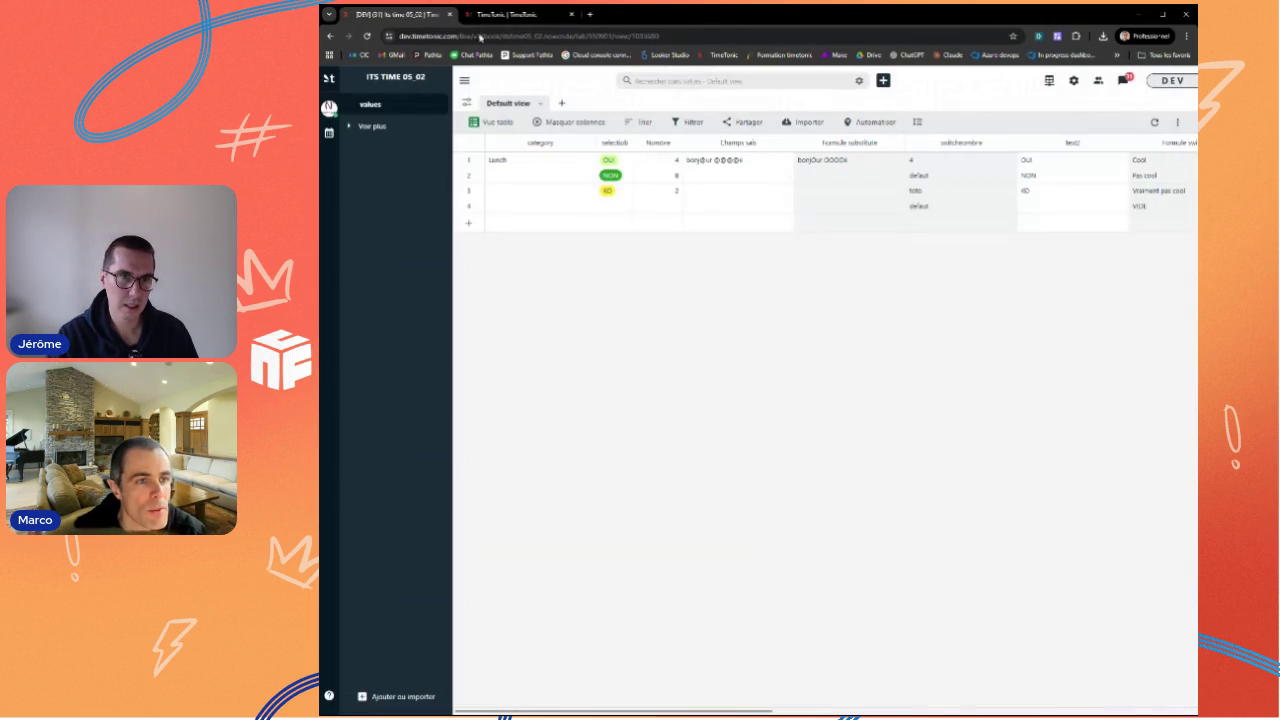
left_click(786, 146)
left_click(700, 205)
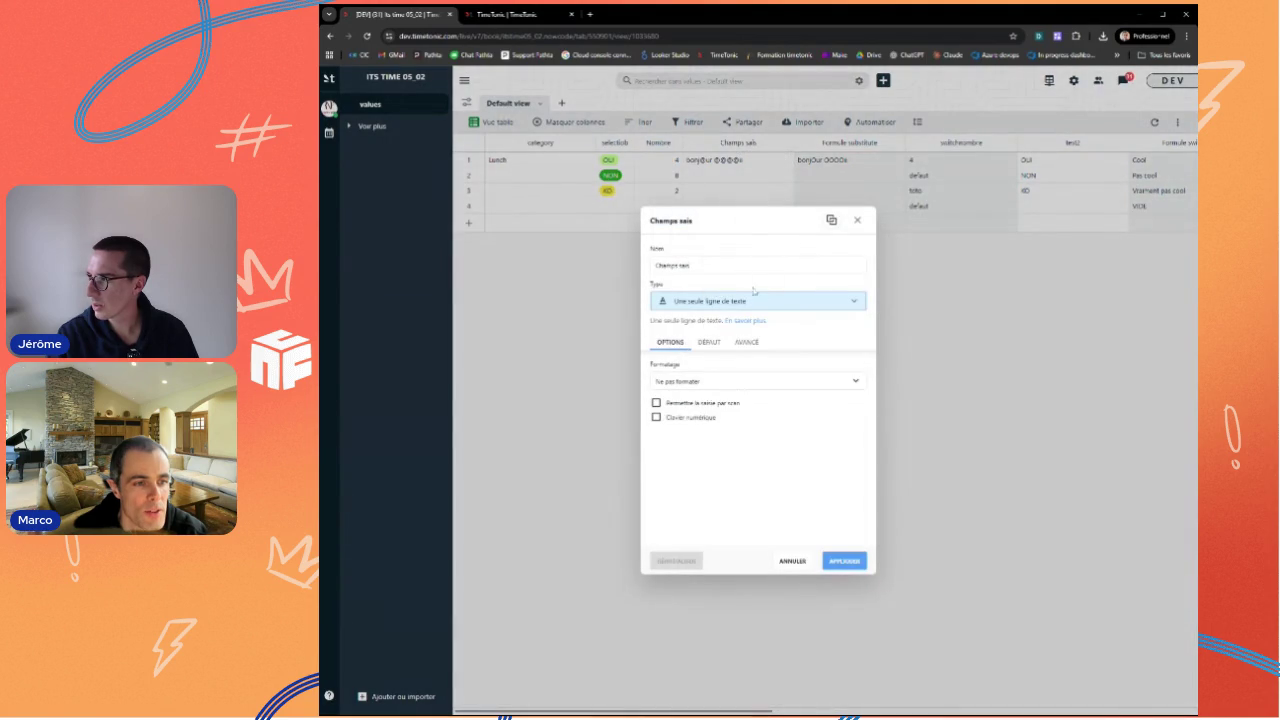
left_click(793, 562)
Step: Change the Formule substitute formula's arguments to "0" and "1" and apply it
left_click(900, 143)
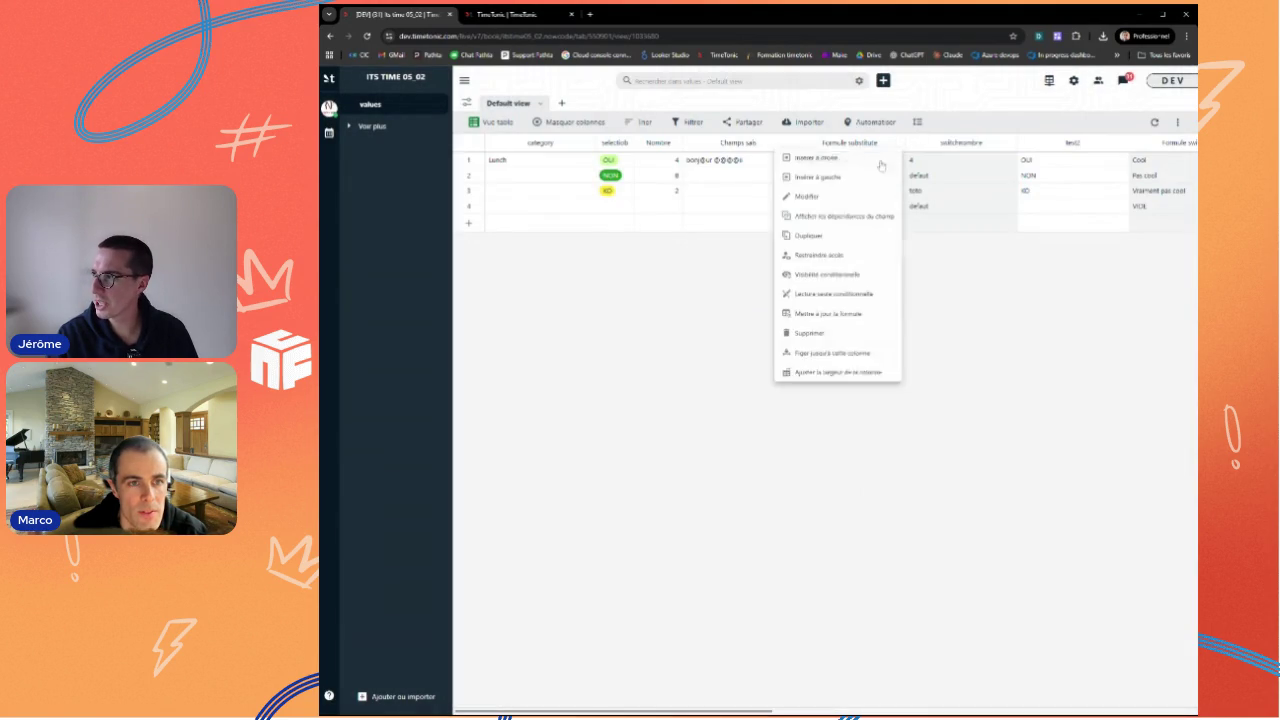
left_click(800, 204)
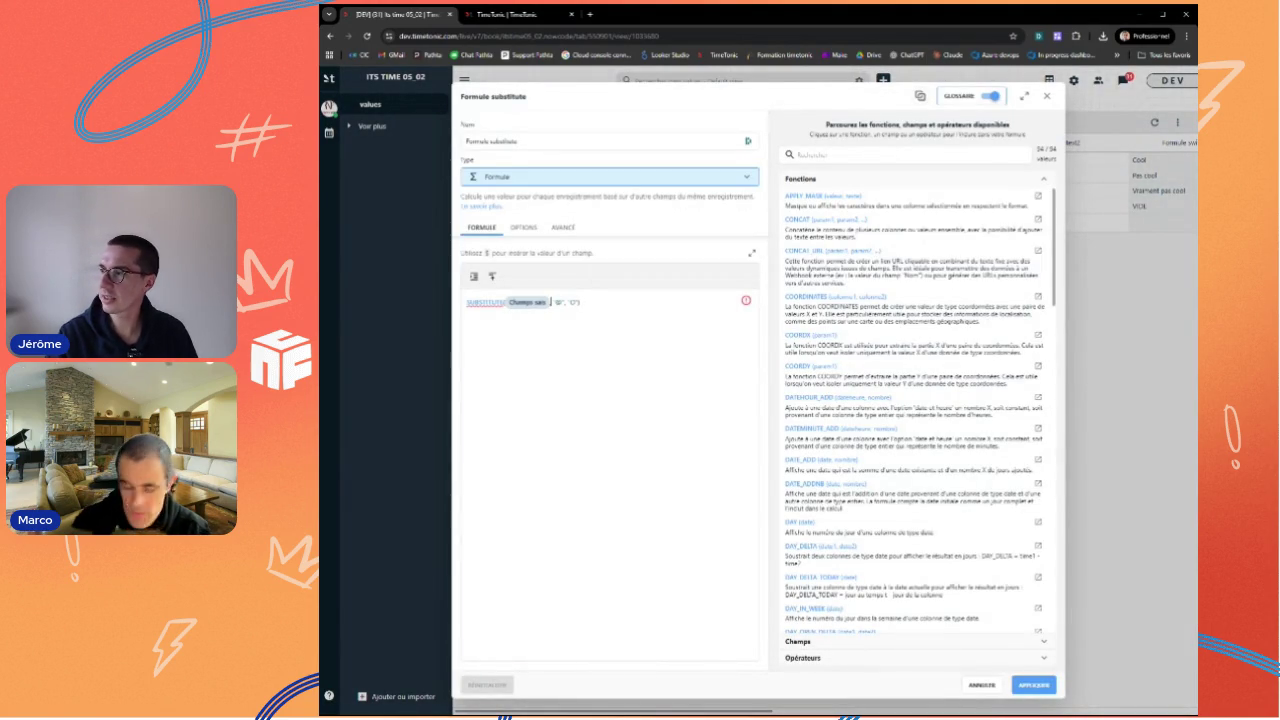
left_click(569, 302)
type("0\", \"")
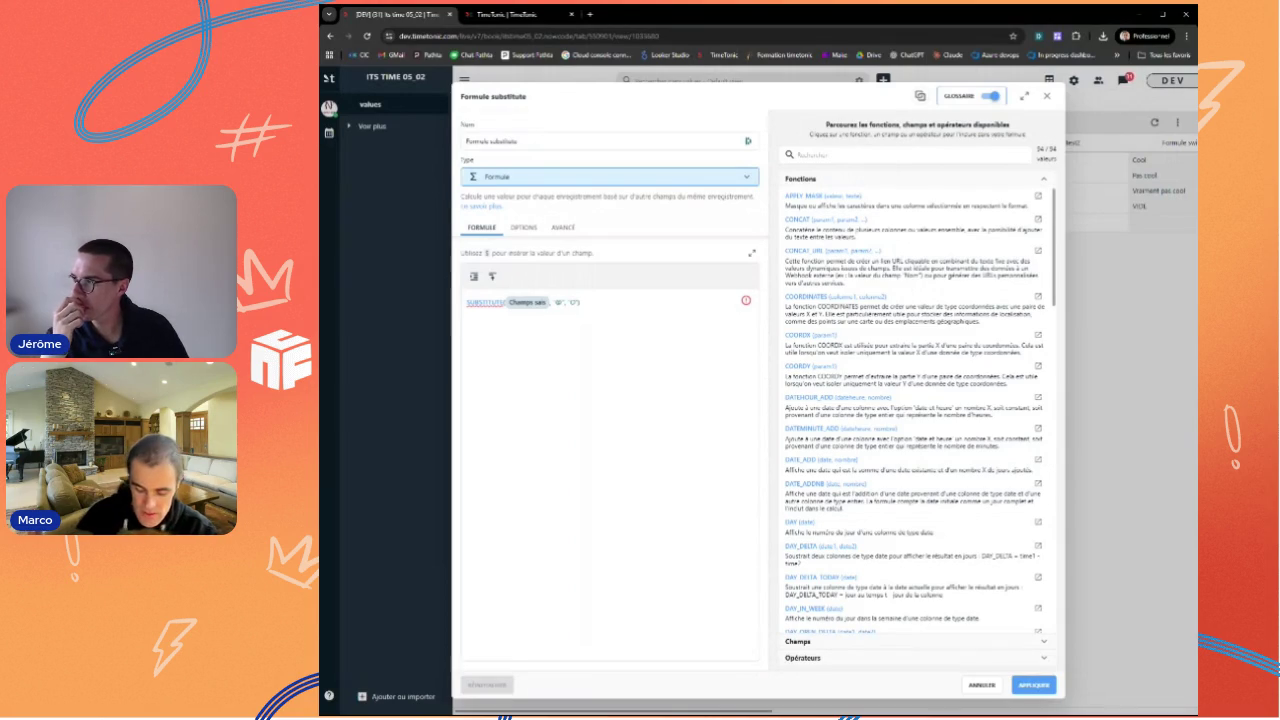
type("1")
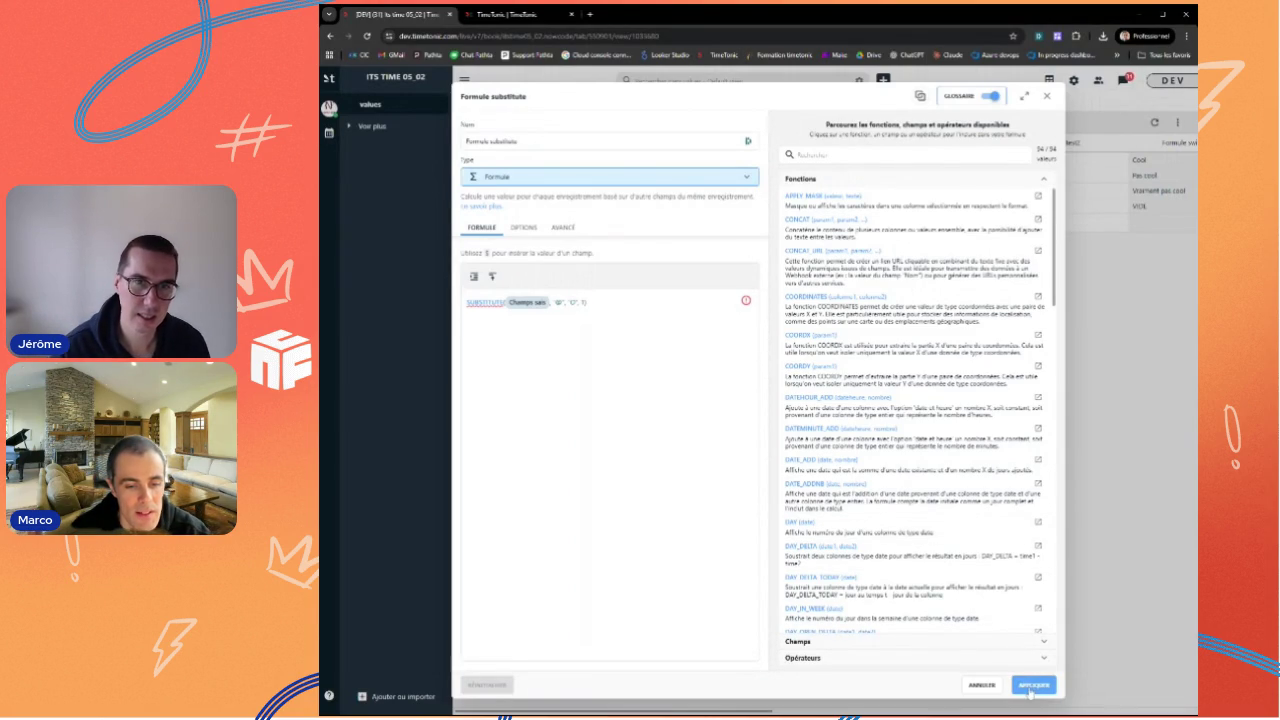
left_click(1031, 688)
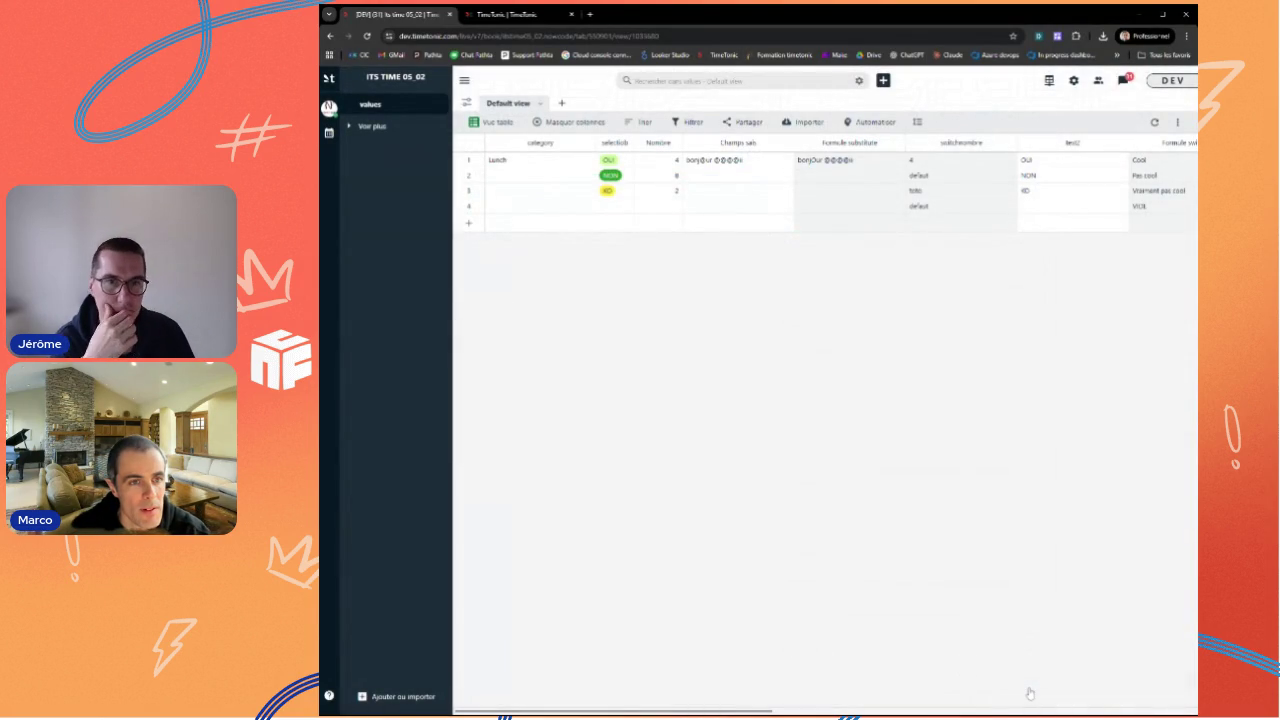
mouse_move(849, 142)
left_click(897, 145)
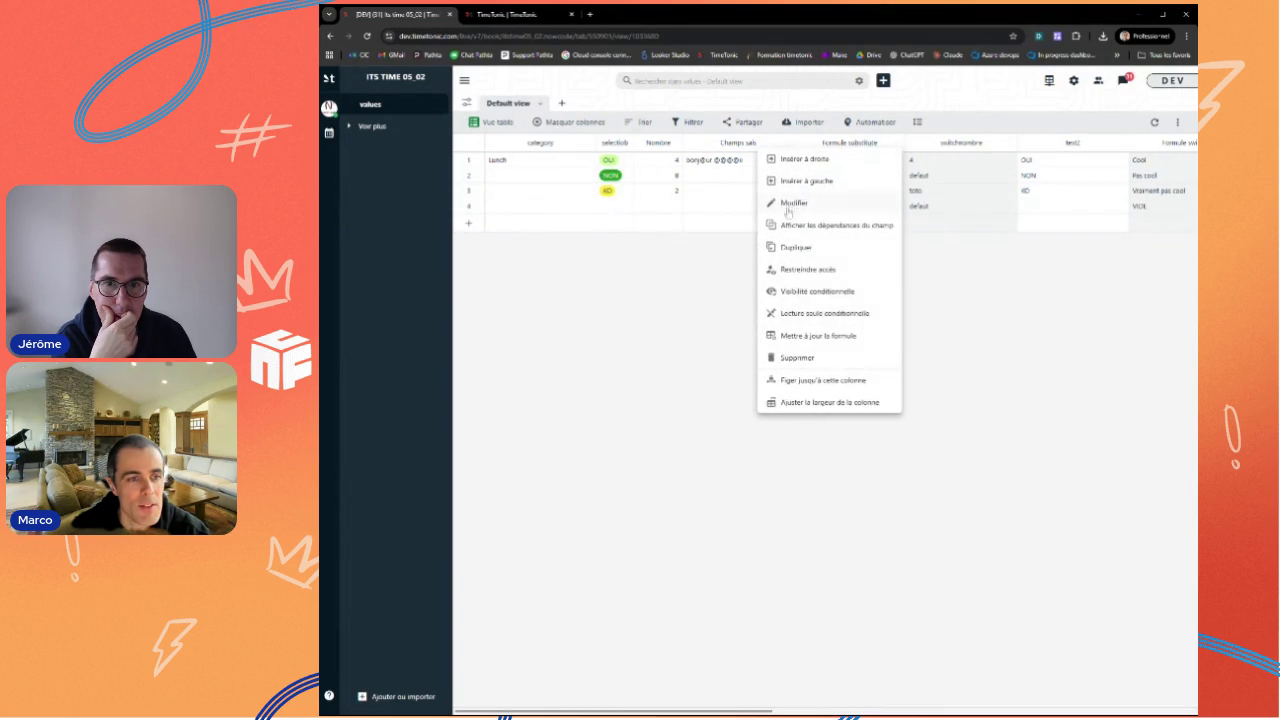
left_click(790, 204)
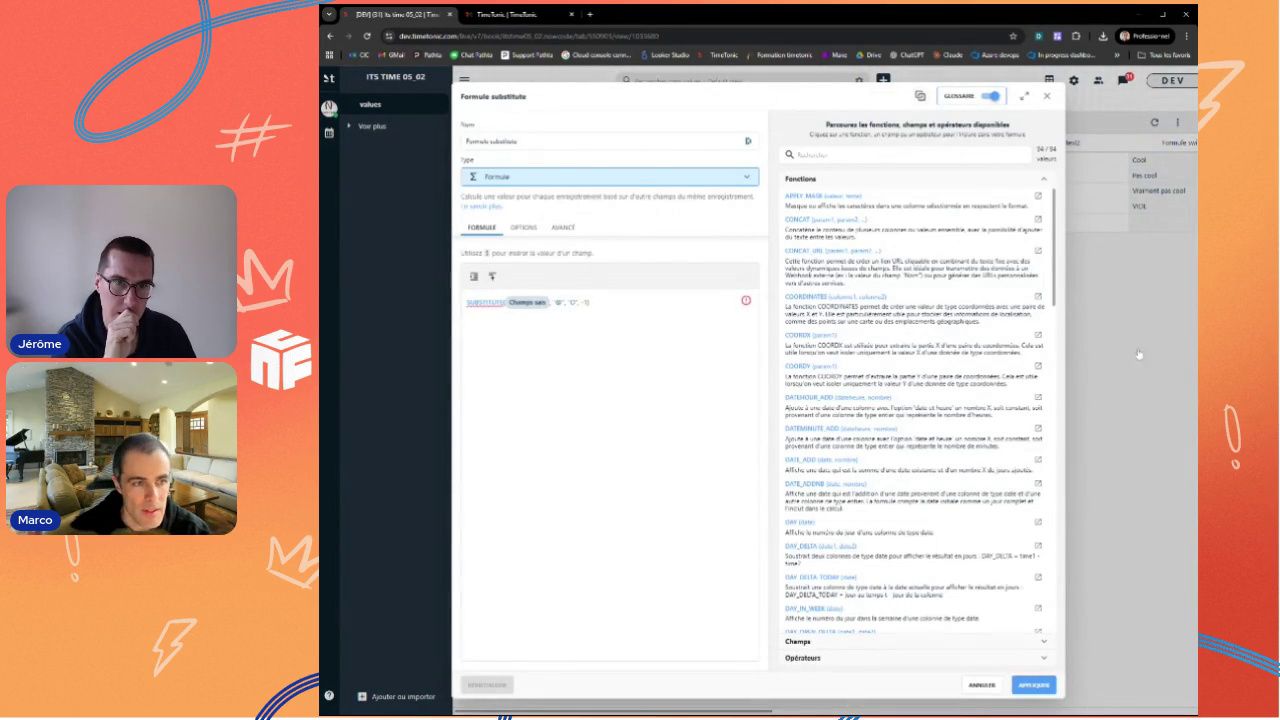
left_click(1040, 685)
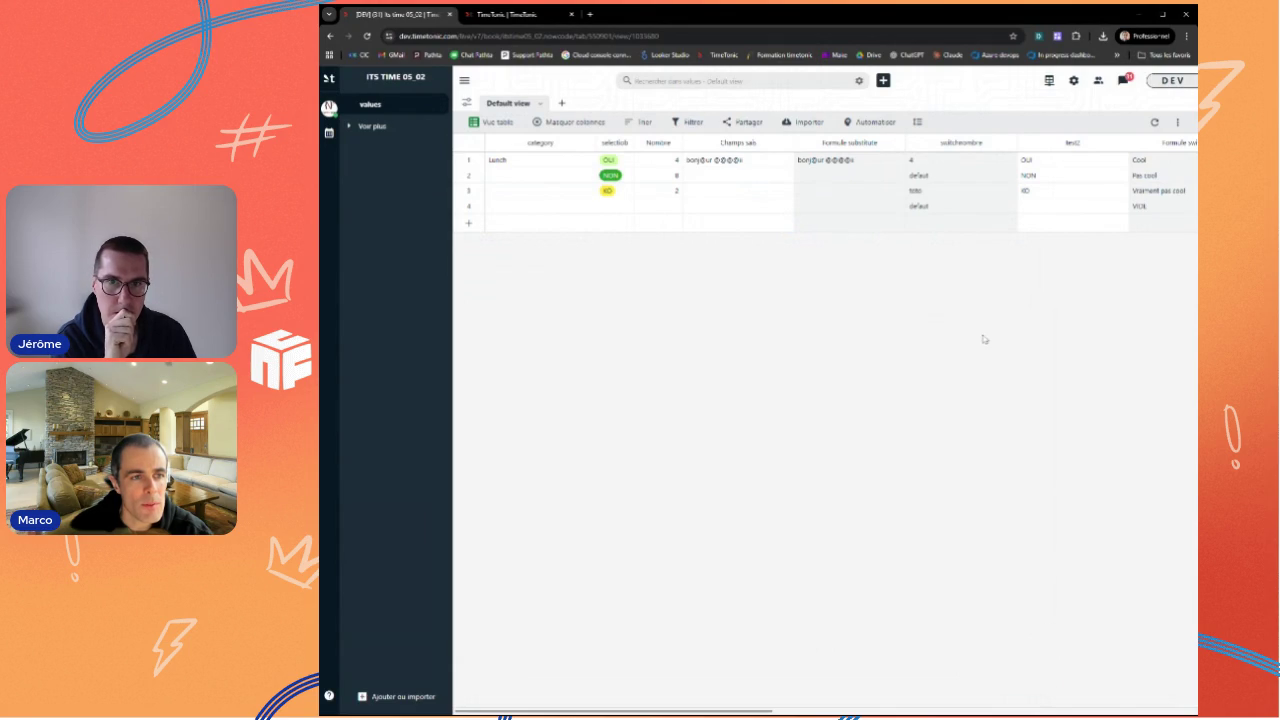
left_click(900, 141)
left_click(800, 204)
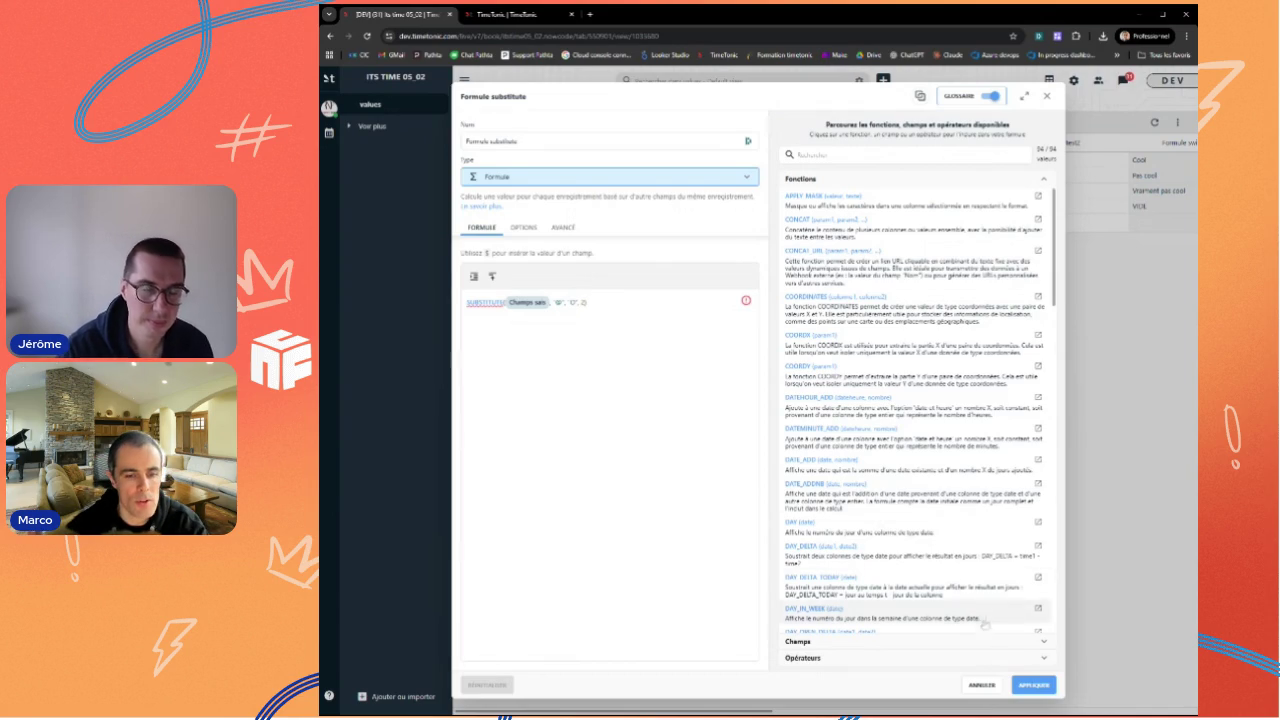
left_click(1033, 685)
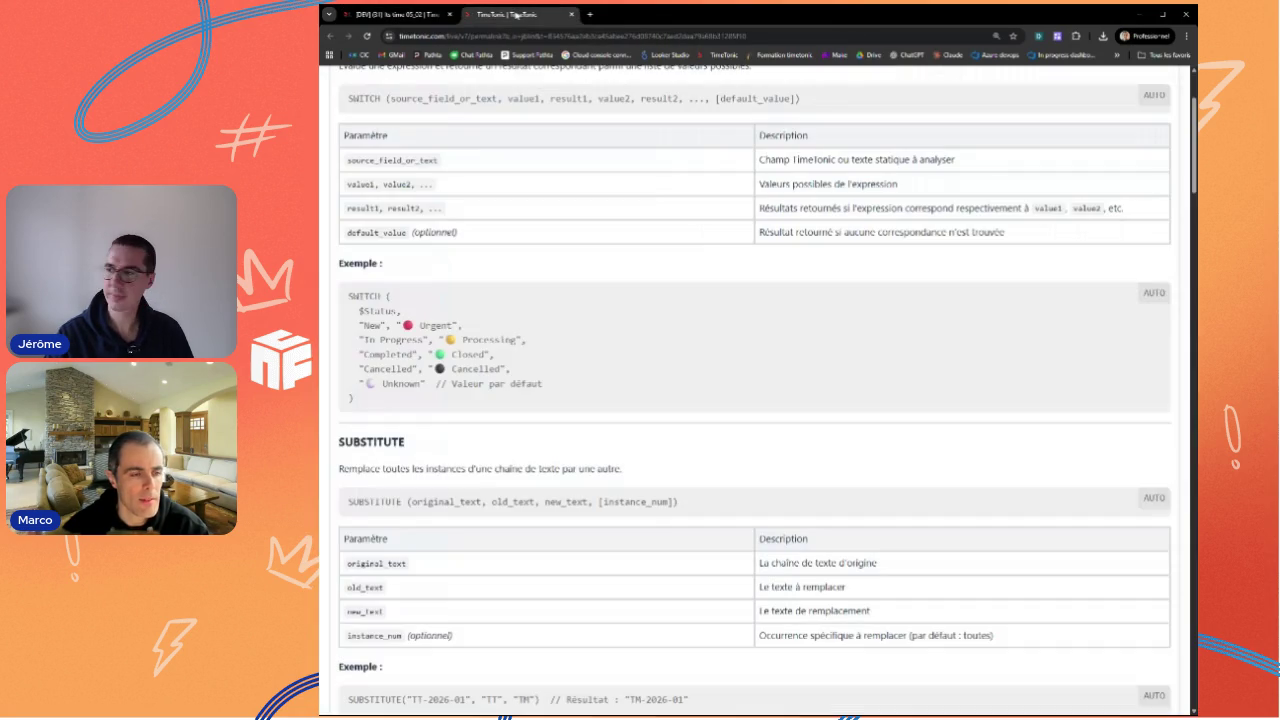
left_click(515, 14)
scroll(755, 390, "down", 2)
scroll(755, 390, "down", 1)
scroll(755, 390, "down", 1)
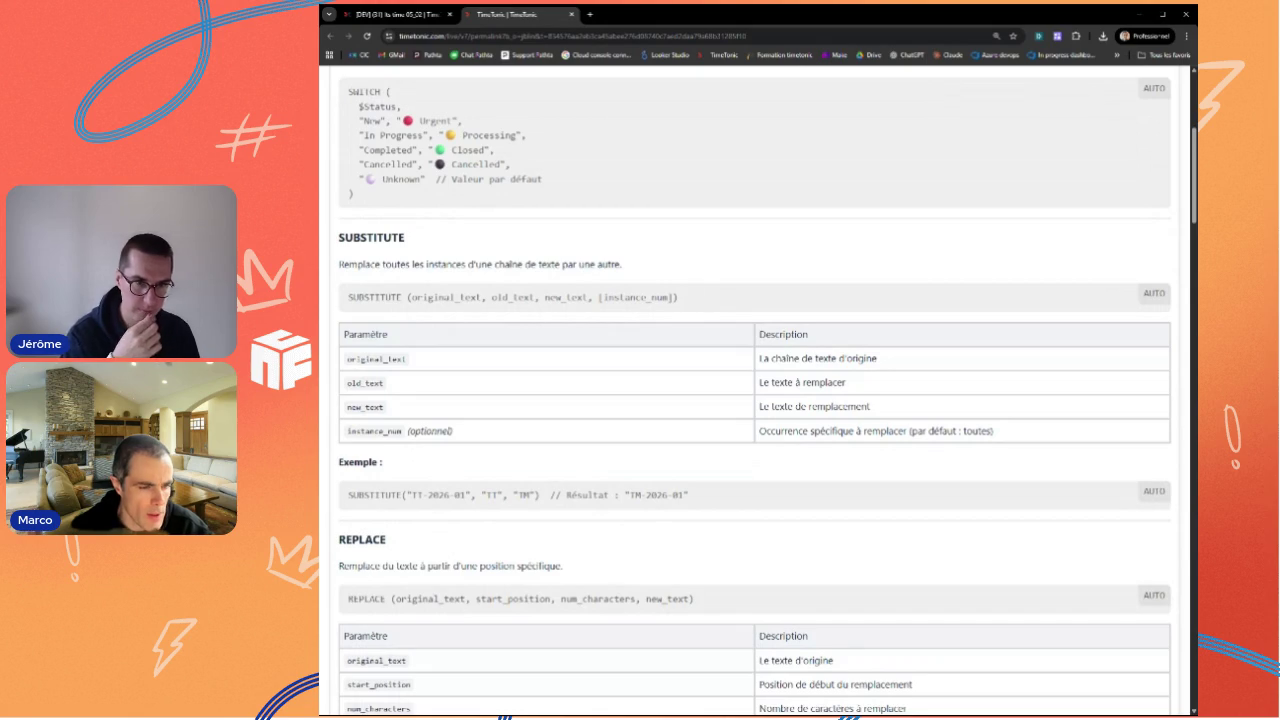
scroll(686, 549, "down", 1)
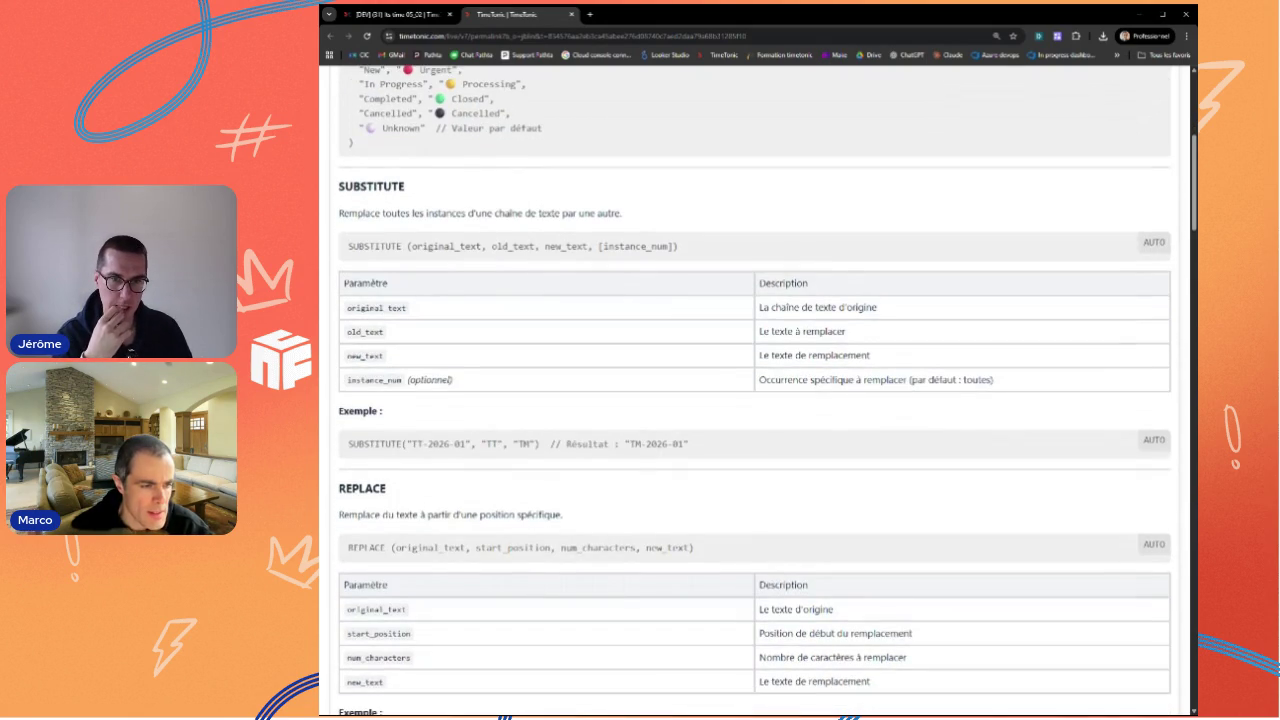
scroll(755, 390, "down", 1)
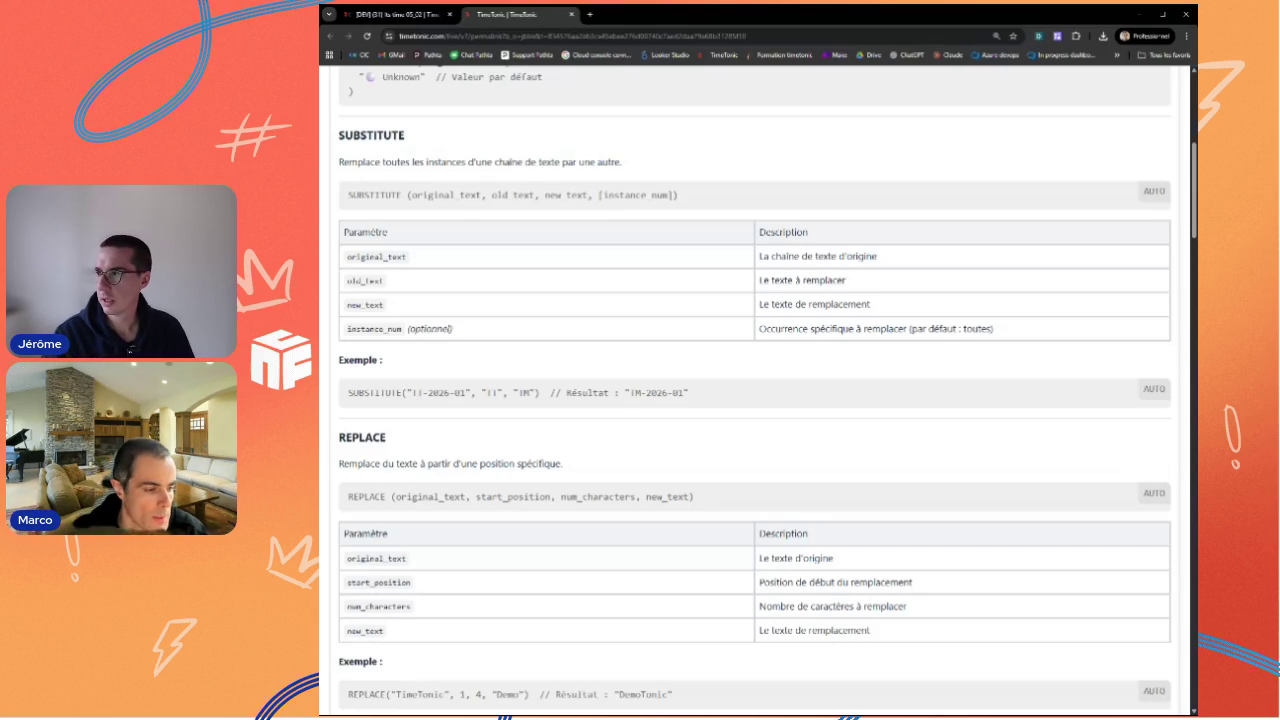
scroll(755, 400, "down", 3)
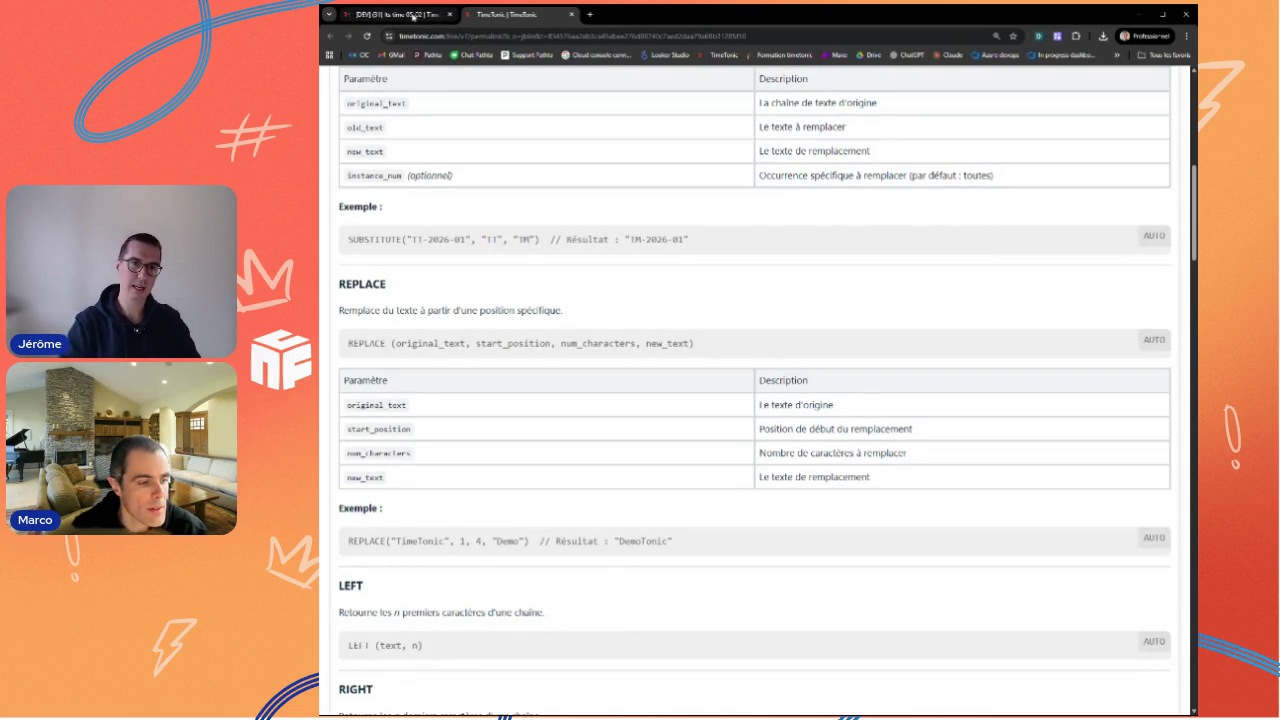
left_click(414, 15)
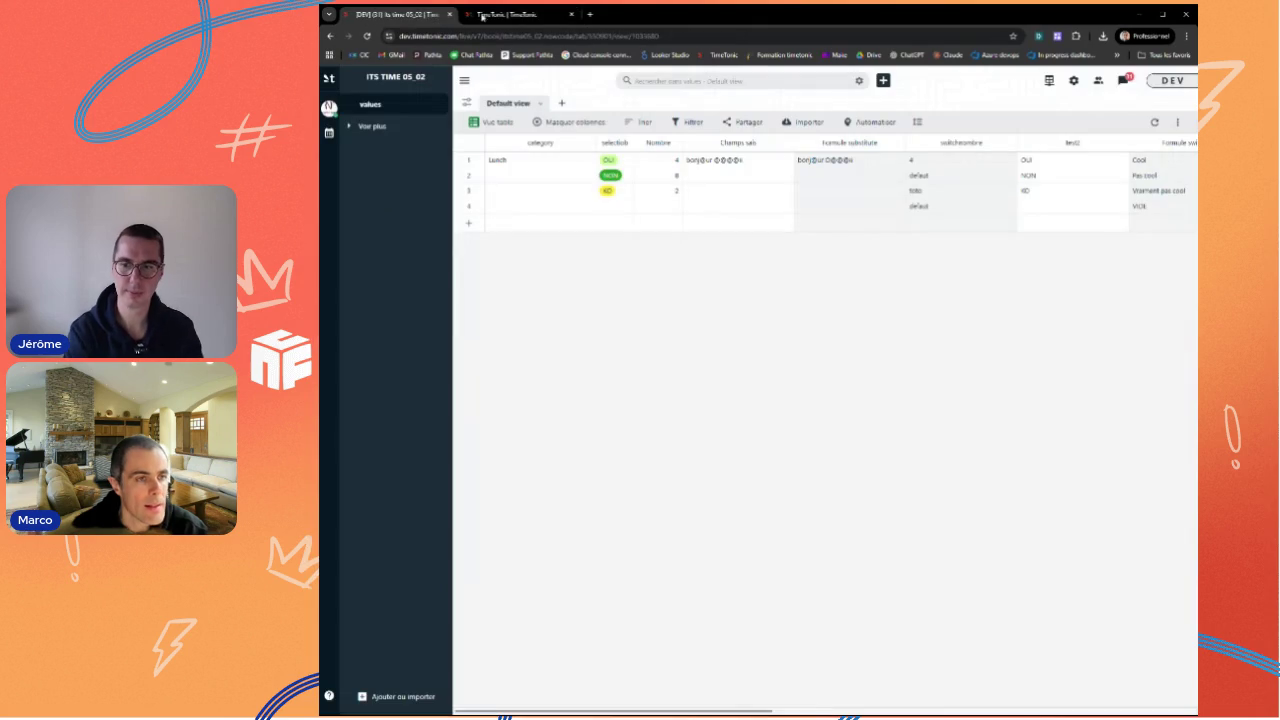
Step: Add a 'Formule LEFT' formula column after Formule substitute with LEFT($Champs sais, 3)
left_click(893, 143)
left_click(835, 160)
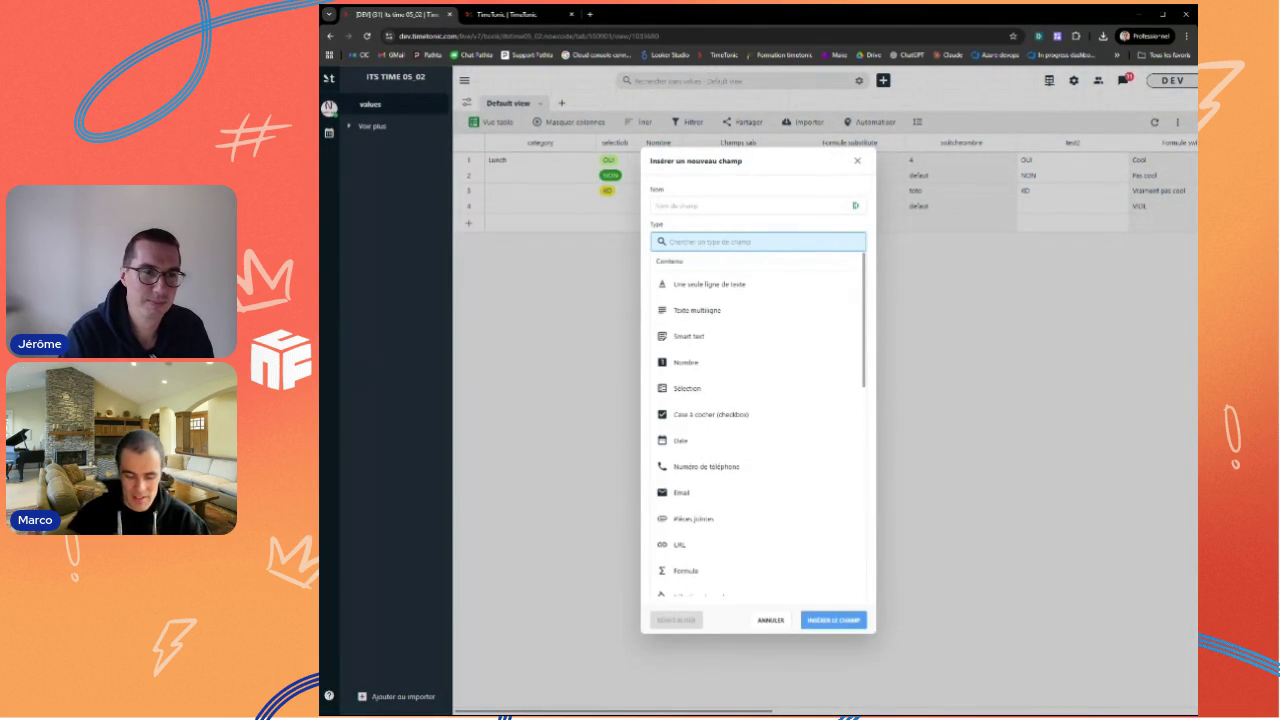
type("Formule LEFT")
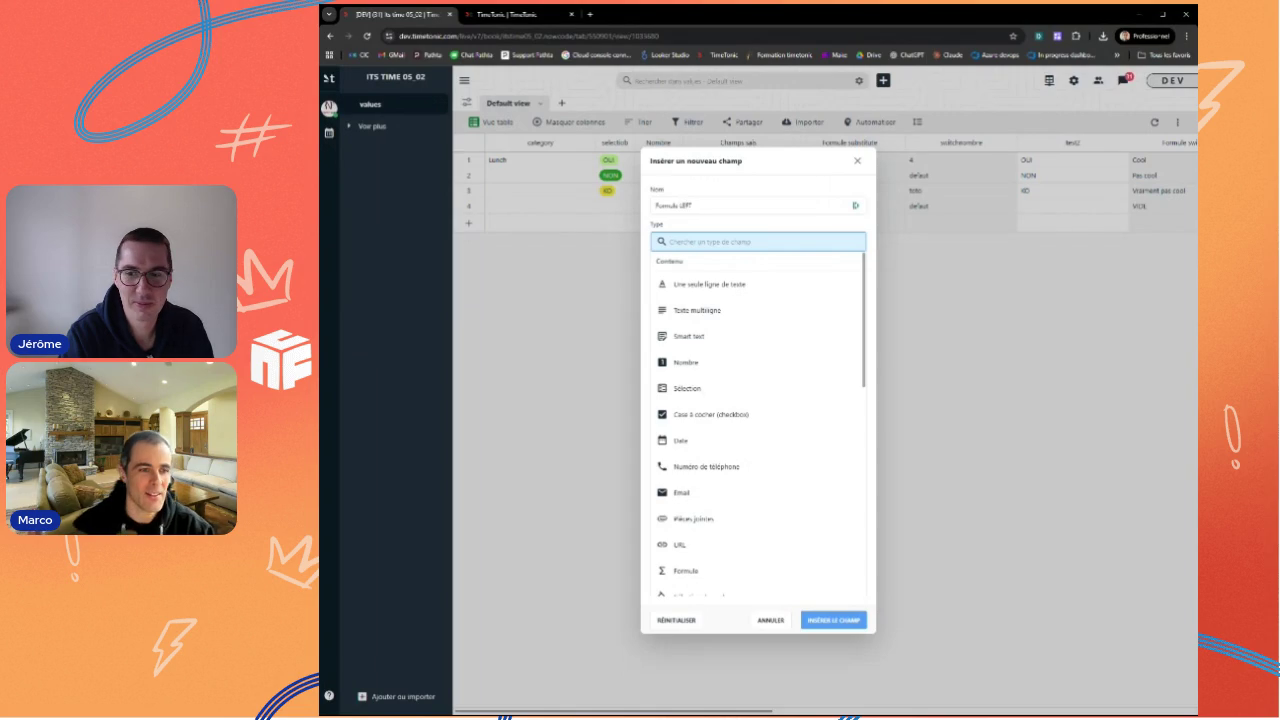
type("fo")
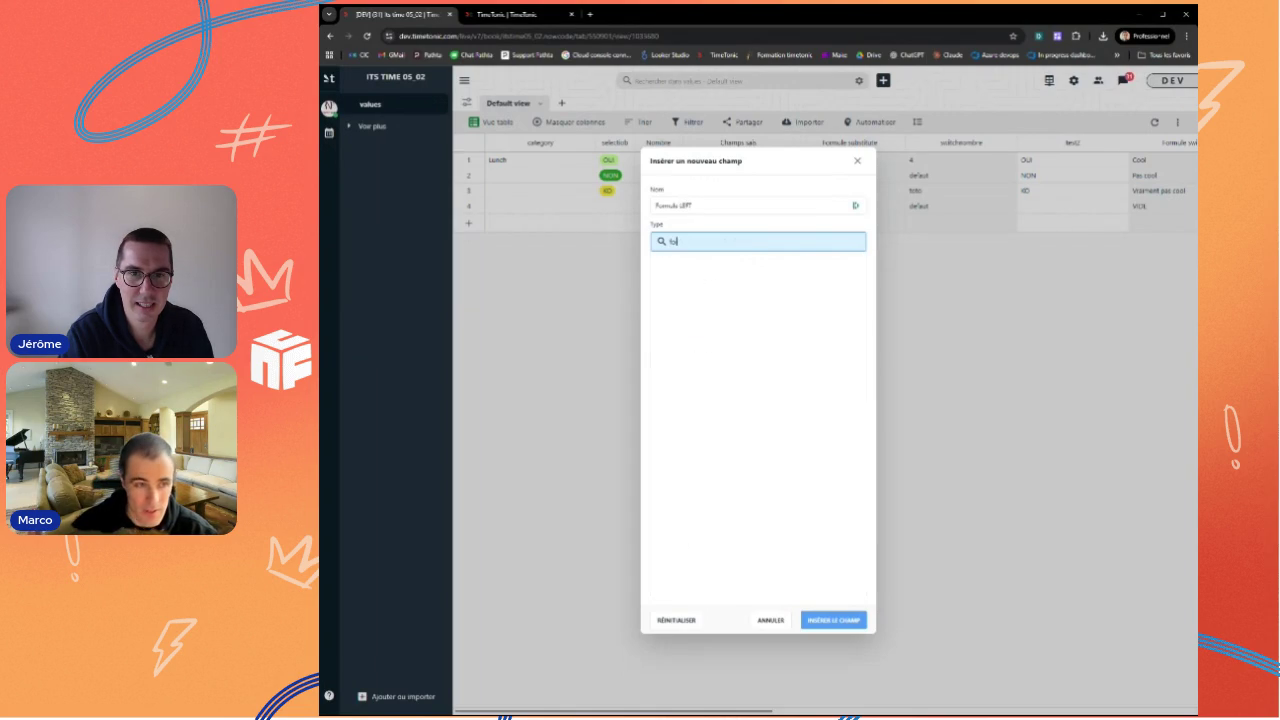
left_click(754, 283)
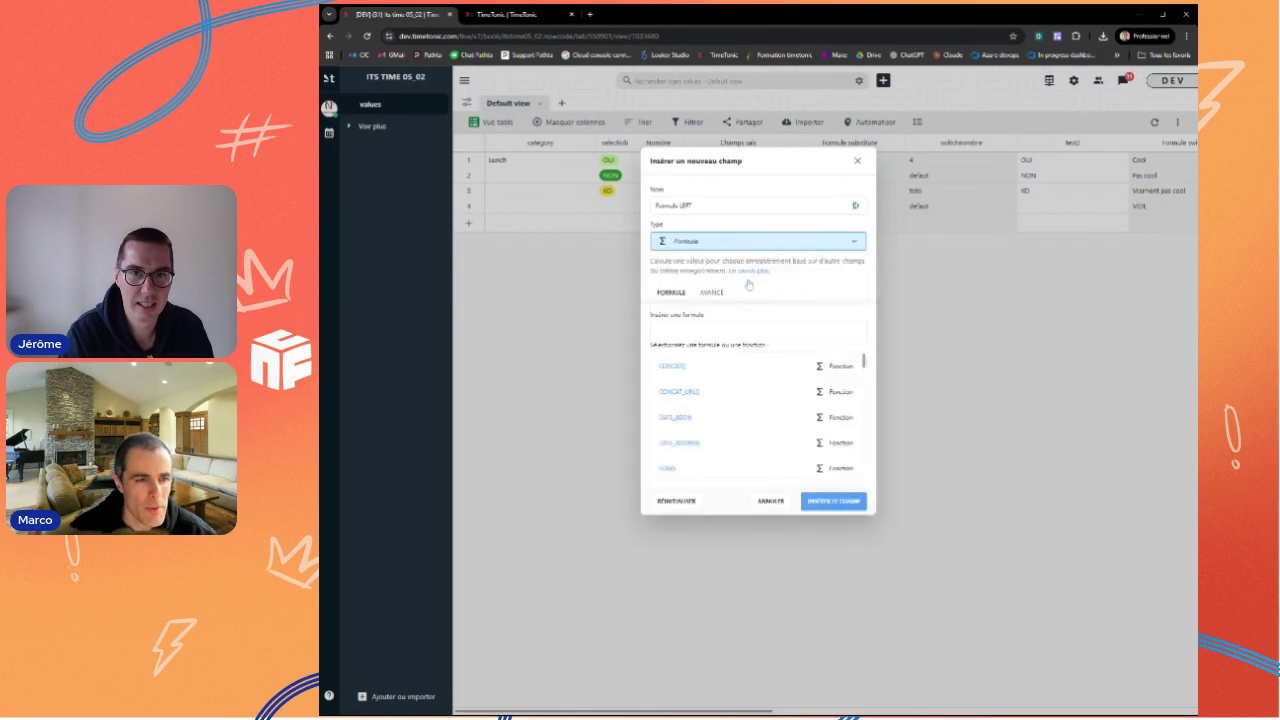
type("LEFT")
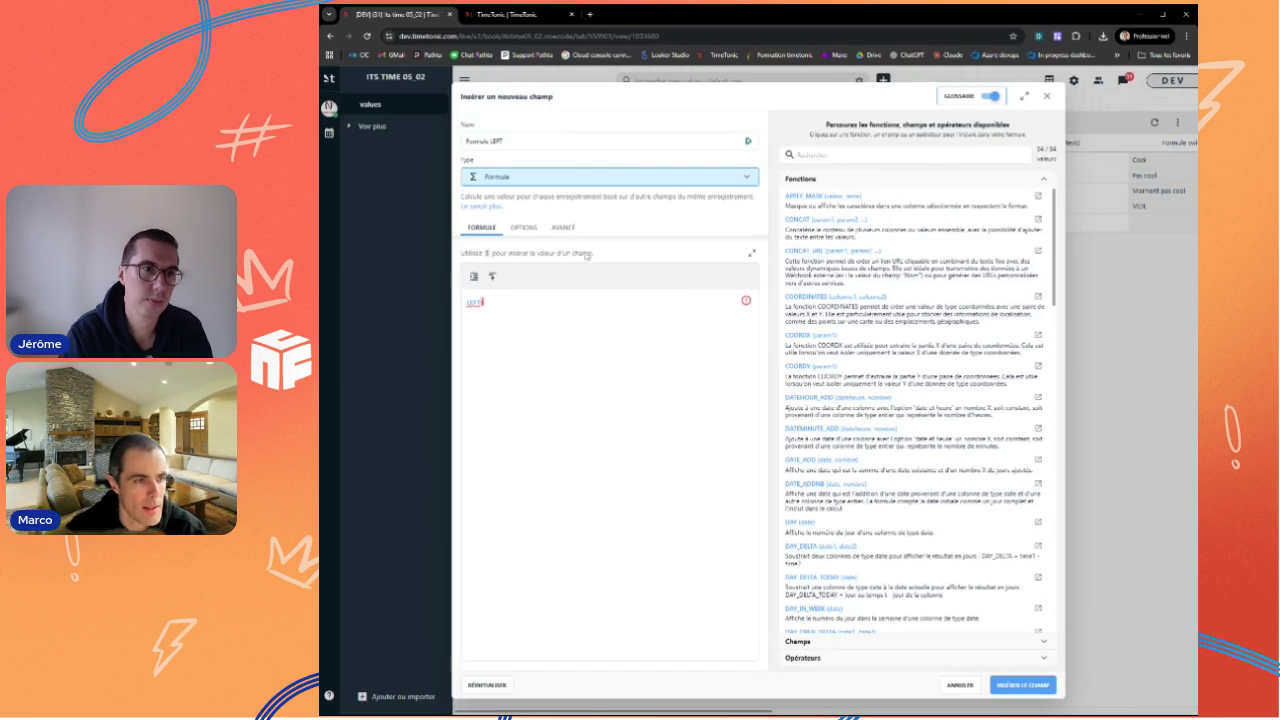
type("($")
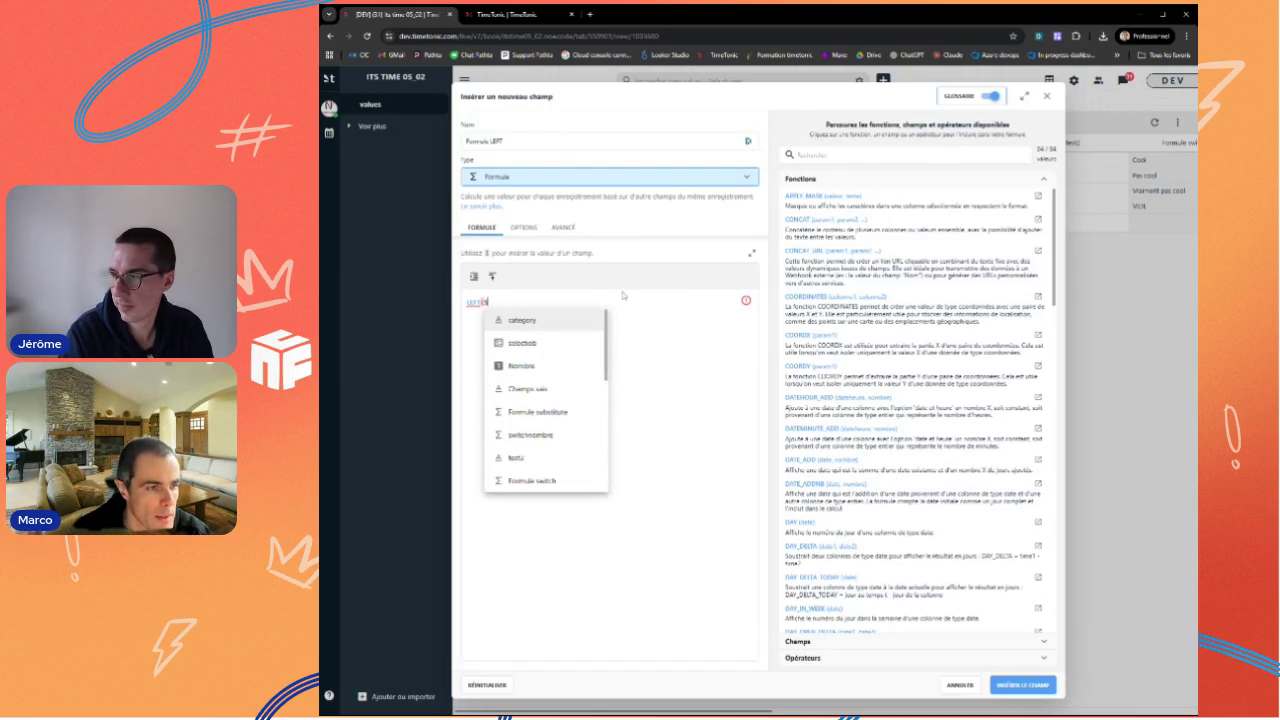
left_click(555, 388)
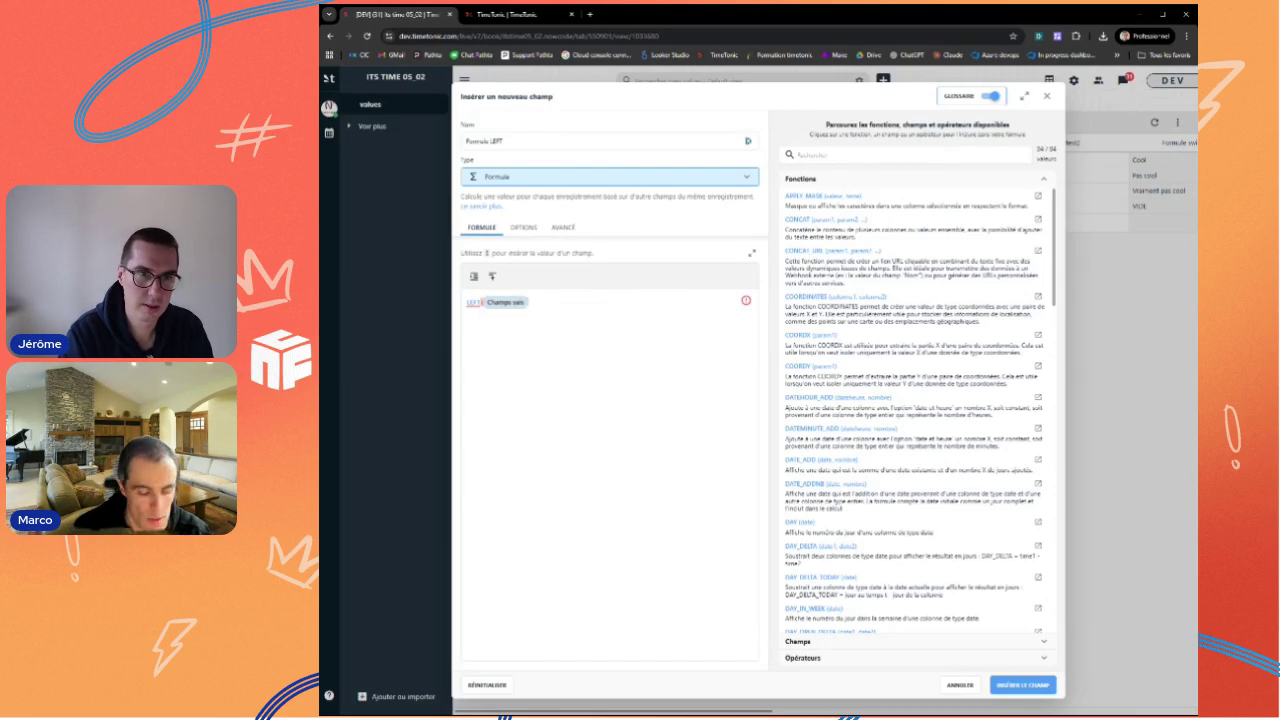
type(", 3")
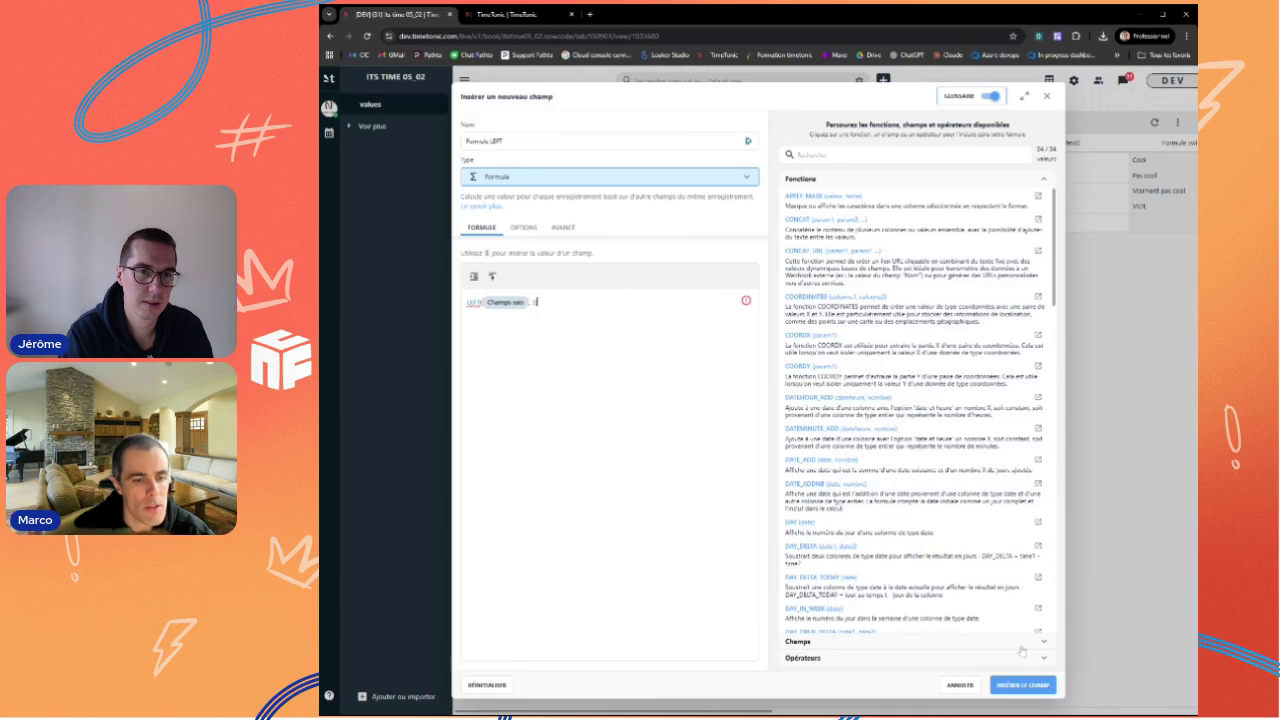
left_click(1032, 686)
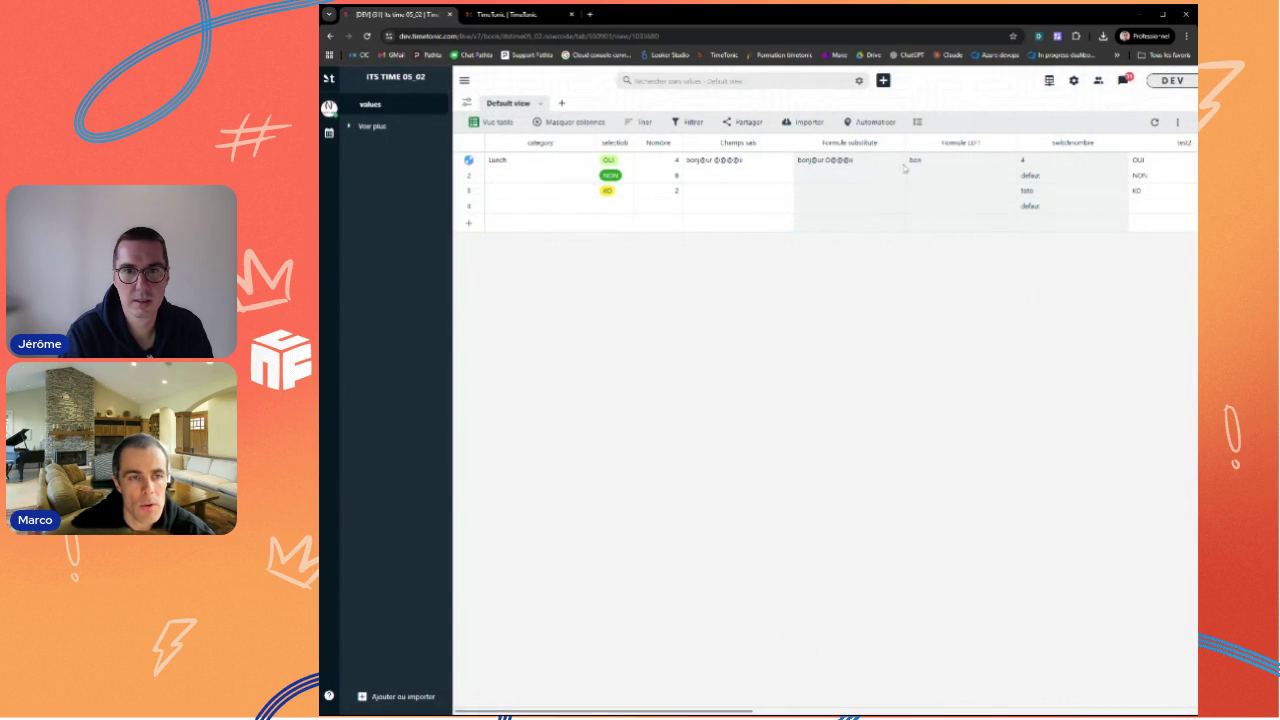
left_click(742, 165)
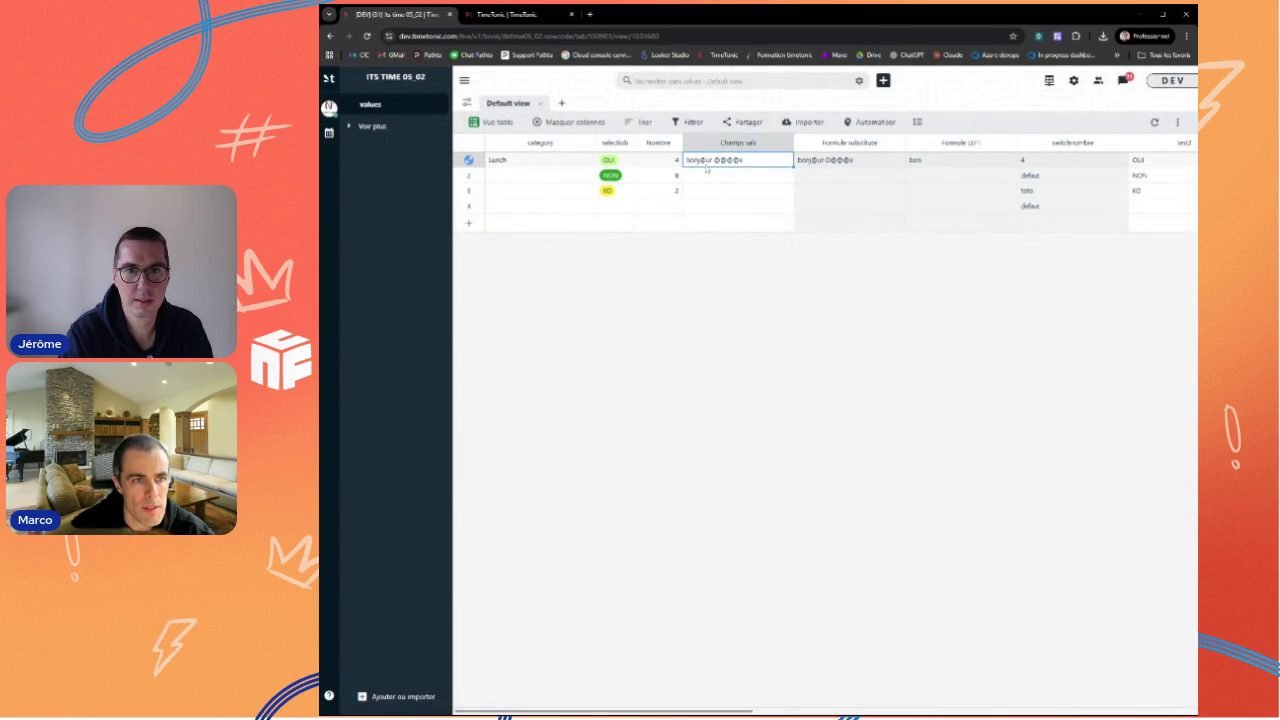
Step: Duplicate Formule LEFT as 'Formule RIGHT (copie)', swapping LEFT for RIGHT in its formula
left_click(1010, 142)
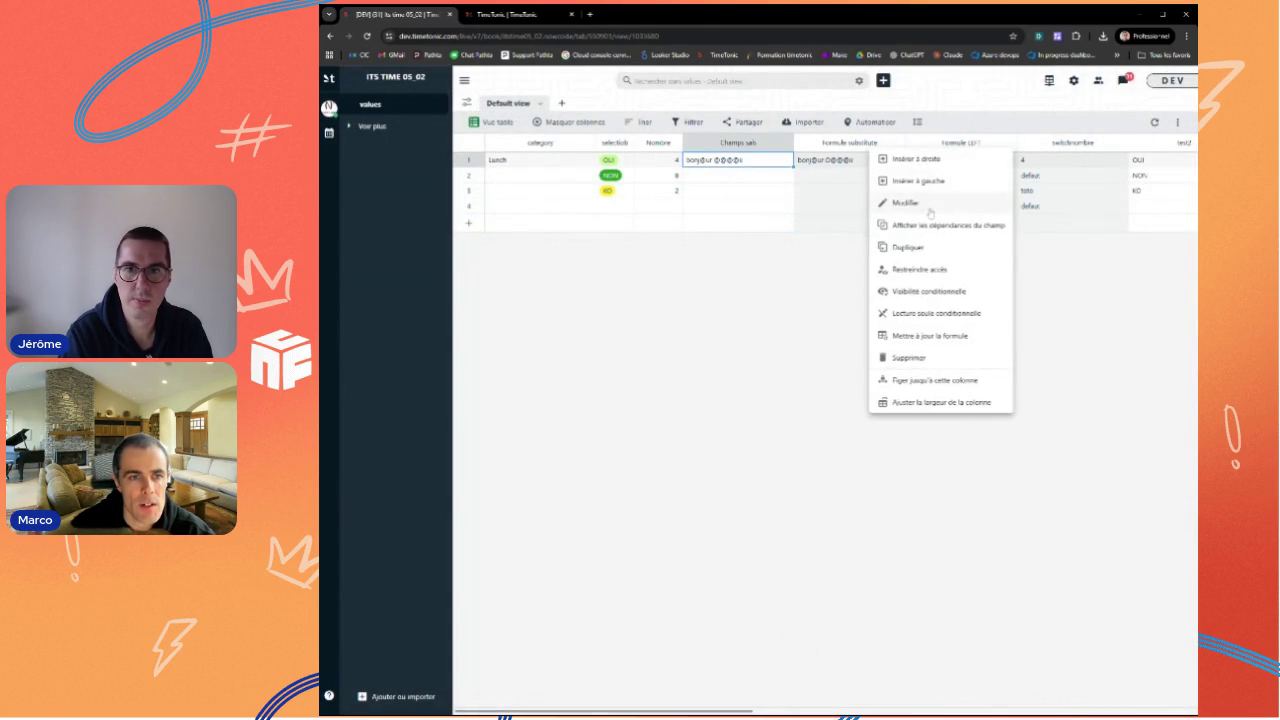
left_click(925, 246)
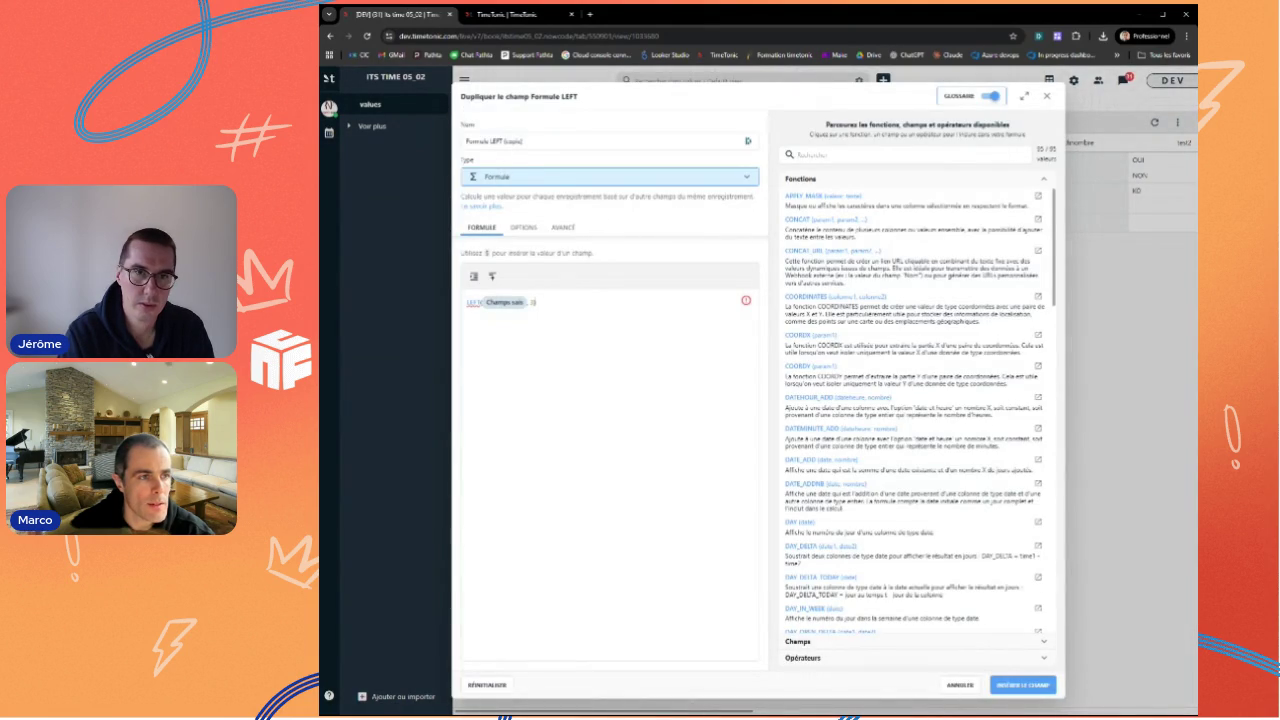
double_click(495, 141)
type("RIGHT")
key("BackSpace")
key("BackSpace")
key("BackSpace")
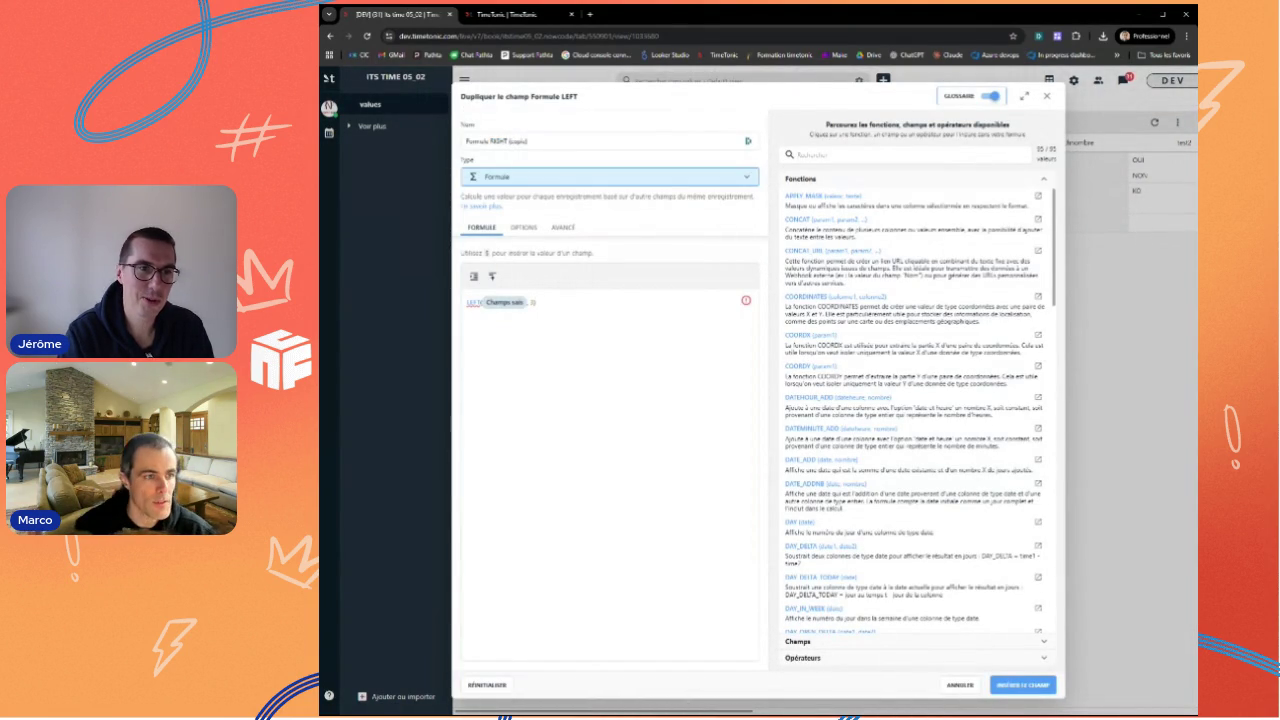
double_click(474, 302)
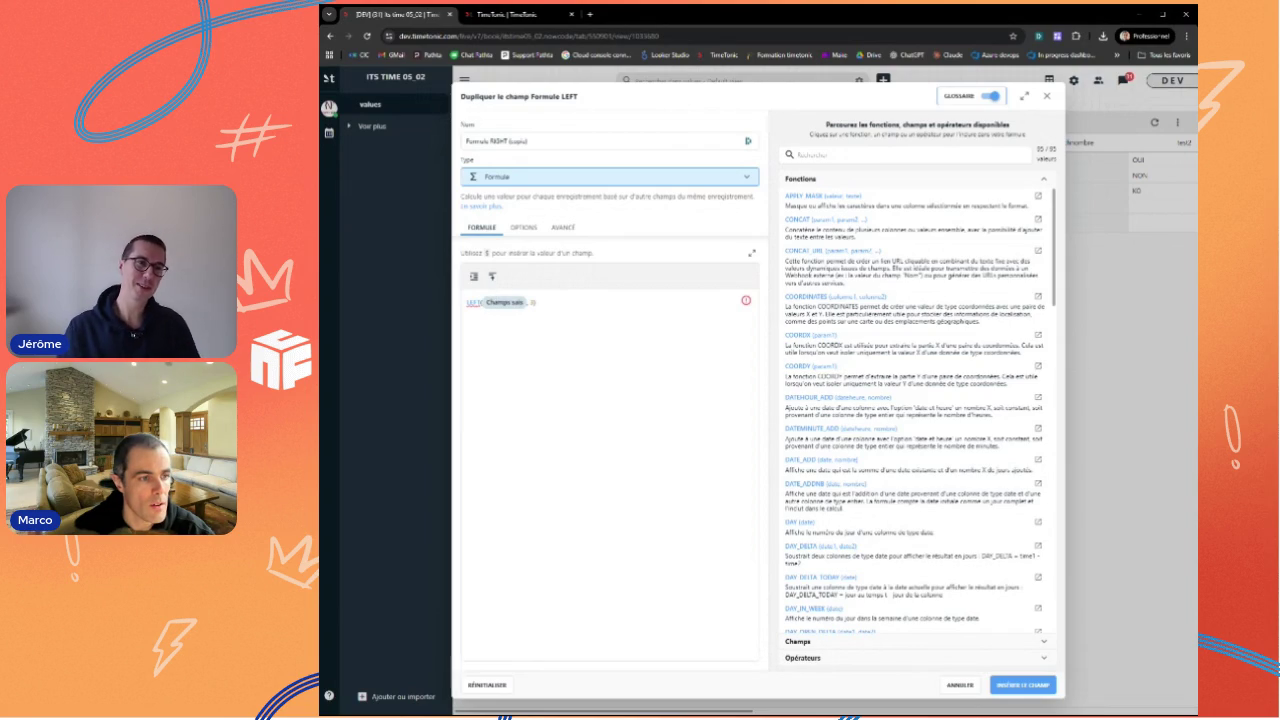
type("R")
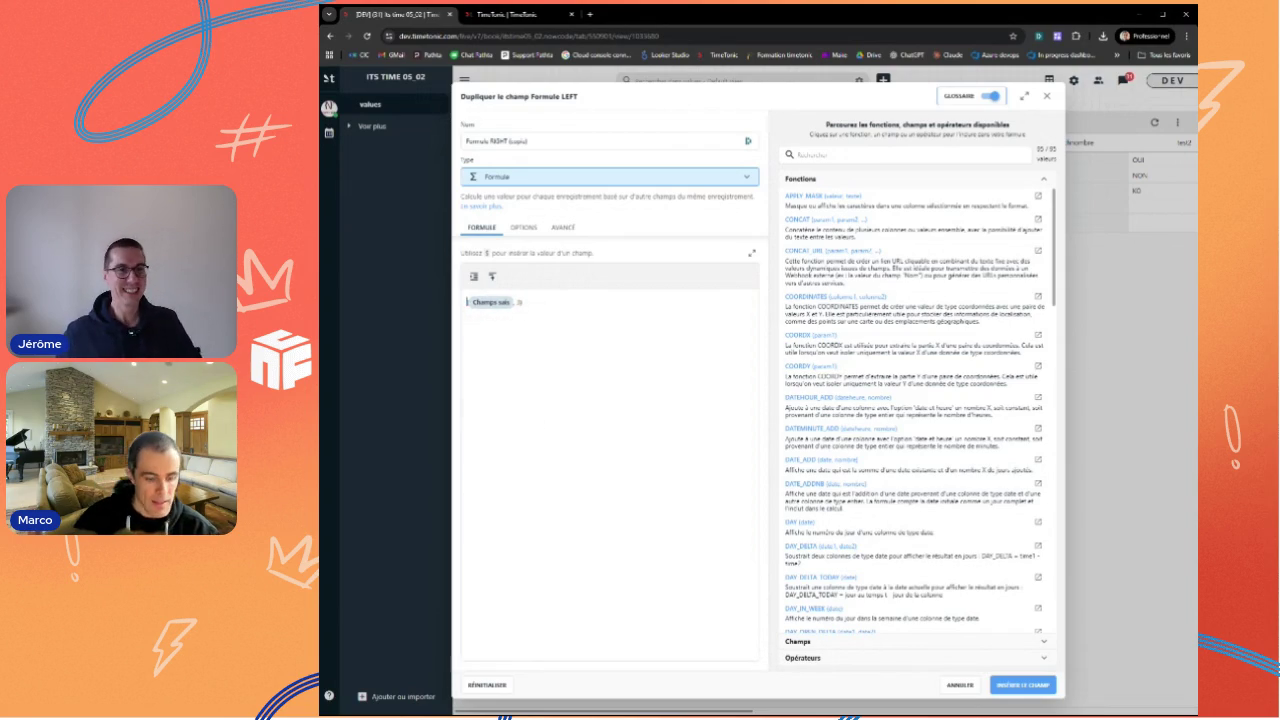
type("IGH")
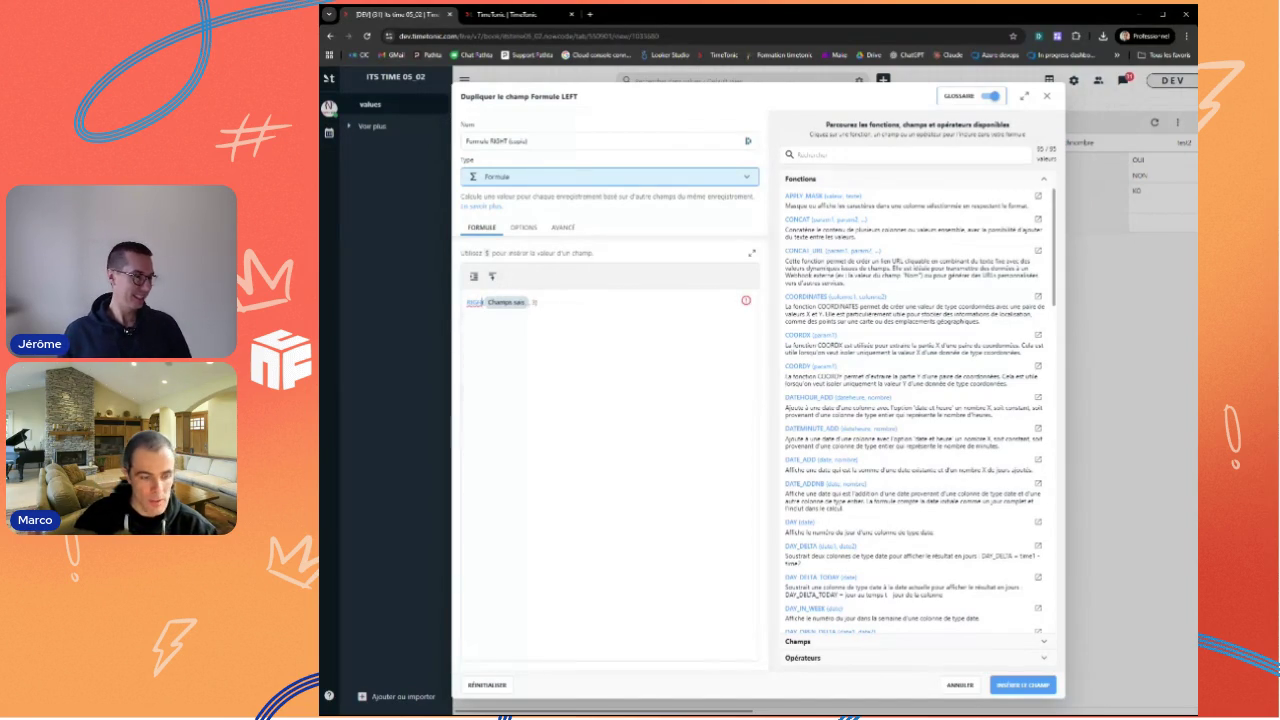
type("T")
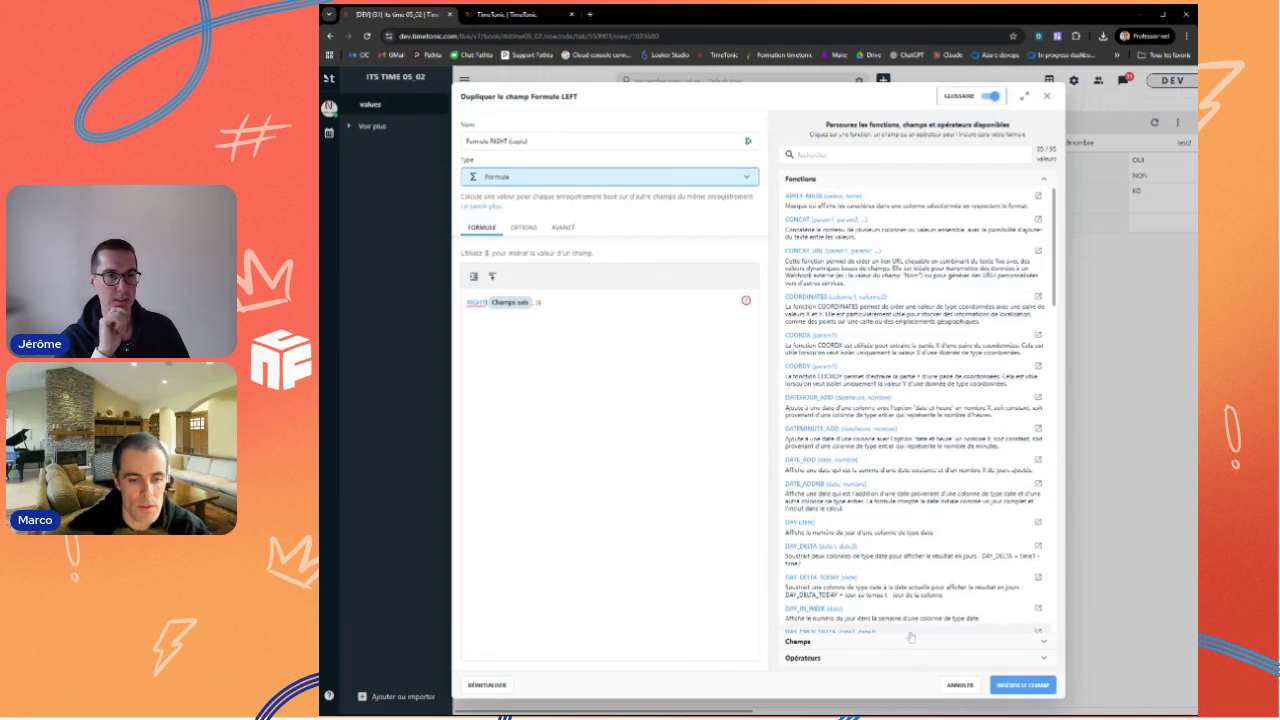
left_click(1022, 686)
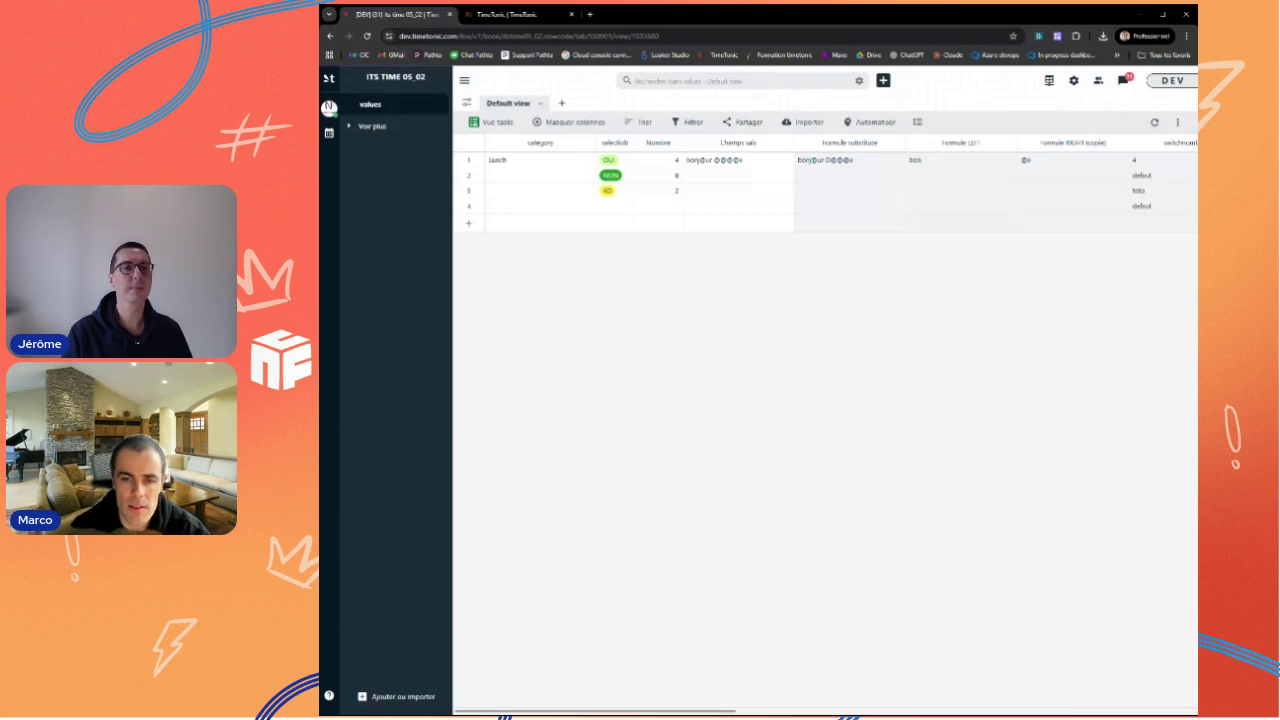
left_click(520, 15)
scroll(755, 400, "down", 1)
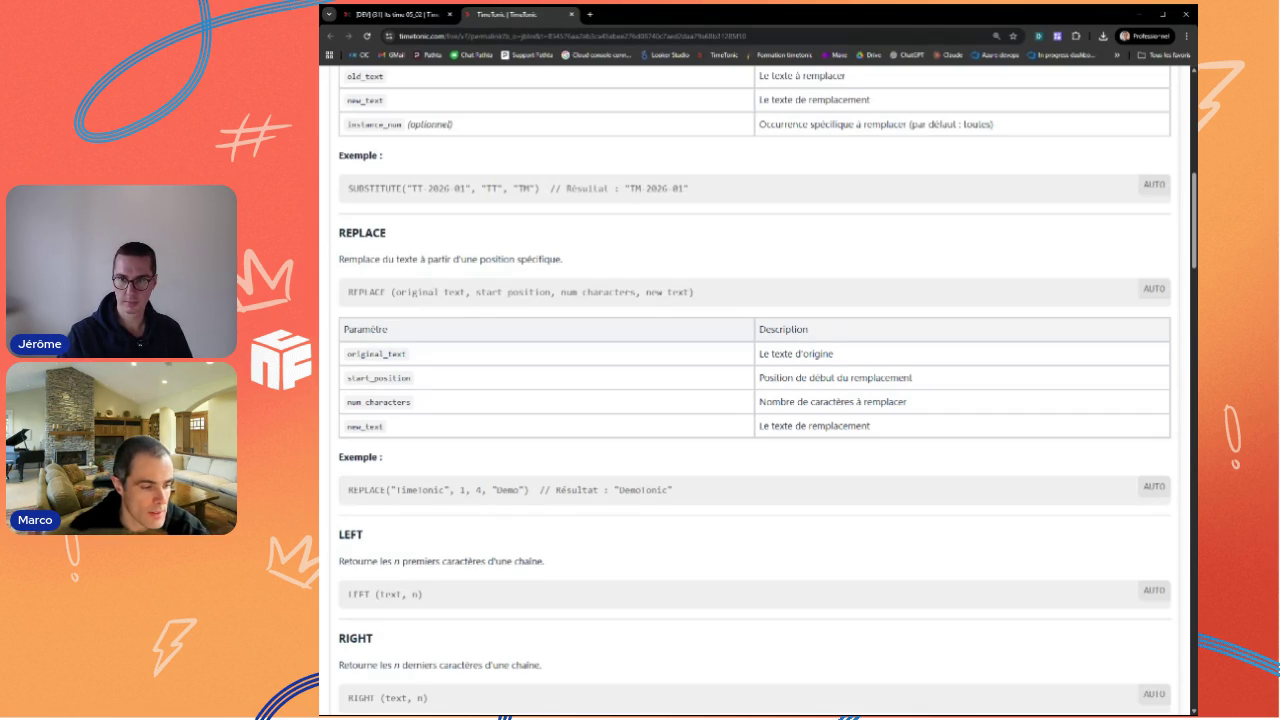
scroll(763, 494, "down", 3)
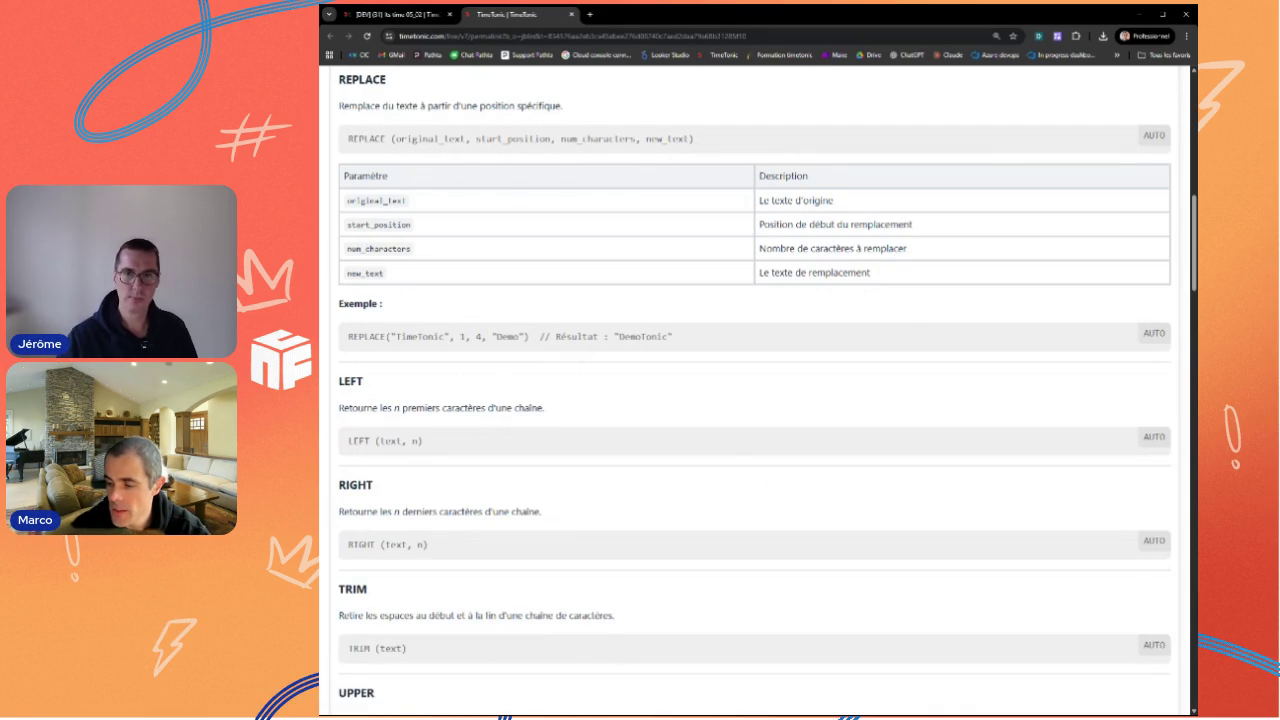
left_click(400, 14)
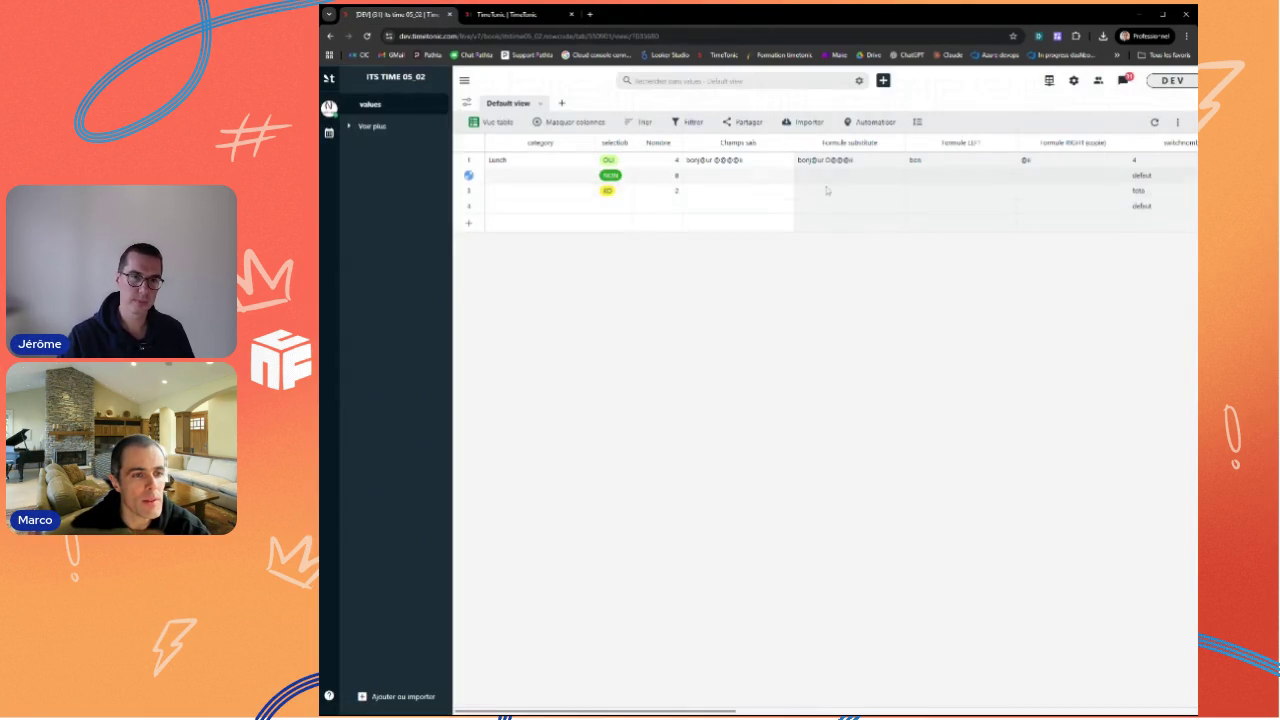
Step: Add a leading space before row 1's Champs sais text and reopen the cell to verify it
double_click(734, 164)
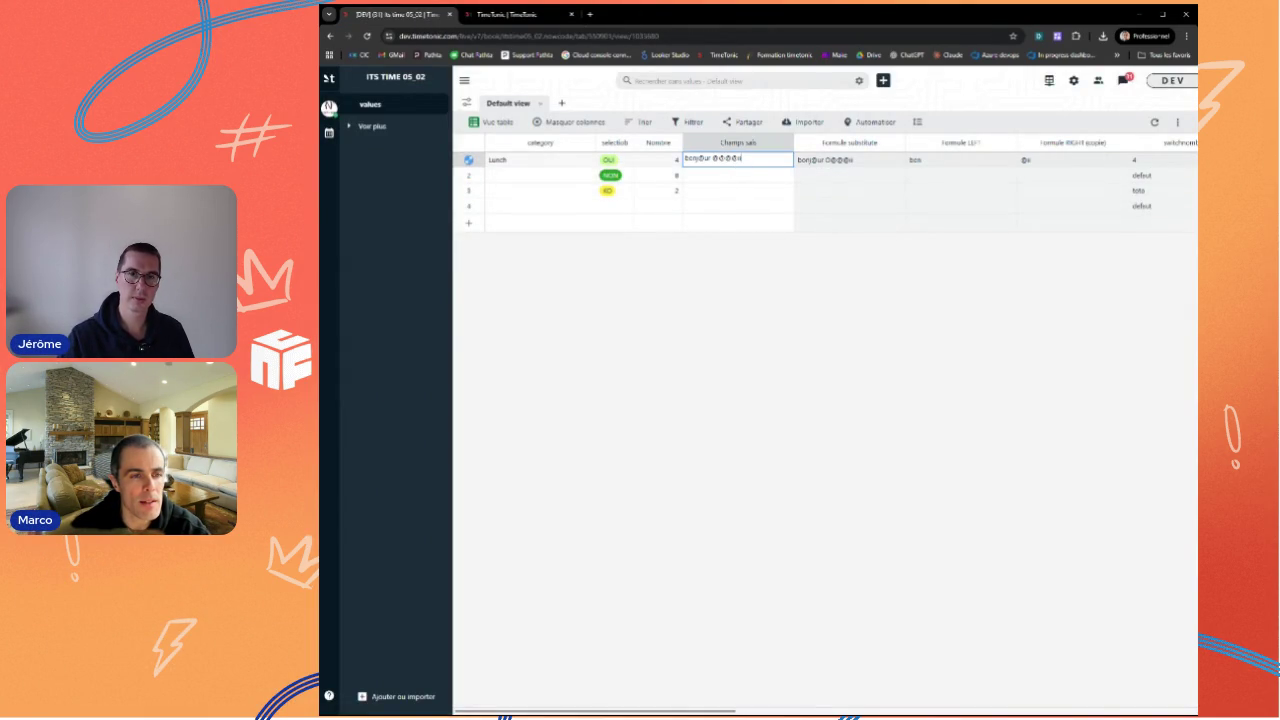
key("Home")
left_click(813, 176)
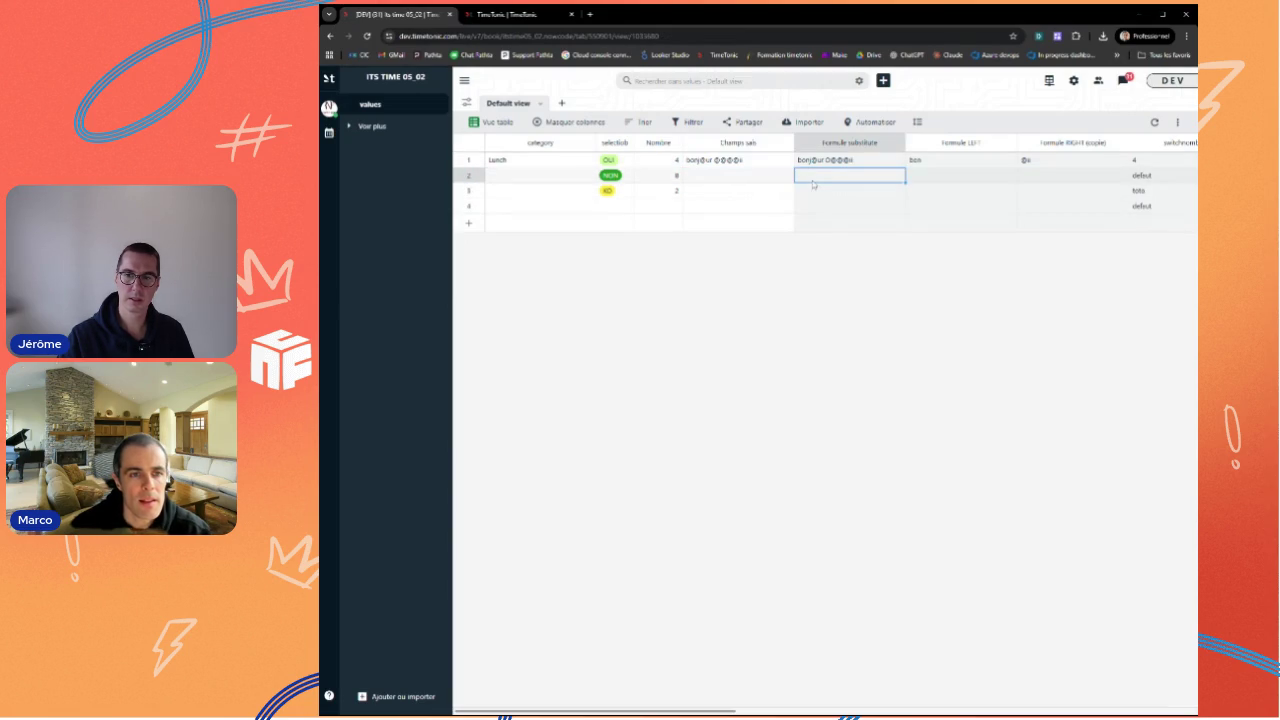
double_click(695, 165)
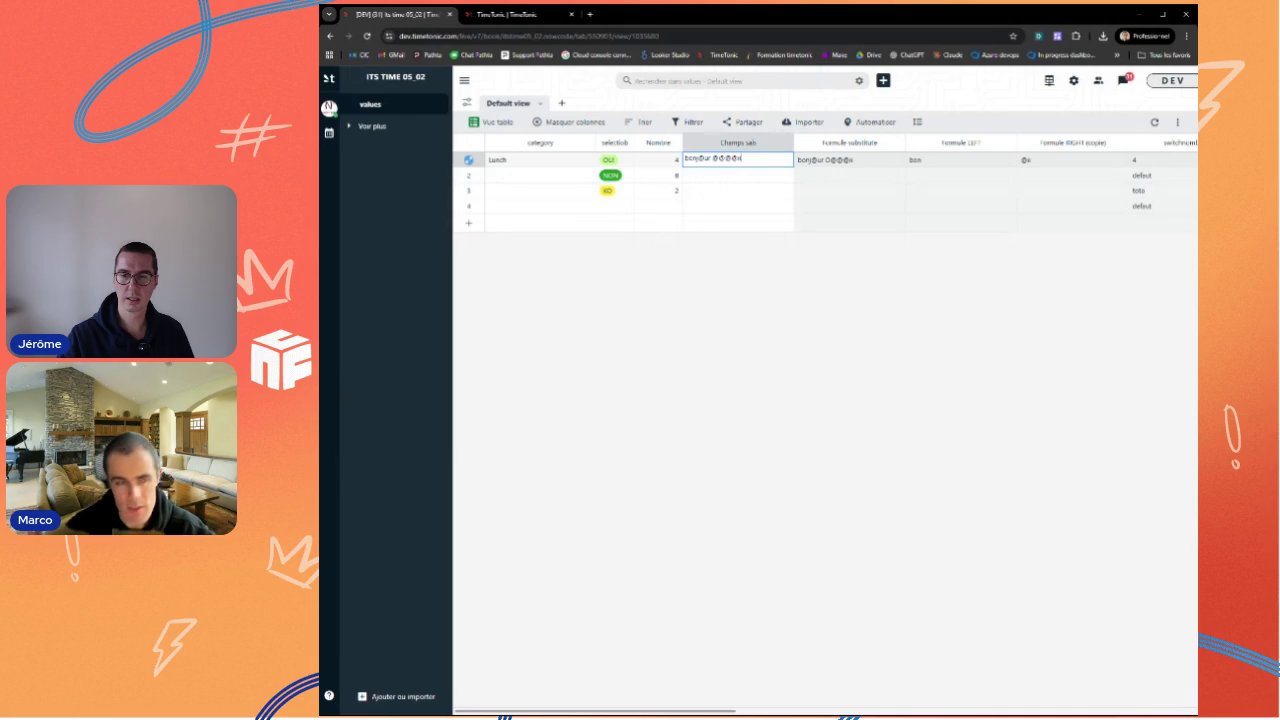
key("Return")
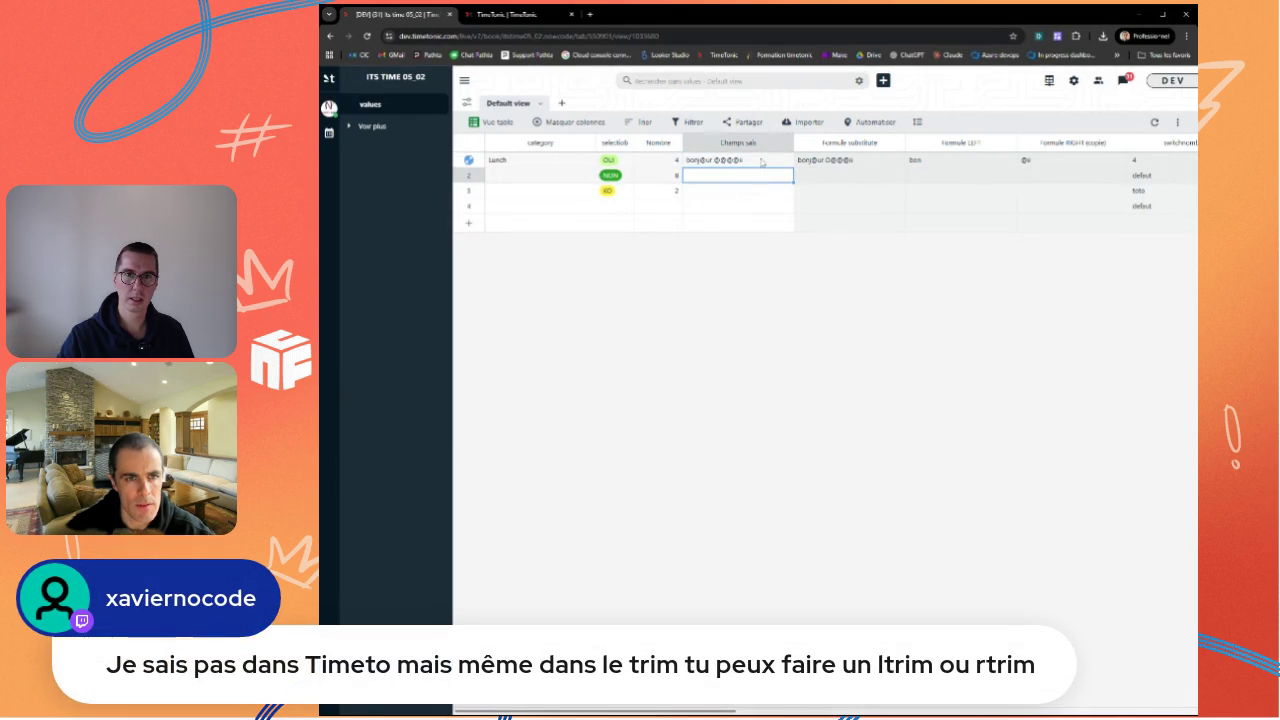
double_click(762, 163)
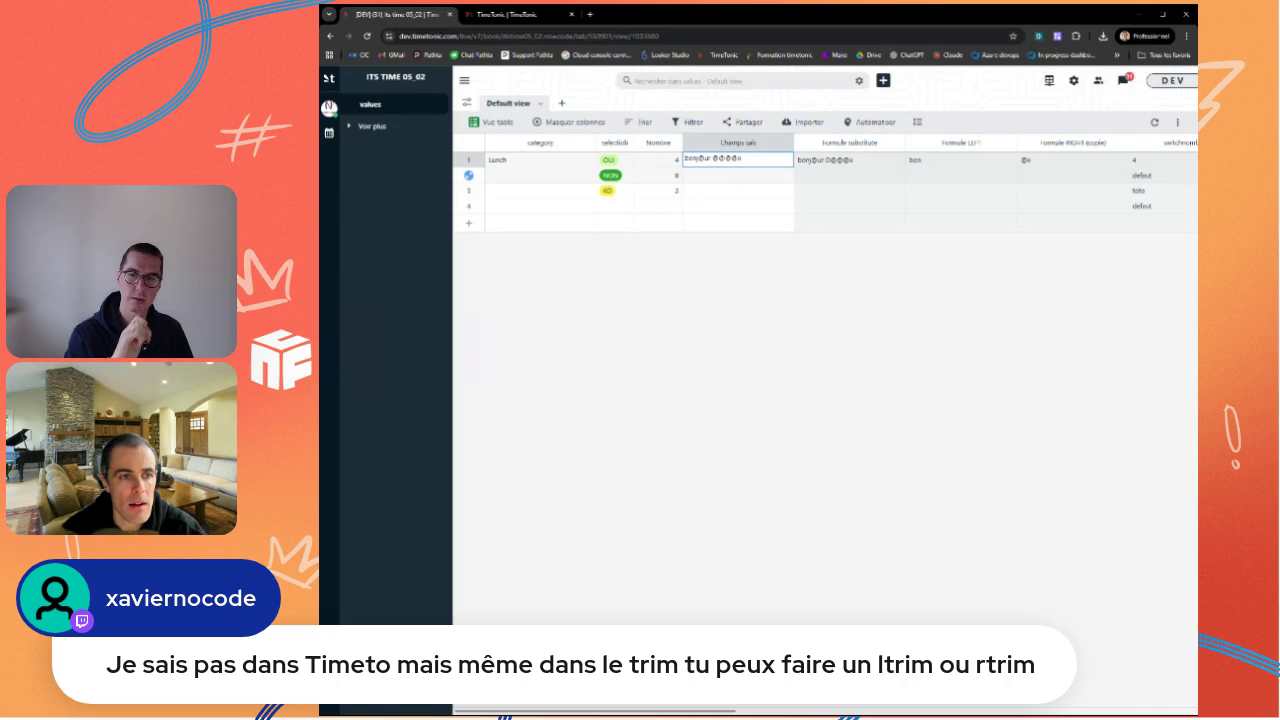
left_click(706, 175)
double_click(712, 160)
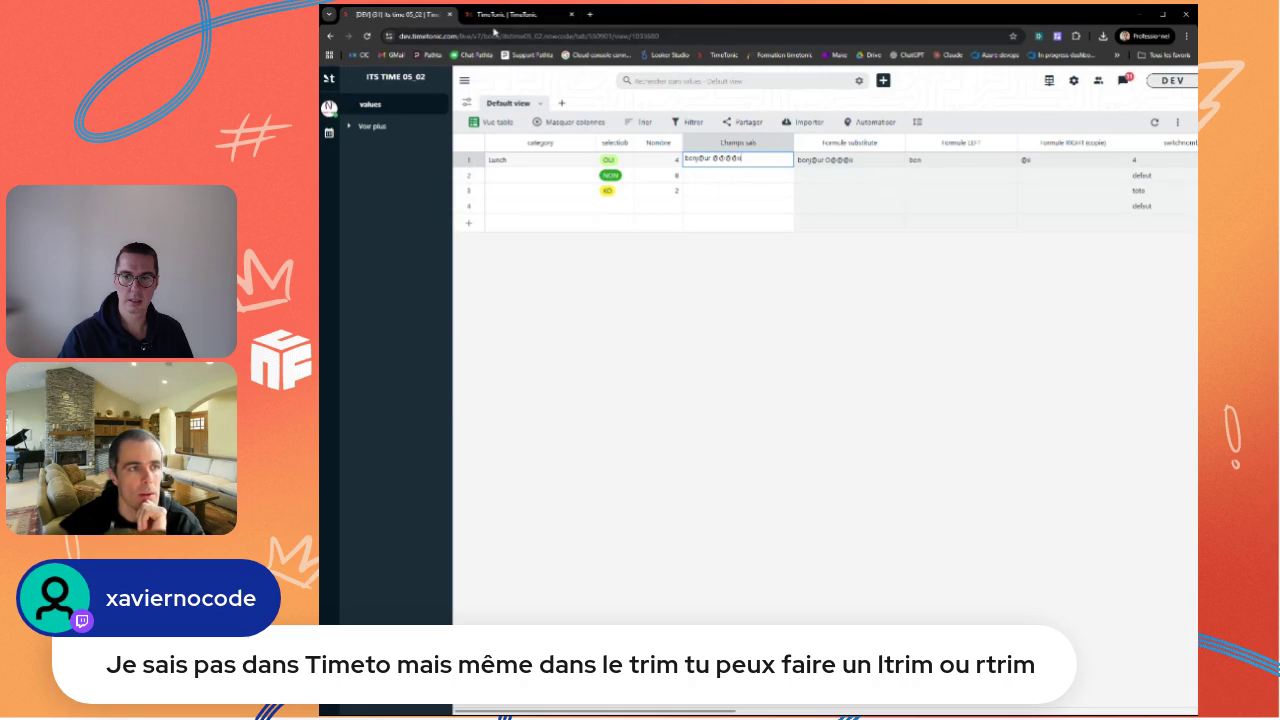
Step: Scroll the formula documentation past FIND to the SEARCH and Regex function entries
left_click(496, 18)
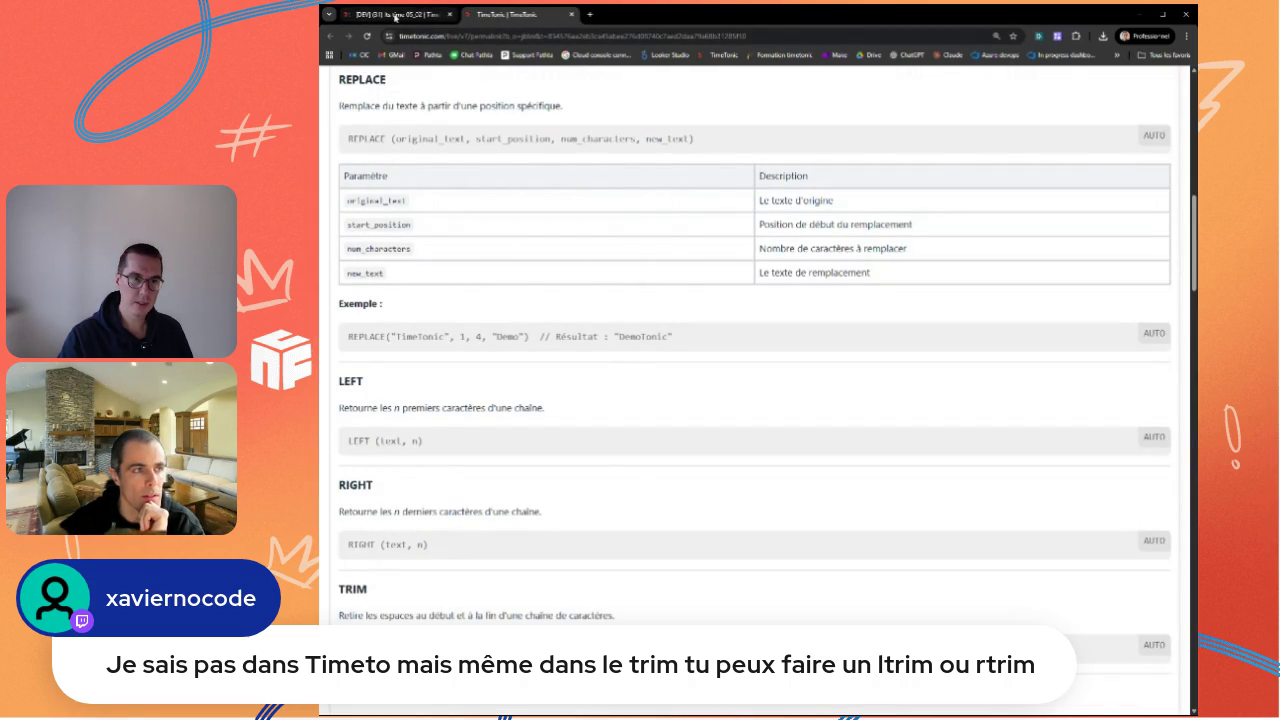
left_click(424, 15)
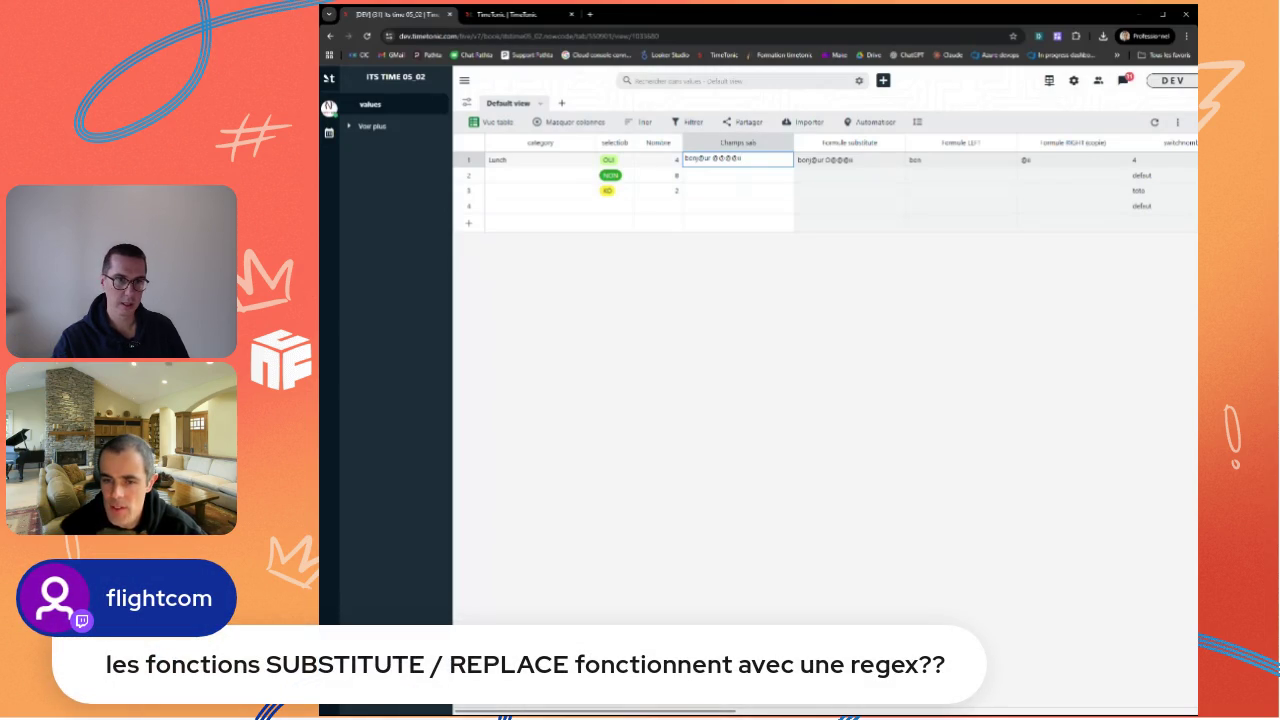
left_click(515, 14)
scroll(755, 400, "down", 3)
scroll(755, 400, "up", 2)
scroll(755, 400, "up", 2)
scroll(755, 400, "down", 10)
scroll(755, 400, "down", 2)
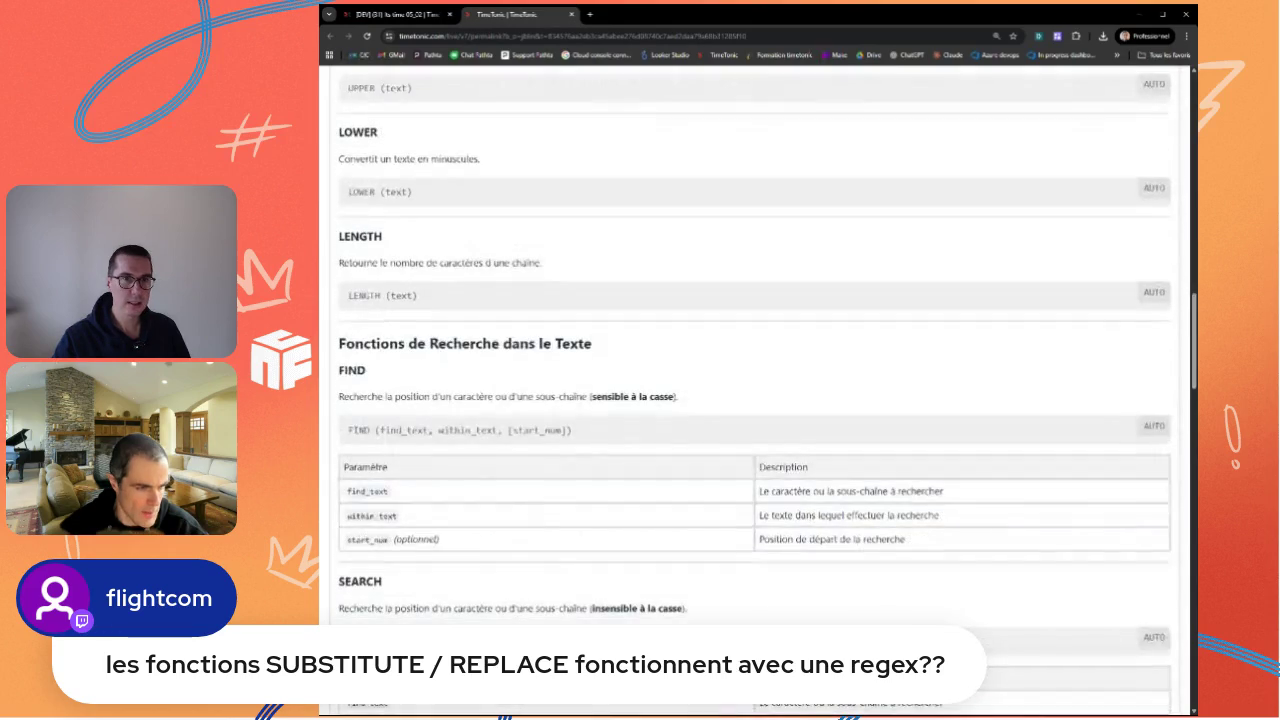
scroll(755, 400, "down", 2)
scroll(755, 400, "down", 2)
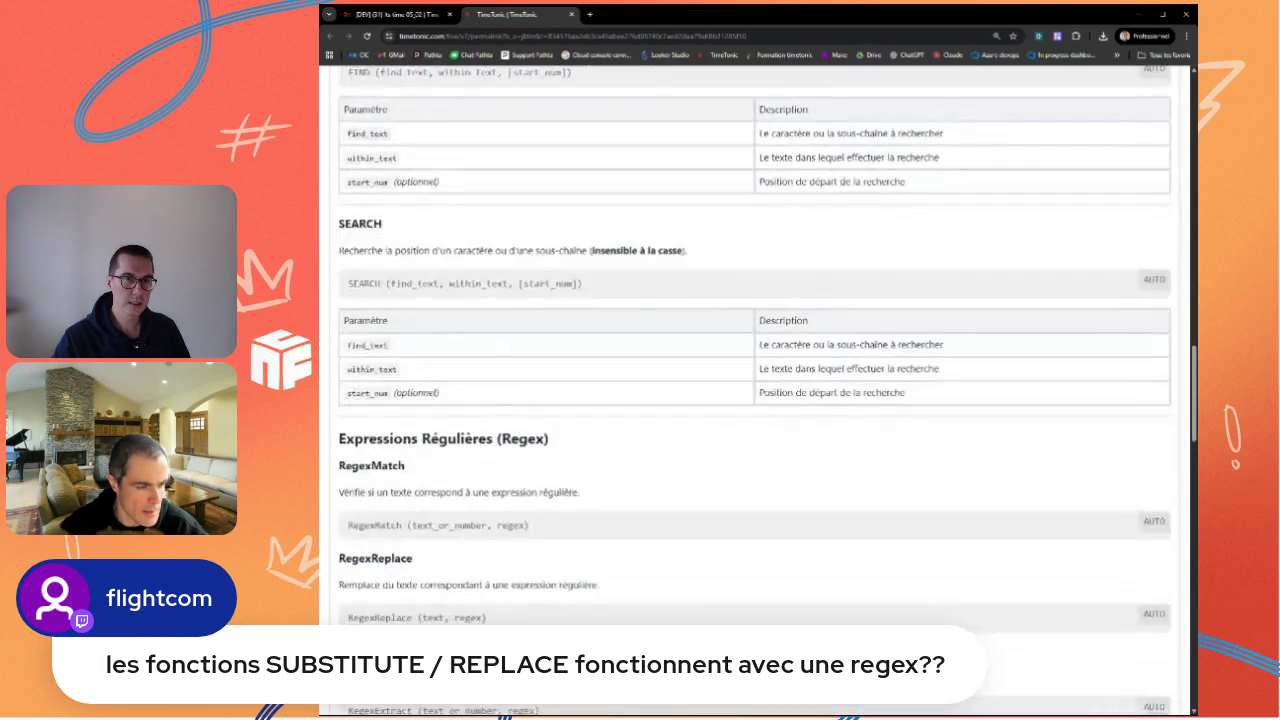
scroll(395, 497, "down", 2)
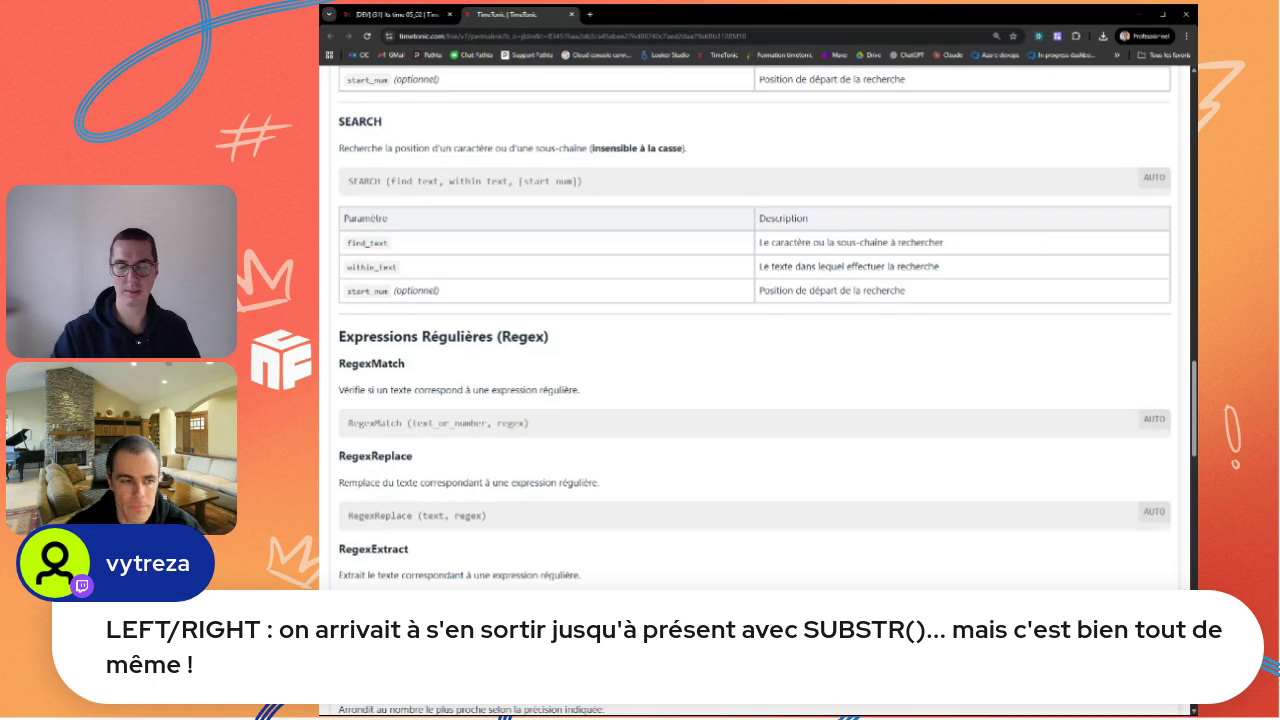
Step: Scroll back up to the LEFT, RIGHT and TRIM entries, then return to the table
scroll(755, 380, "up", 4)
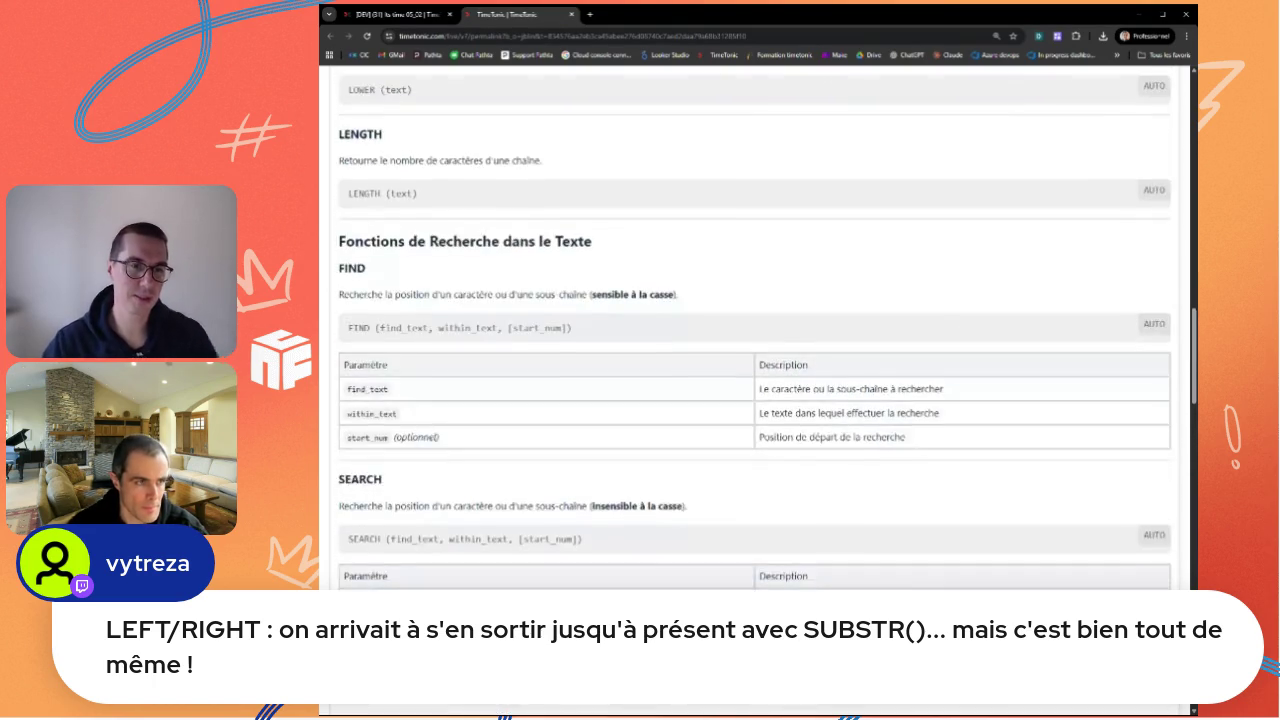
scroll(755, 380, "up", 3)
scroll(755, 380, "up", 5)
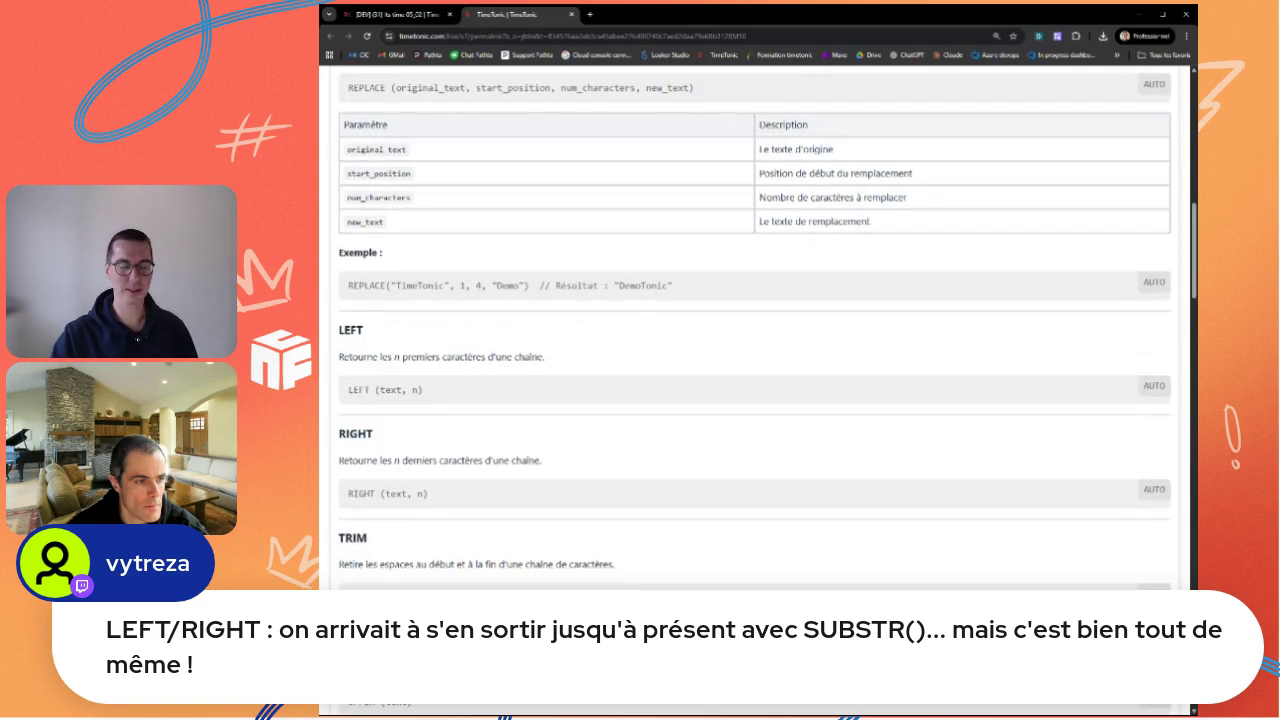
scroll(520, 375, "down", 1)
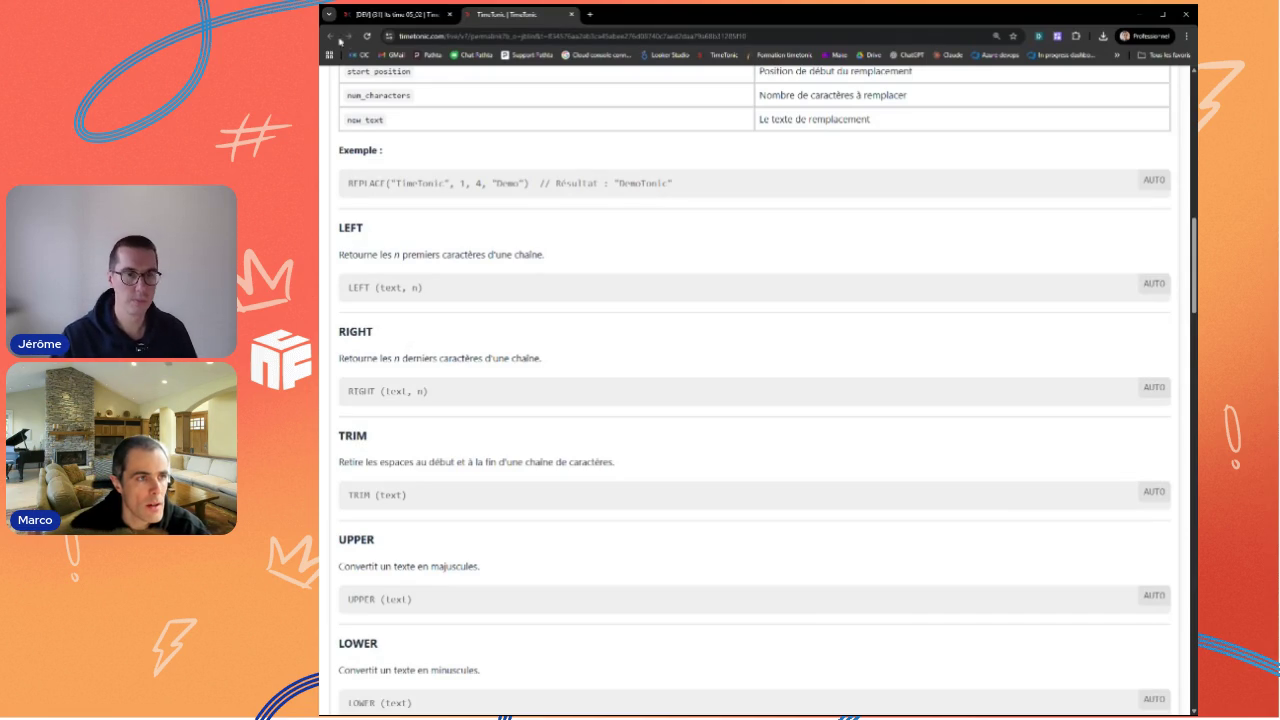
left_click(362, 15)
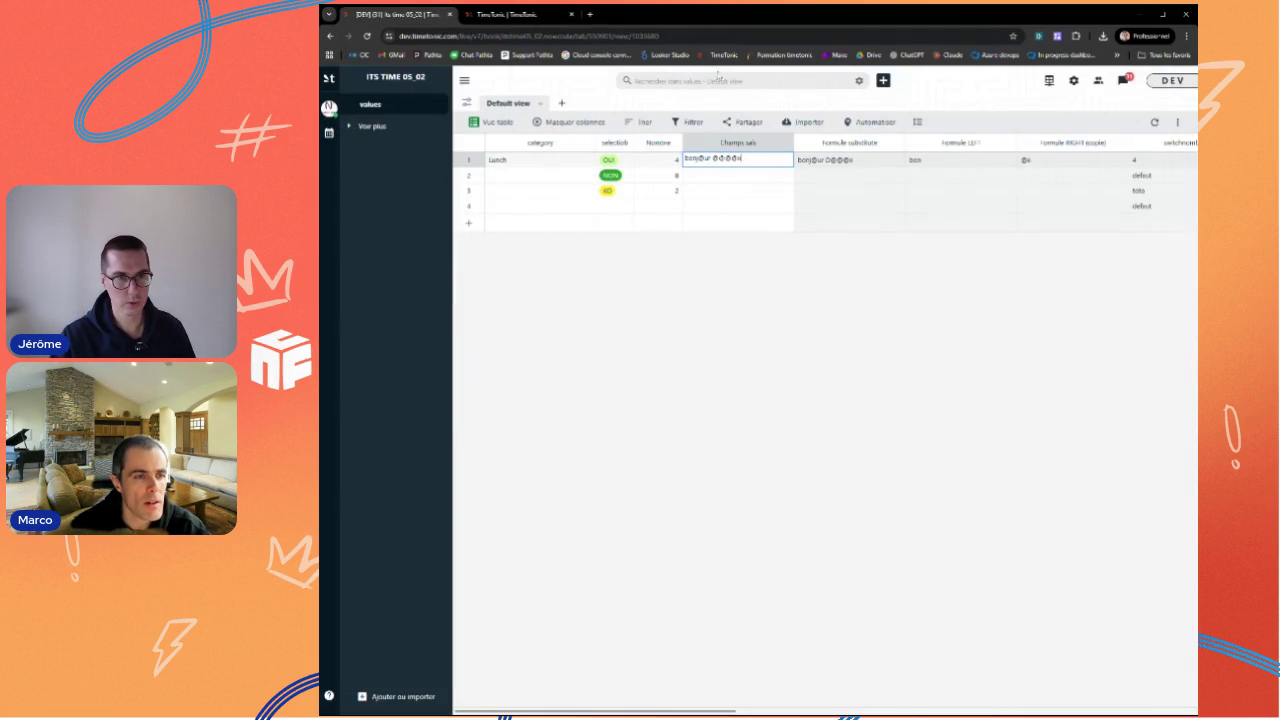
left_click(672, 145)
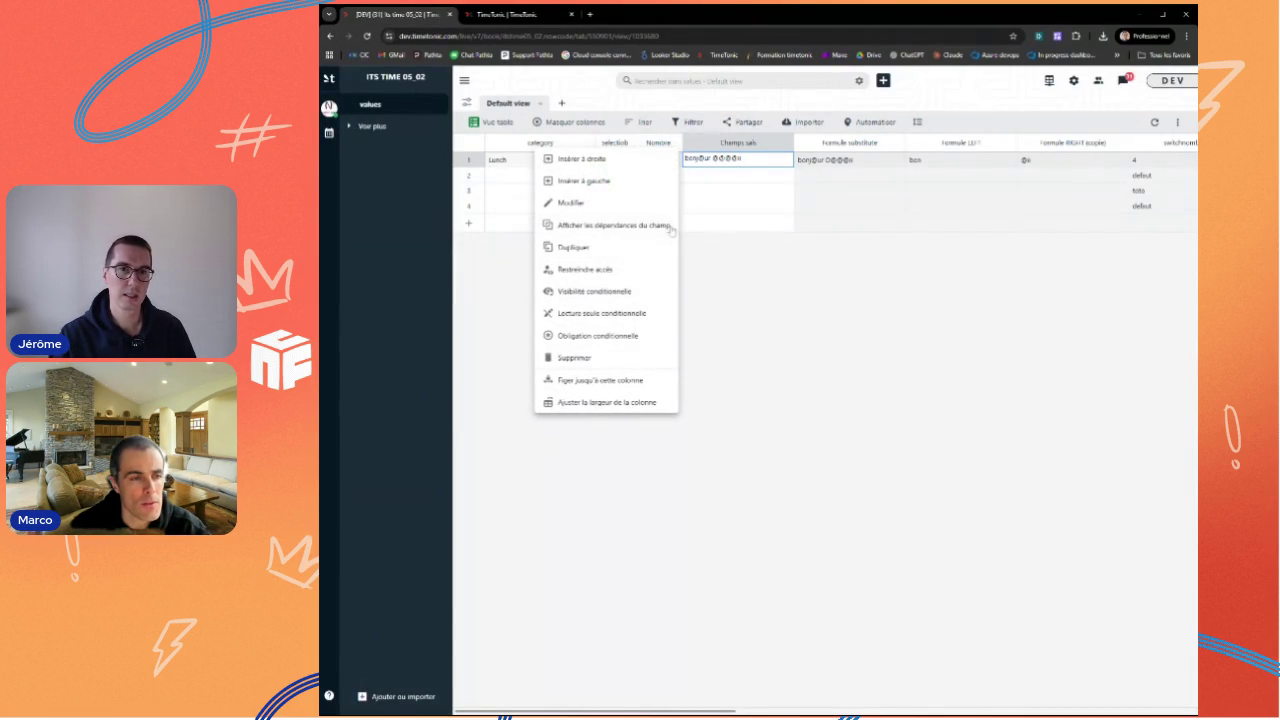
left_click(785, 146)
left_click(700, 163)
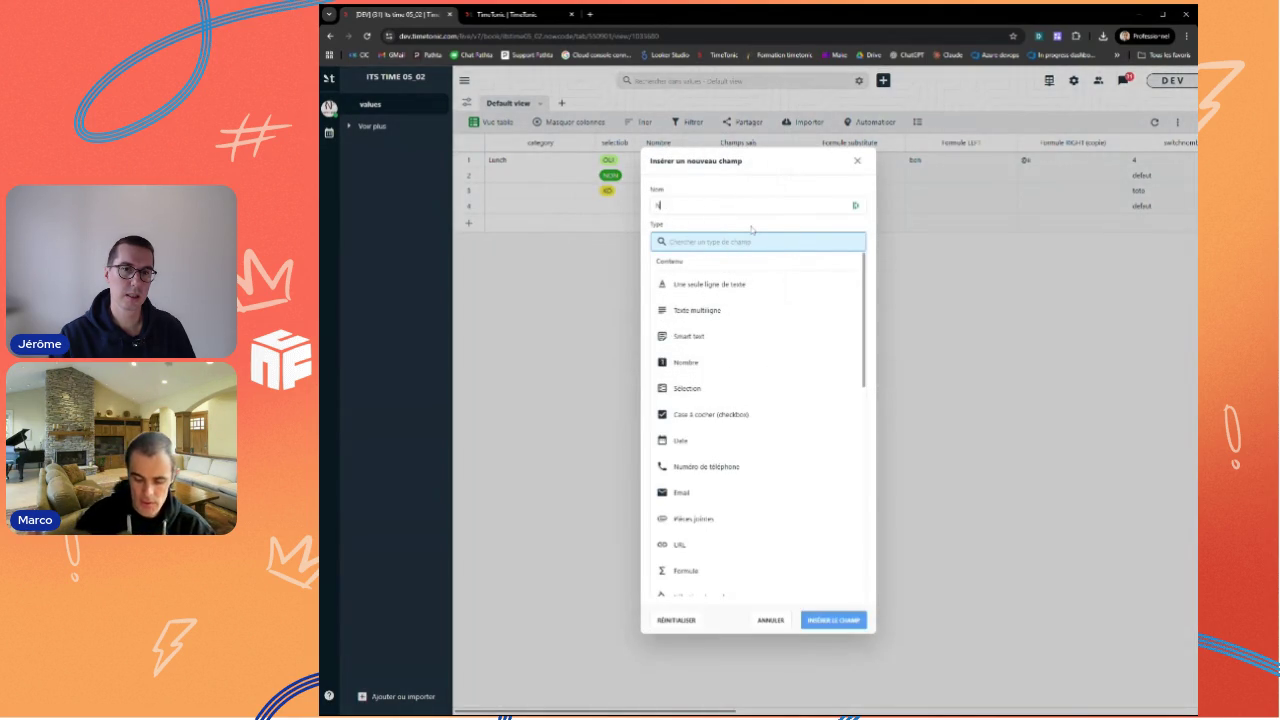
left_click(740, 285)
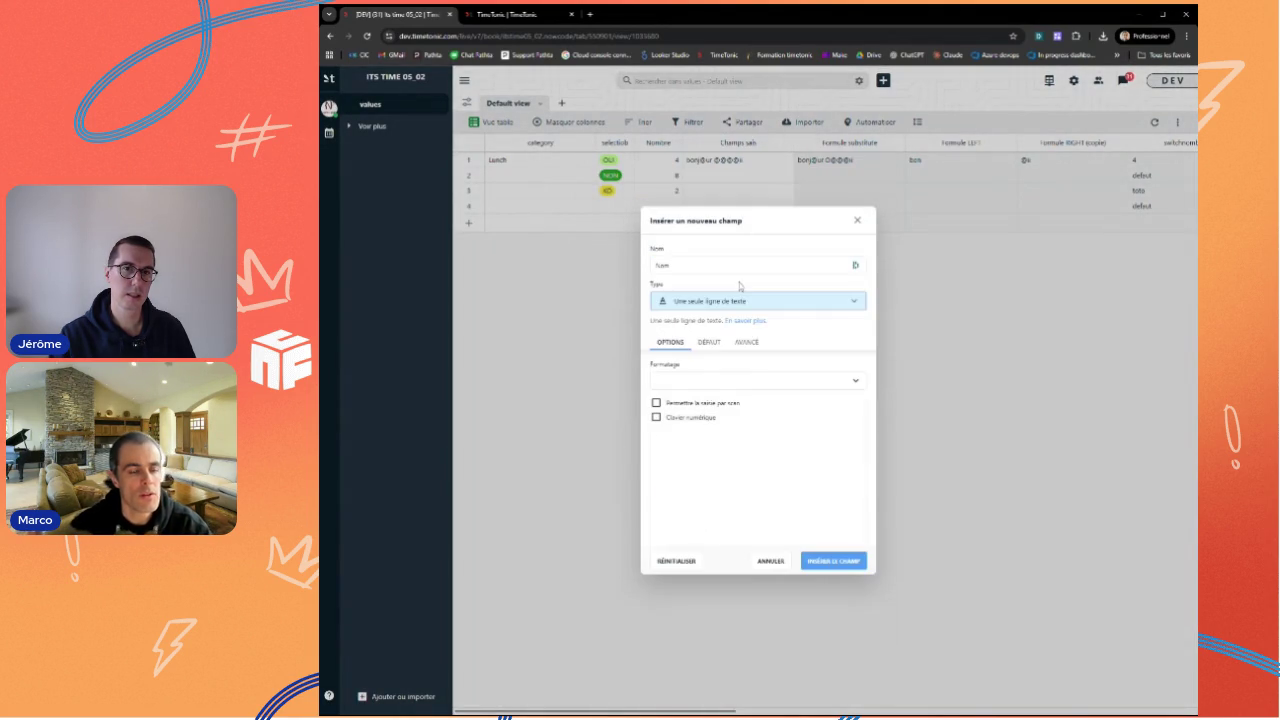
left_click(678, 381)
left_click(703, 425)
left_click(832, 561)
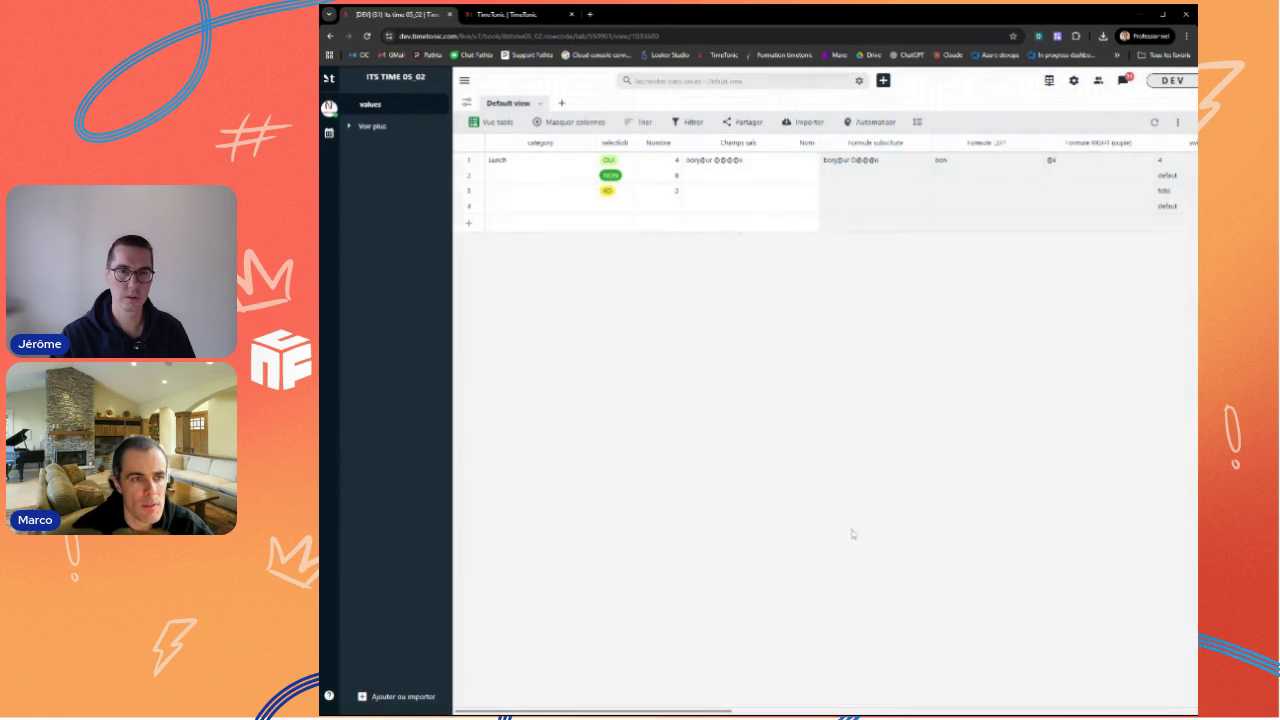
left_click(813, 164)
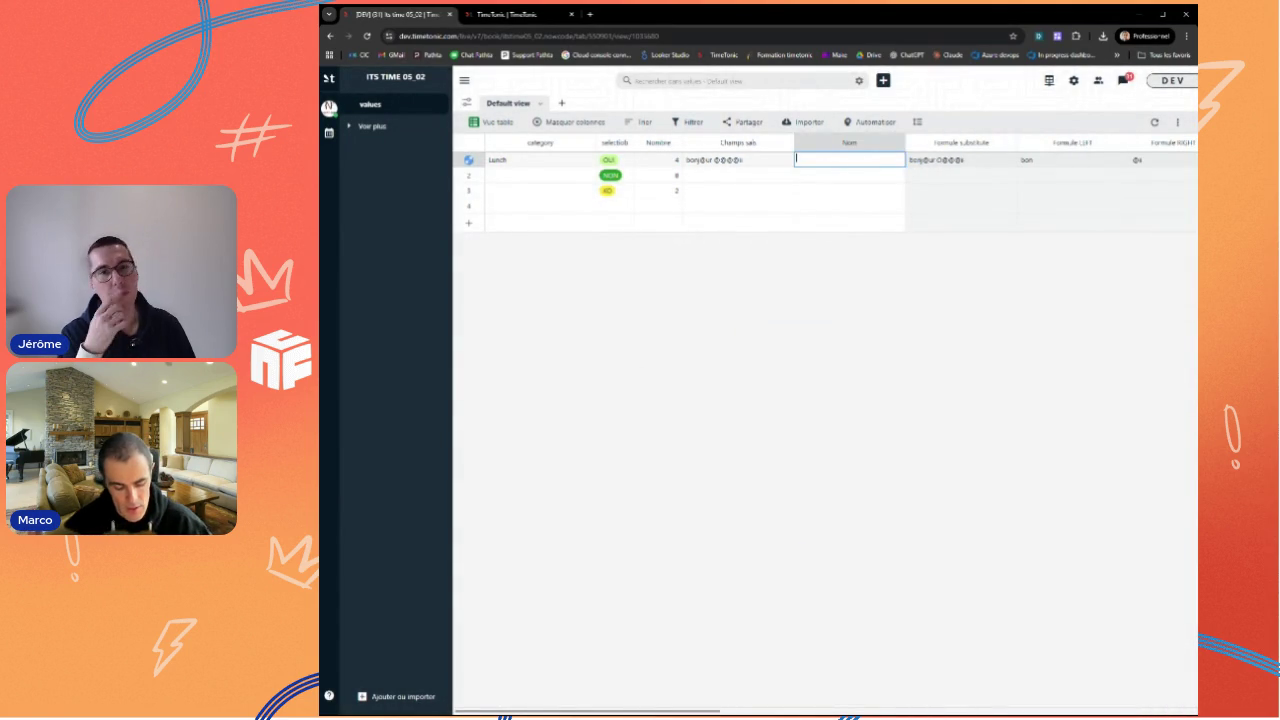
type("bonjour")
key("Return")
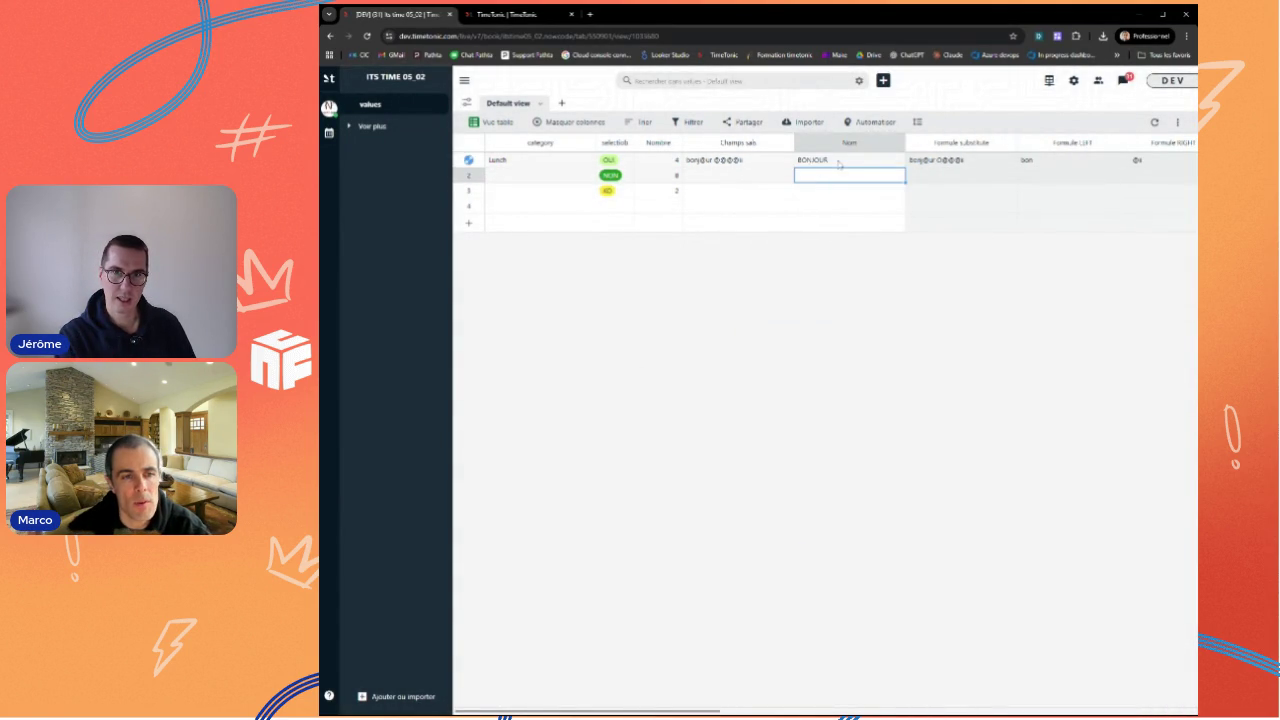
left_click(839, 164)
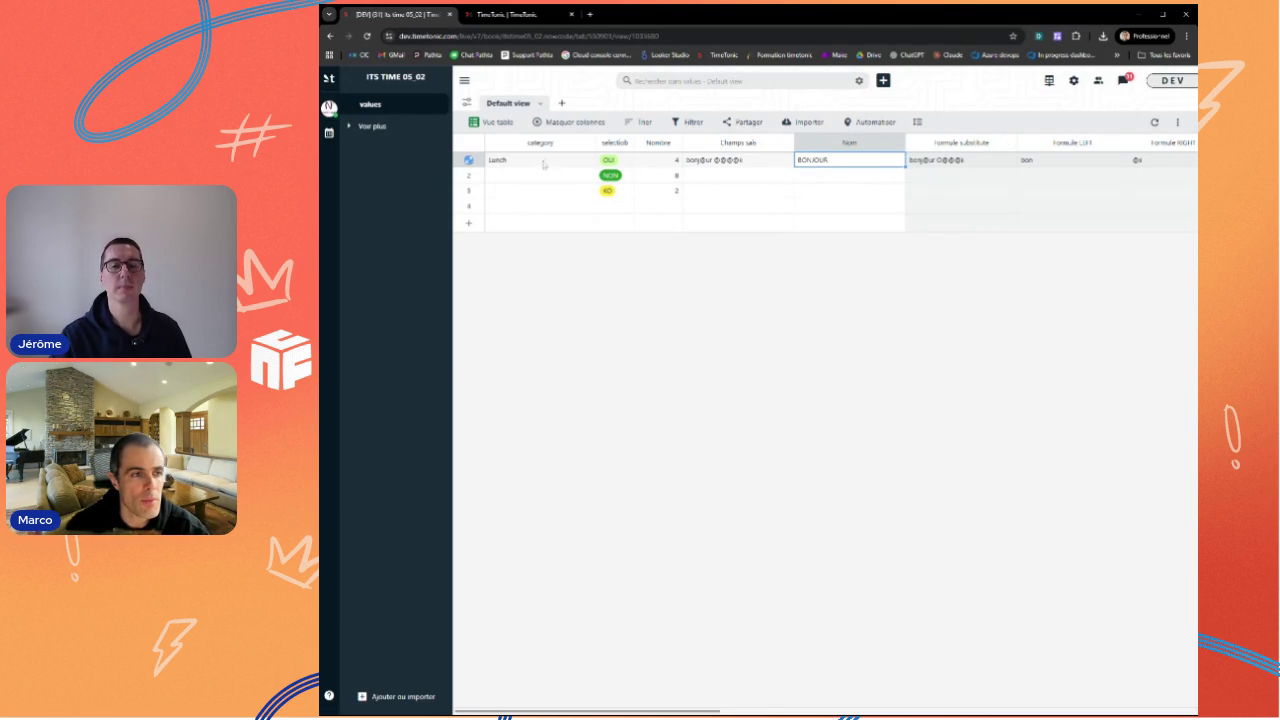
Step: Open the category column's header menu to reach its column options
left_click(588, 145)
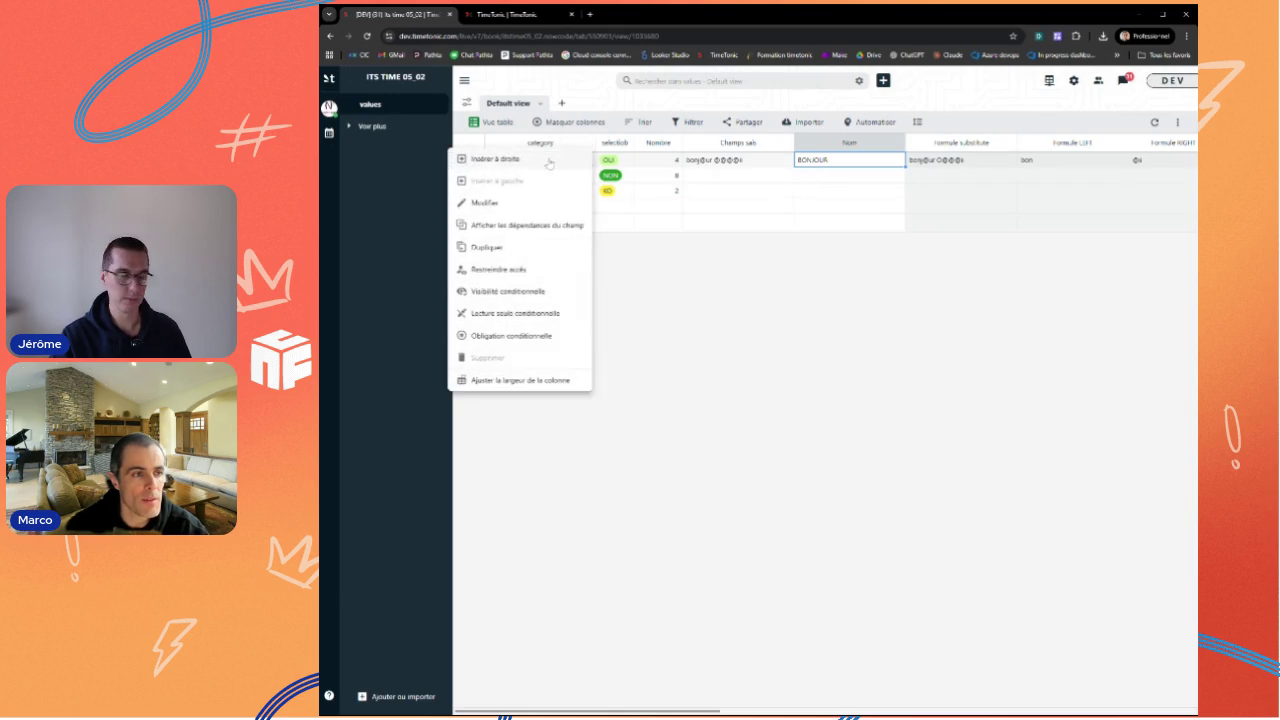
Step: Insert a Formule UPPER column with UPPER($category) right of category, and enter gfgh in row 2
left_click(530, 226)
type("Formule")
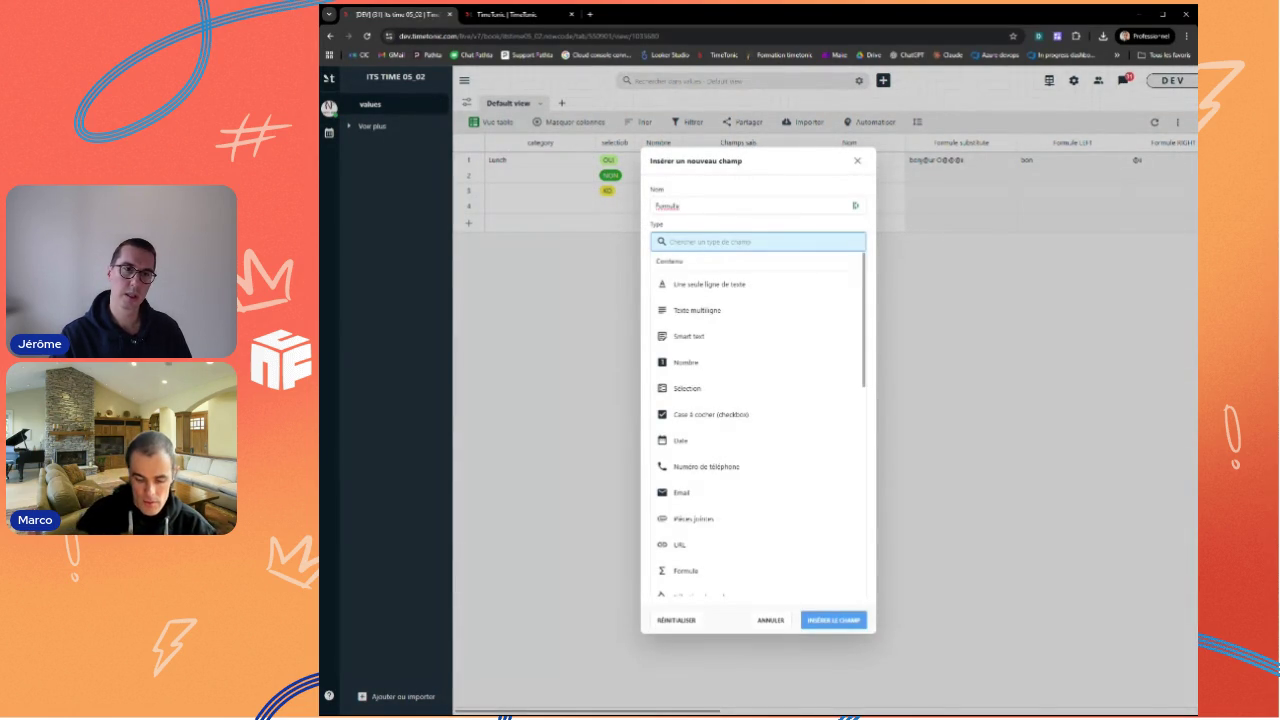
type(" UPPER")
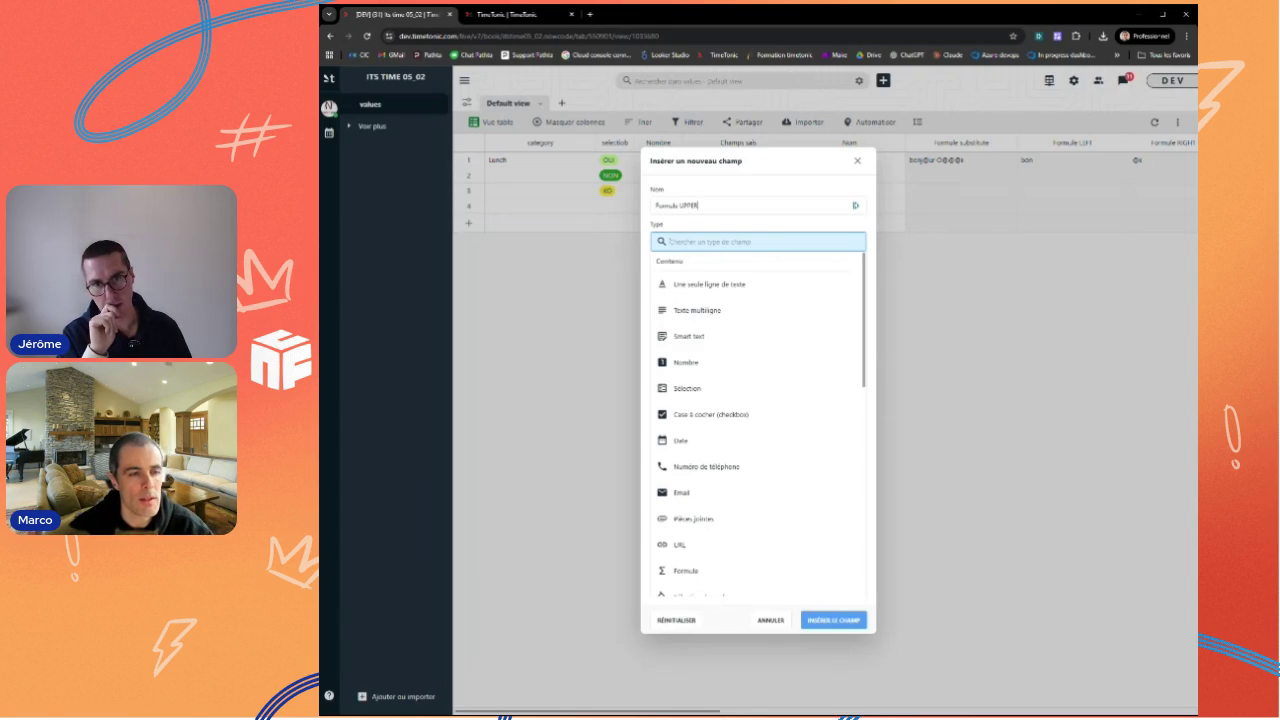
type("for")
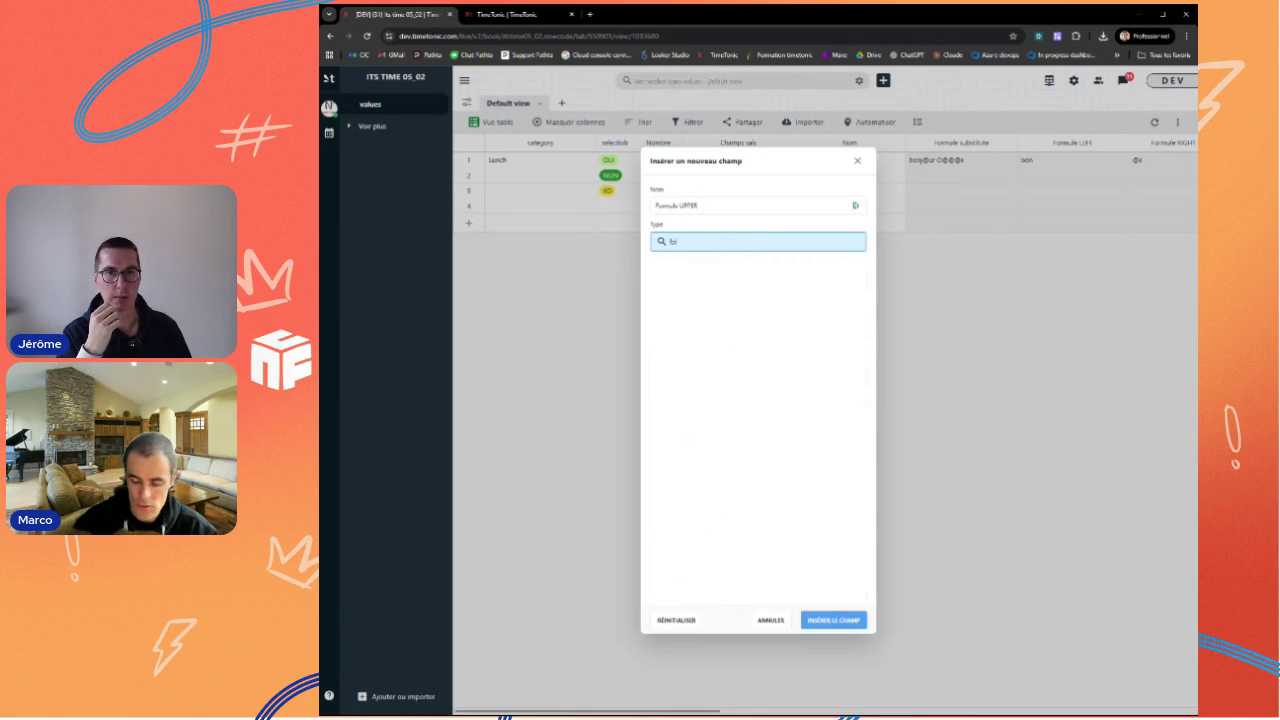
left_click(673, 285)
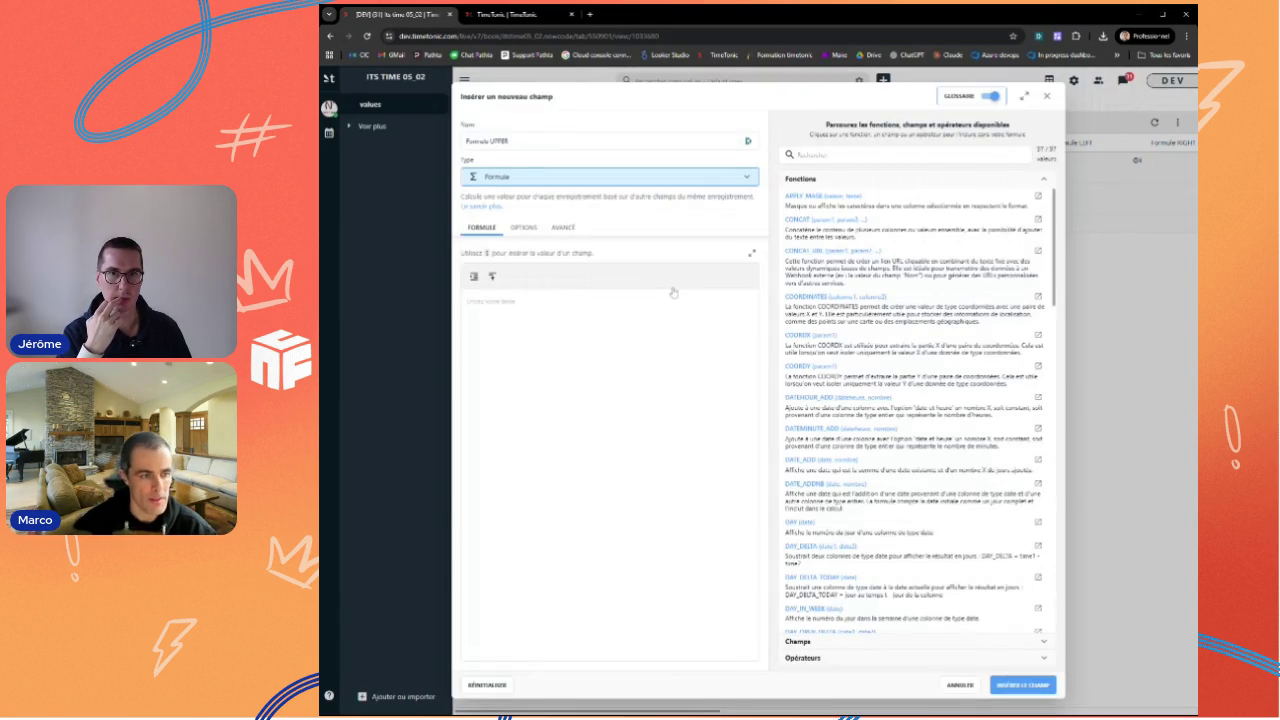
type("UPPER(")
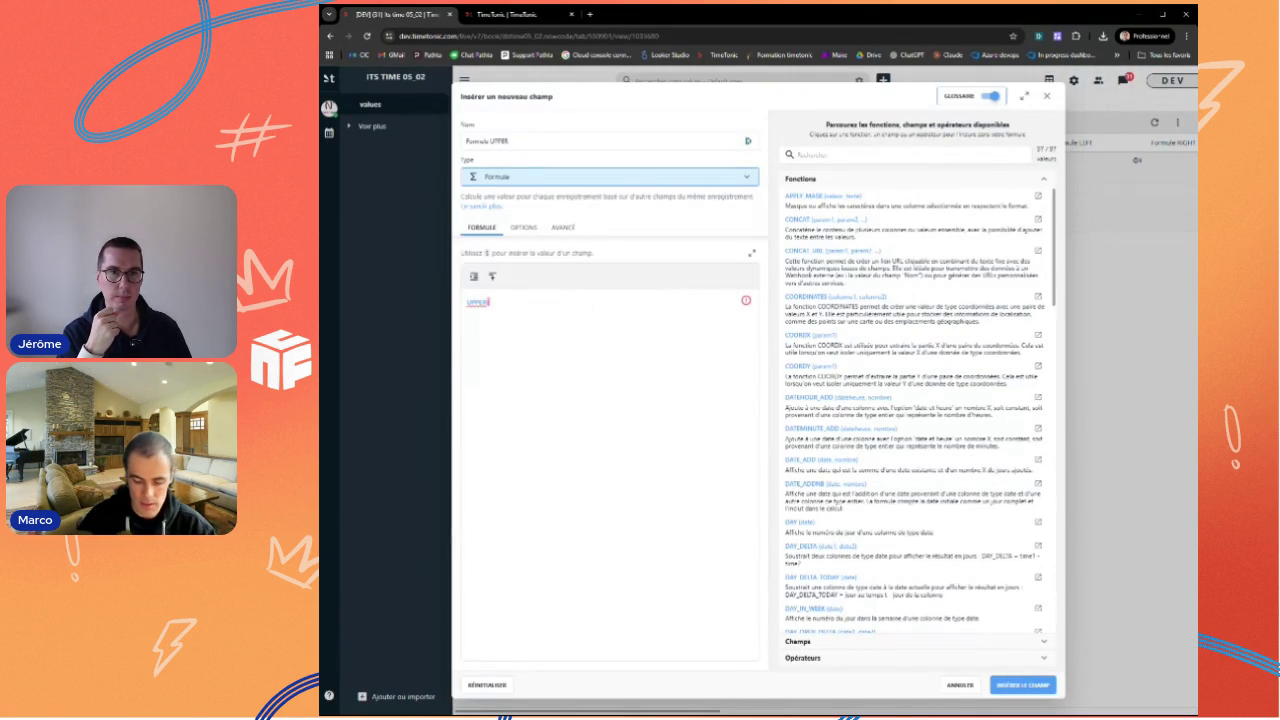
type("$")
key("Return")
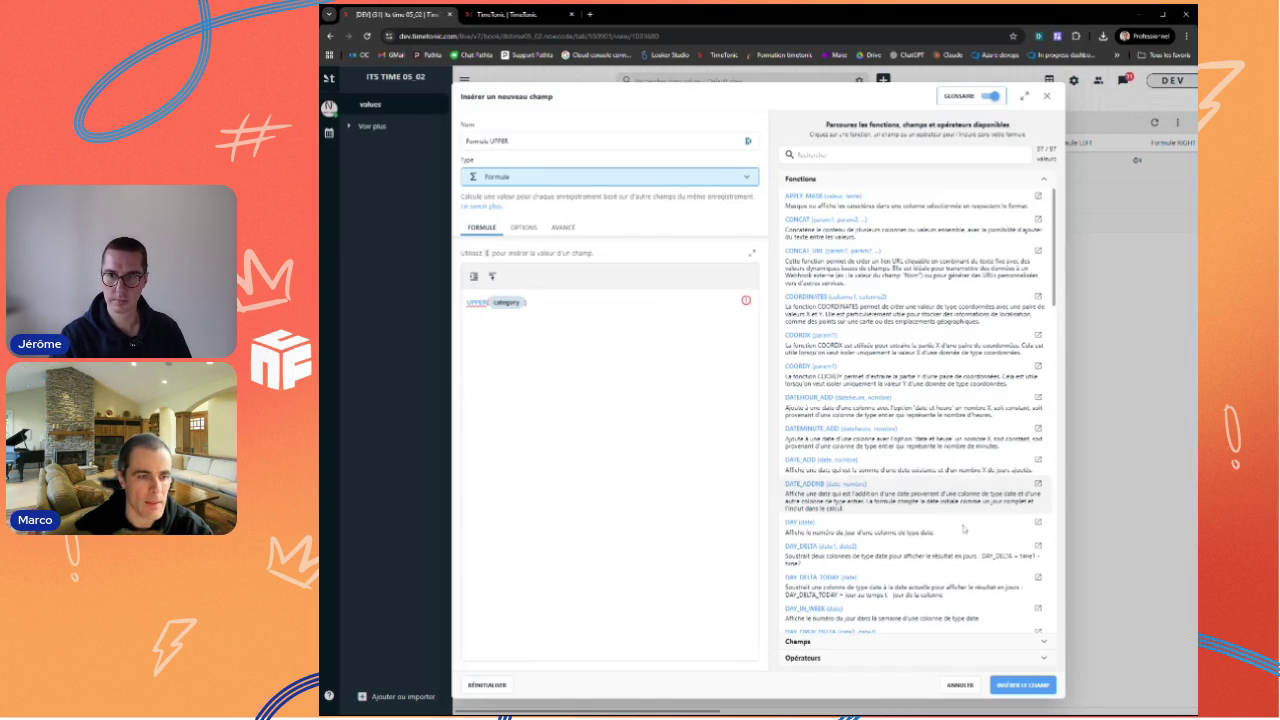
left_click(1040, 685)
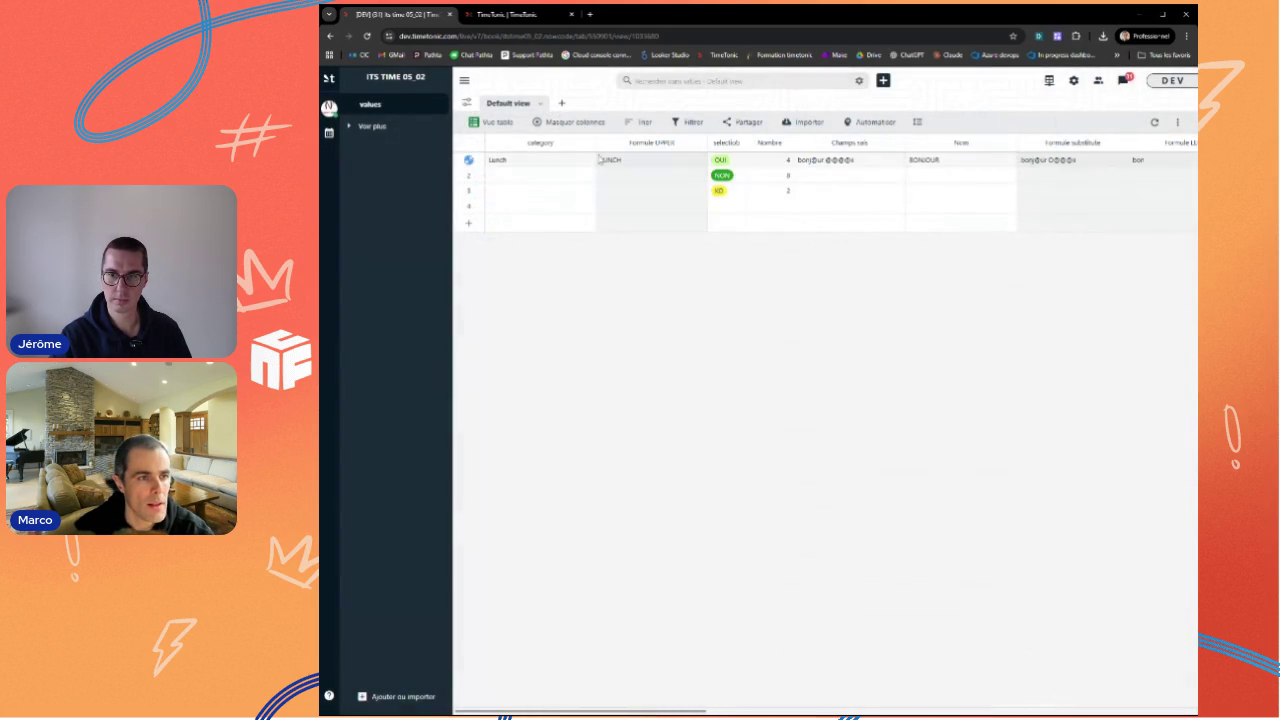
type("gfgh")
key("Return")
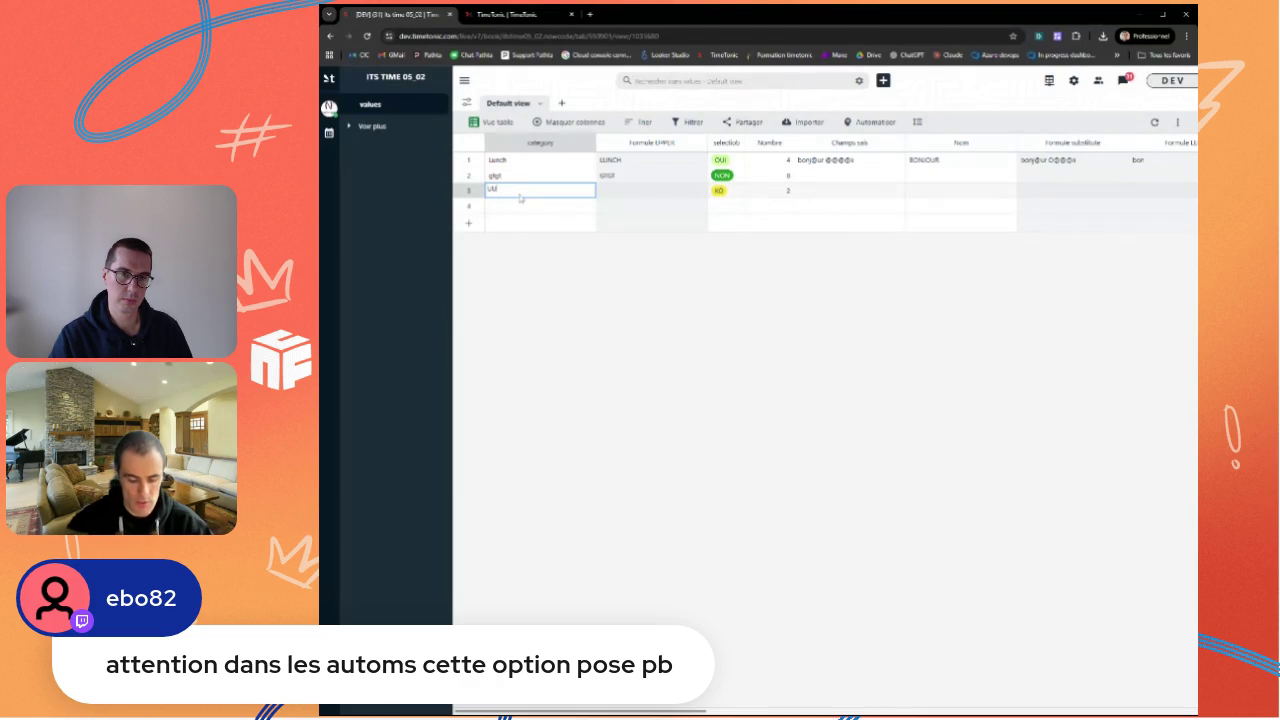
Step: Commit Uuuuu as row 3's category, then start editing row 1's BONJOUR value in Nom
left_click(635, 200)
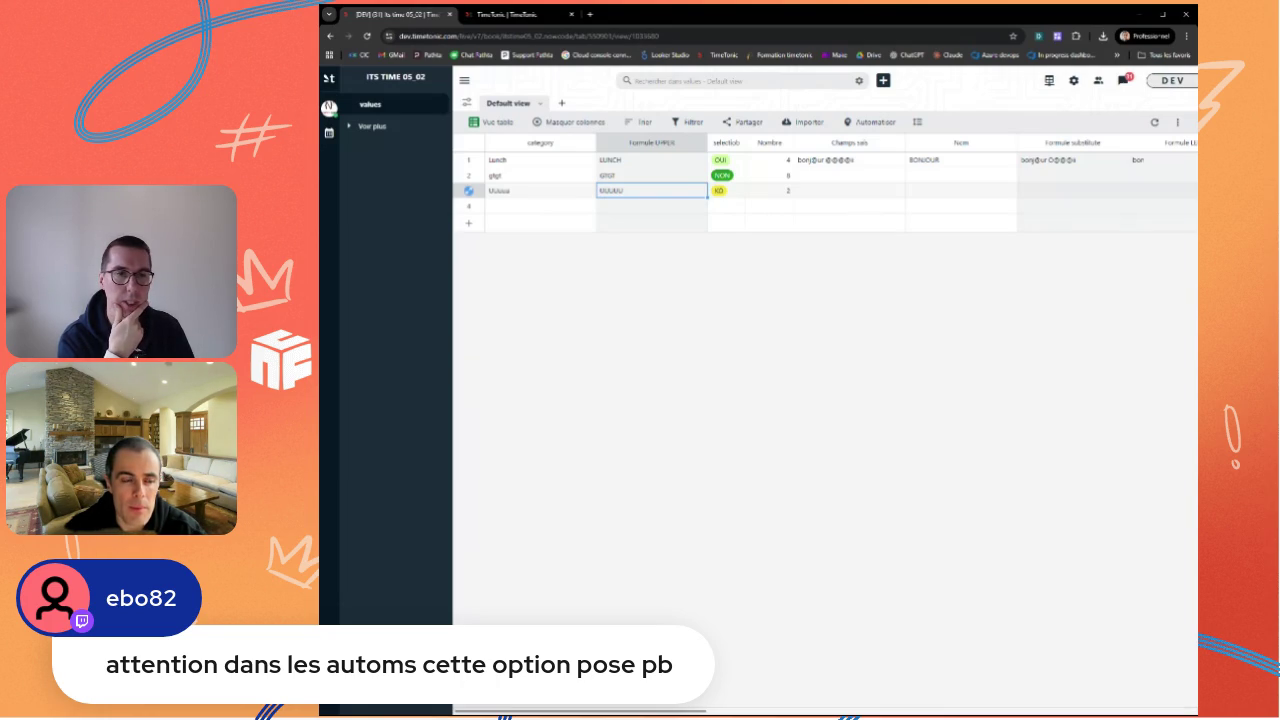
left_click(951, 161)
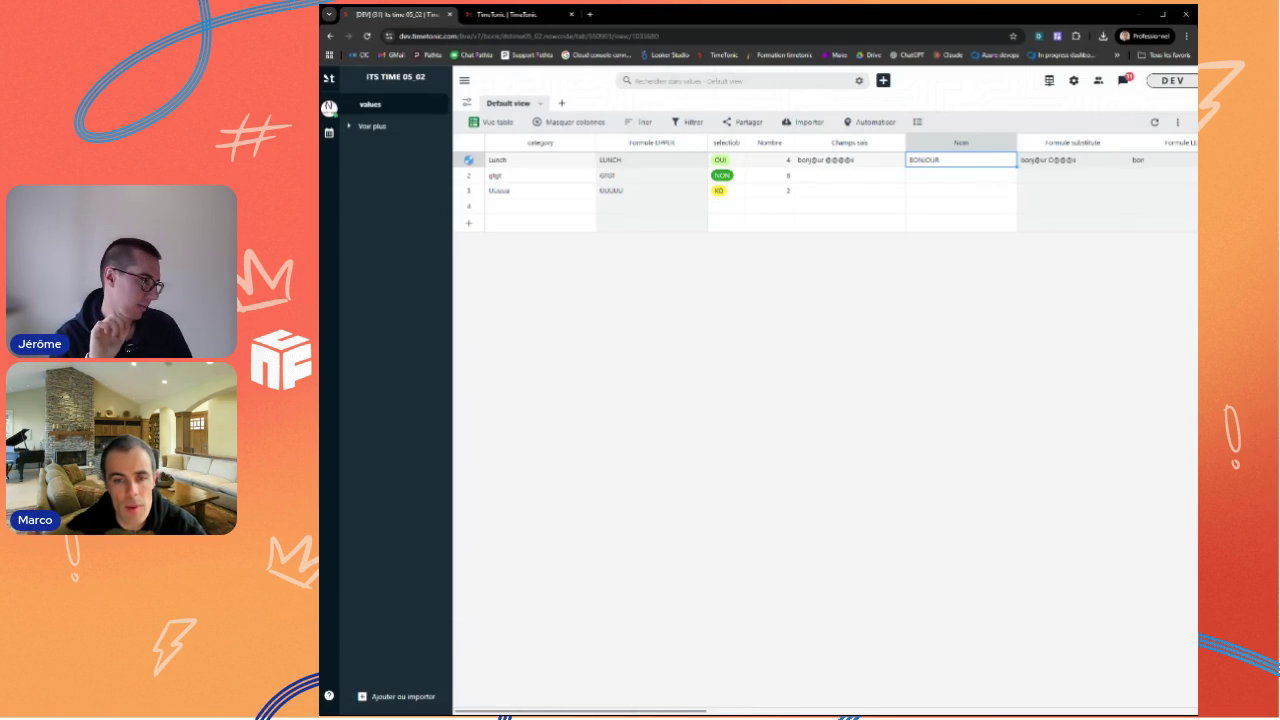
double_click(930, 160)
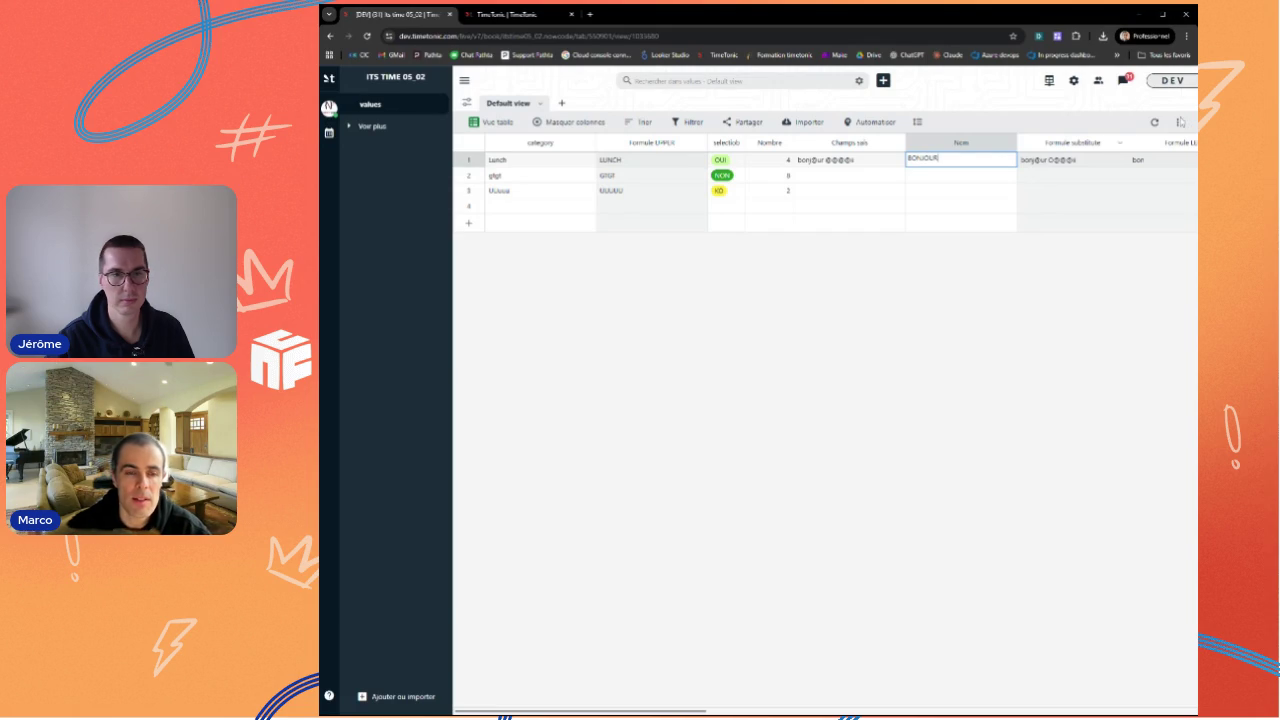
Step: Insert a 'test bonjour' formula column right of Nom using IF($Nom == "BONJOUR", "OUI", "NON")
left_click(1010, 142)
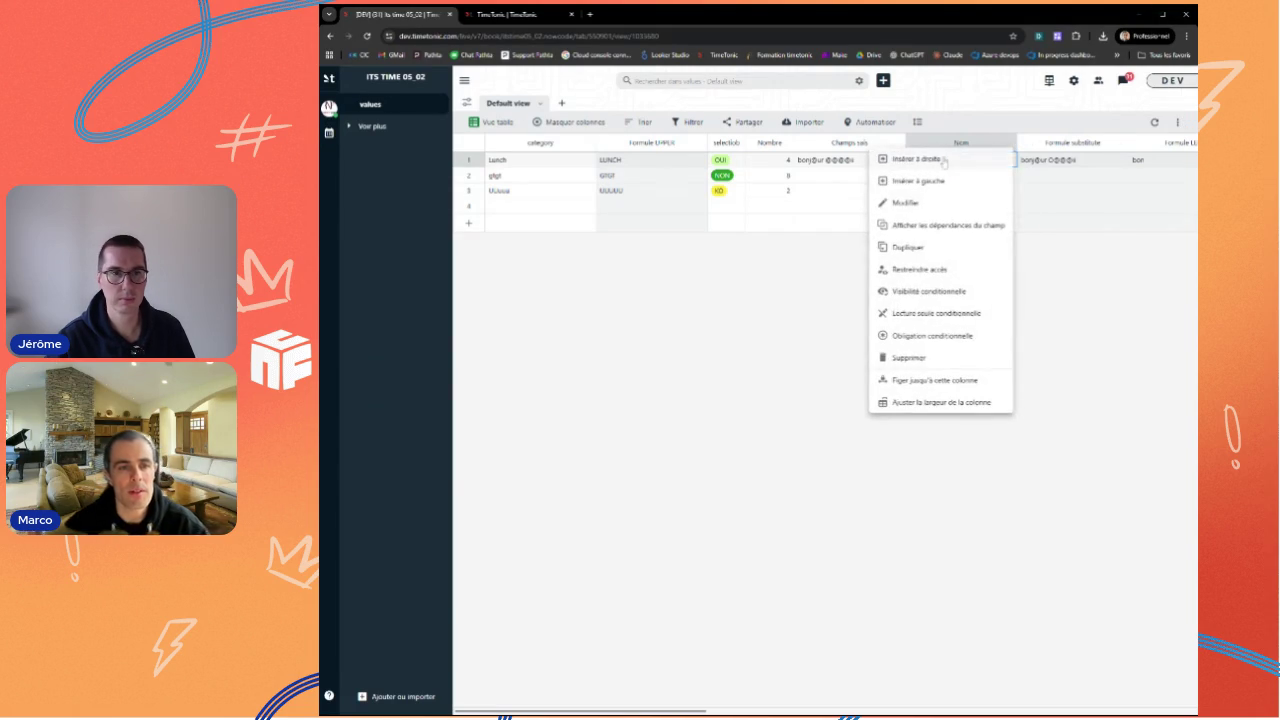
left_click(920, 240)
type("test")
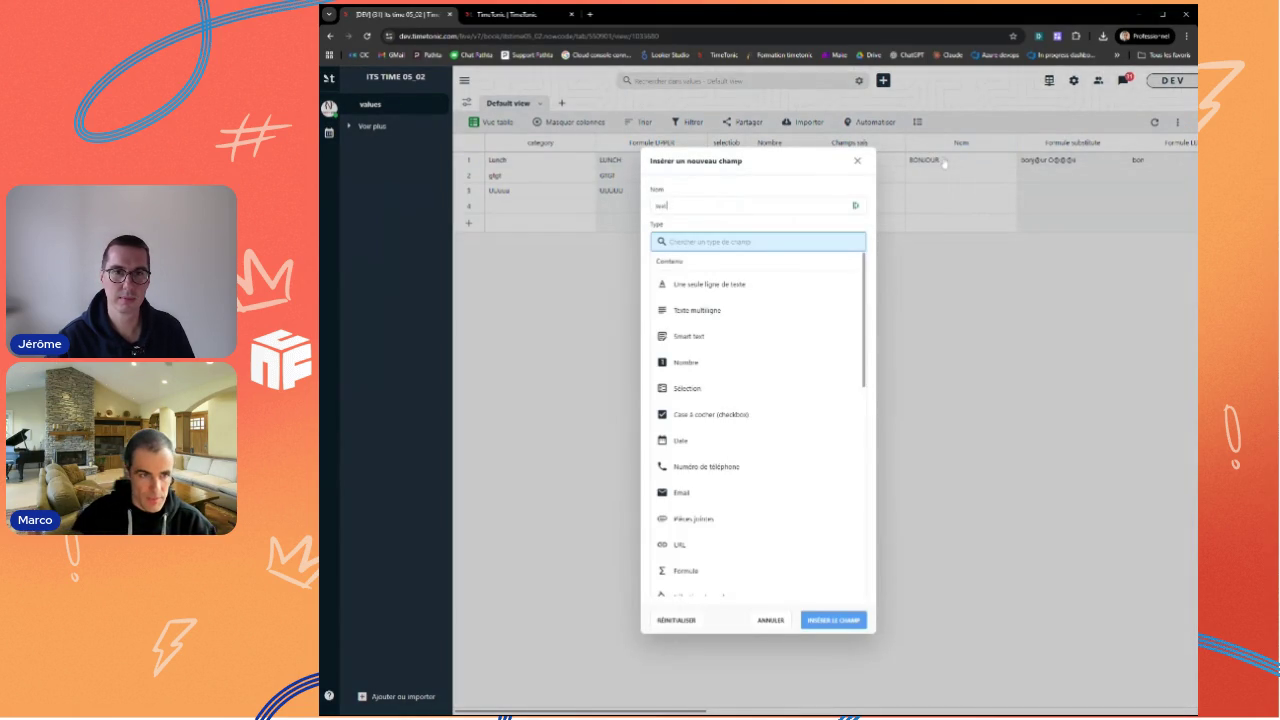
type(" bo")
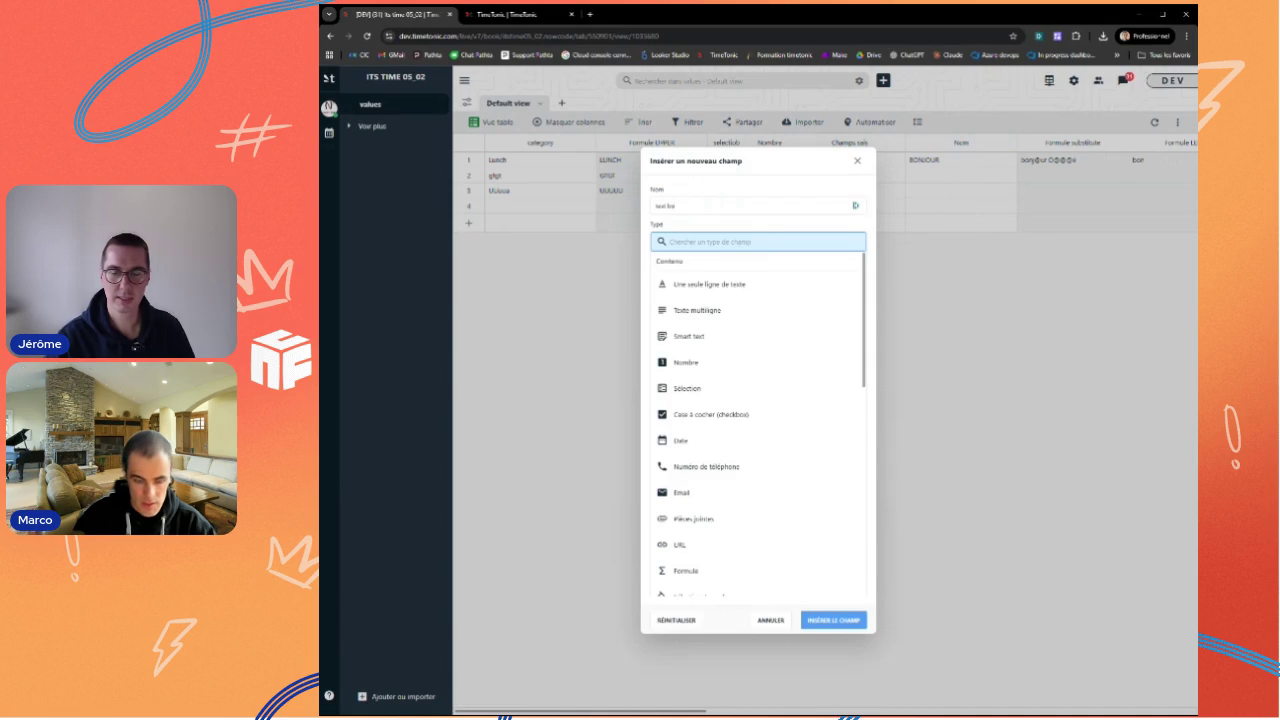
type("njour")
key("Tab")
type("form")
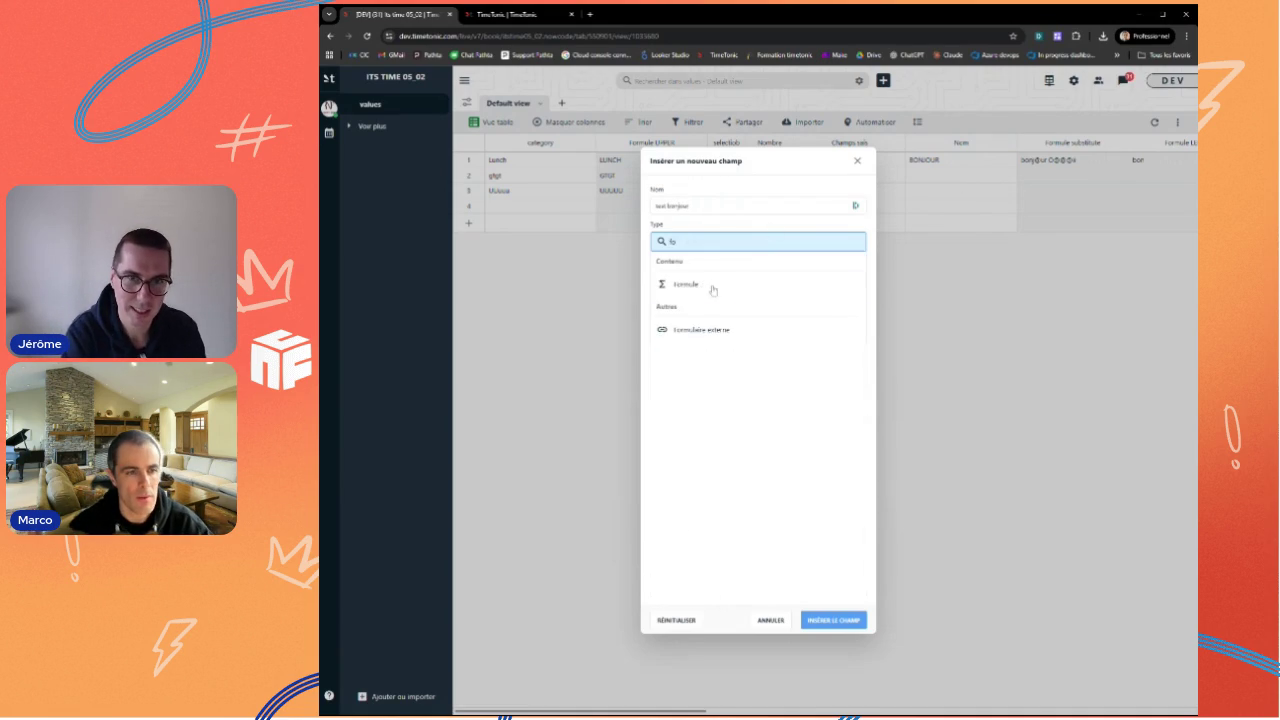
left_click(700, 287)
type("a")
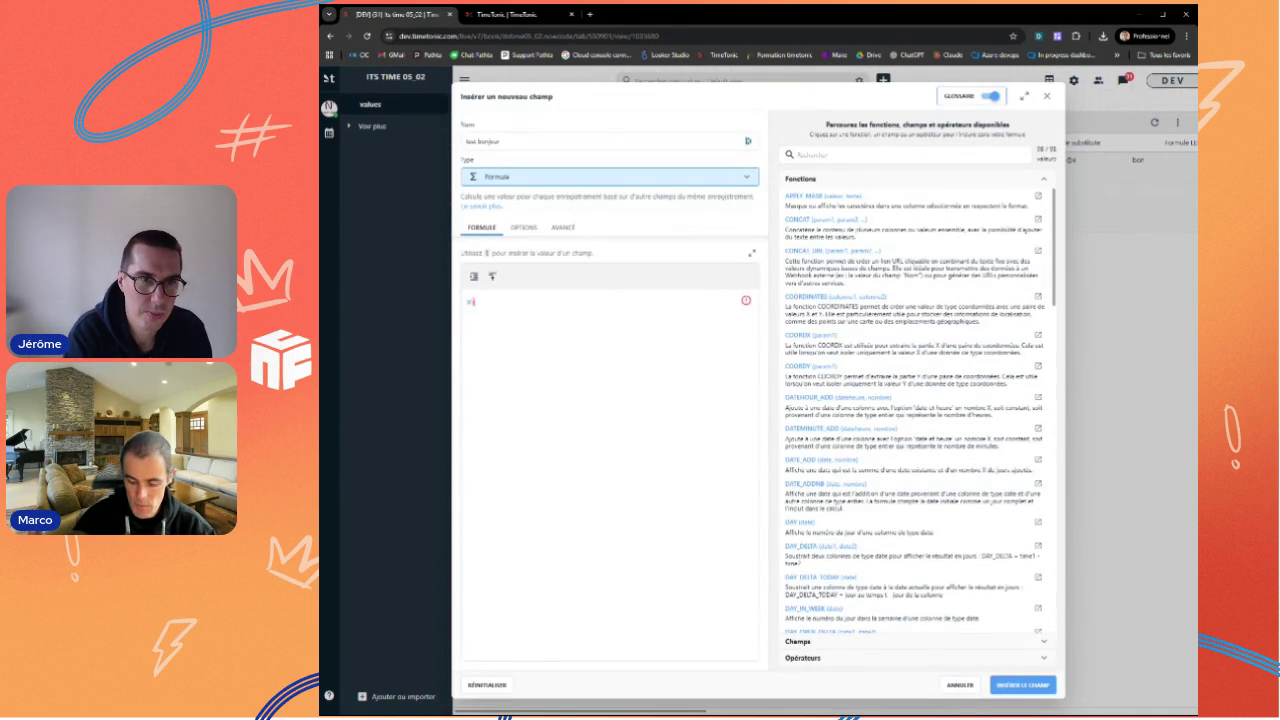
type("jo")
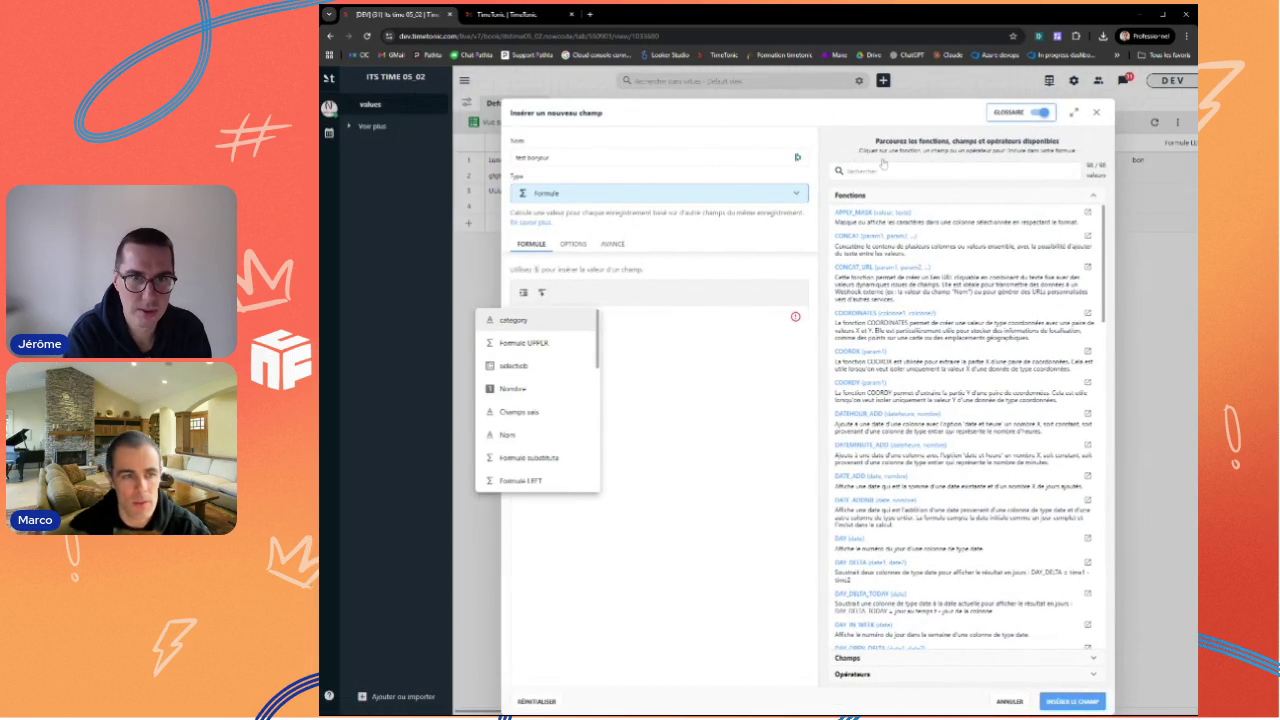
type("u")
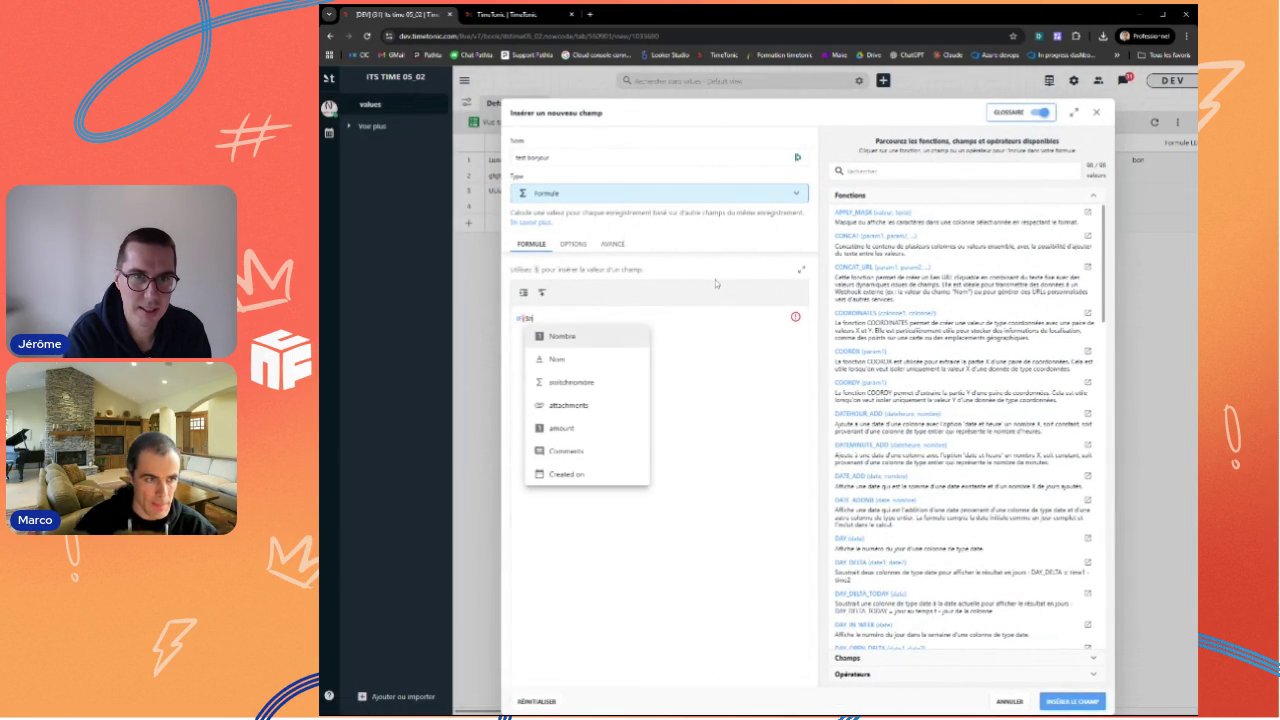
left_click(590, 361)
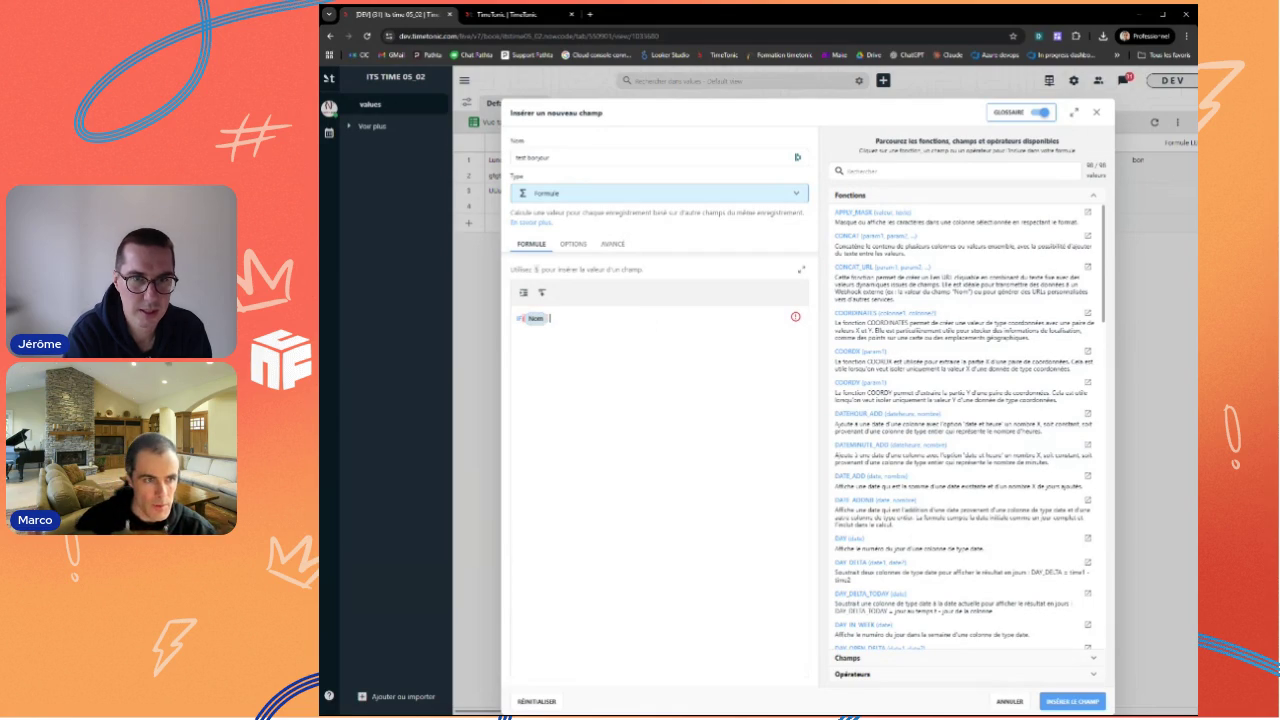
type("--")
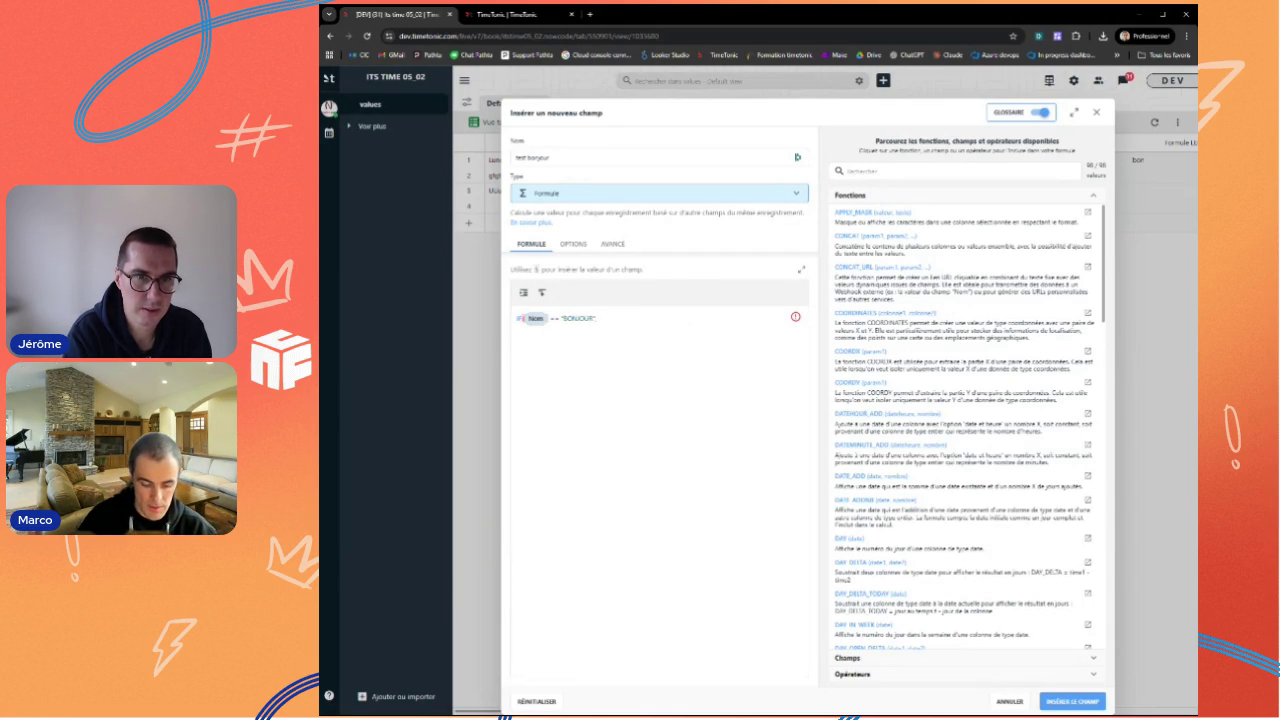
type("u")
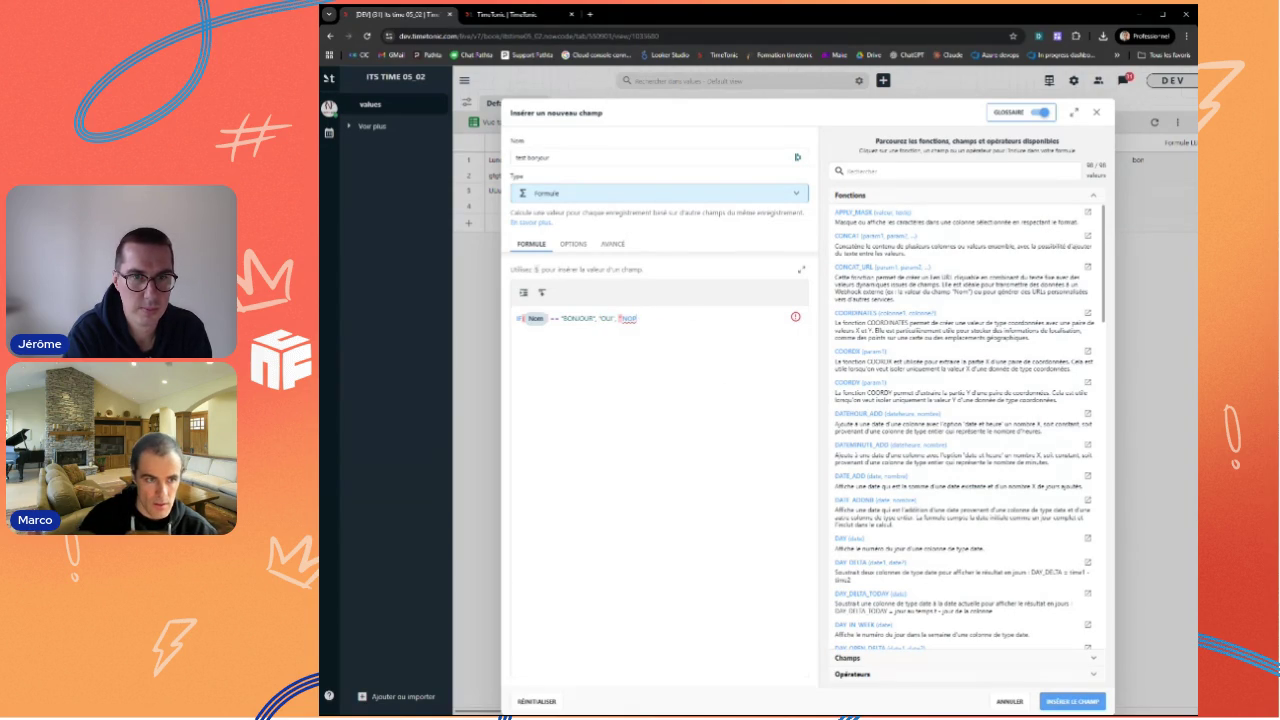
type("N\"")
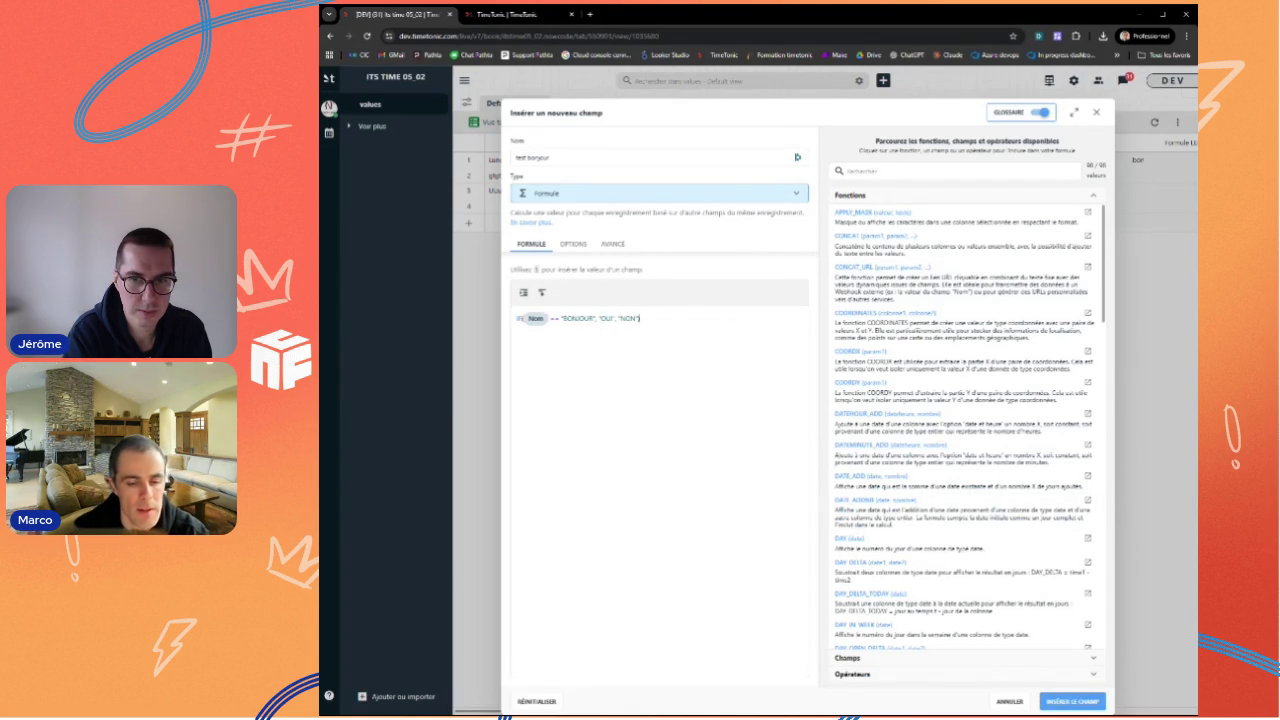
left_click(1100, 703)
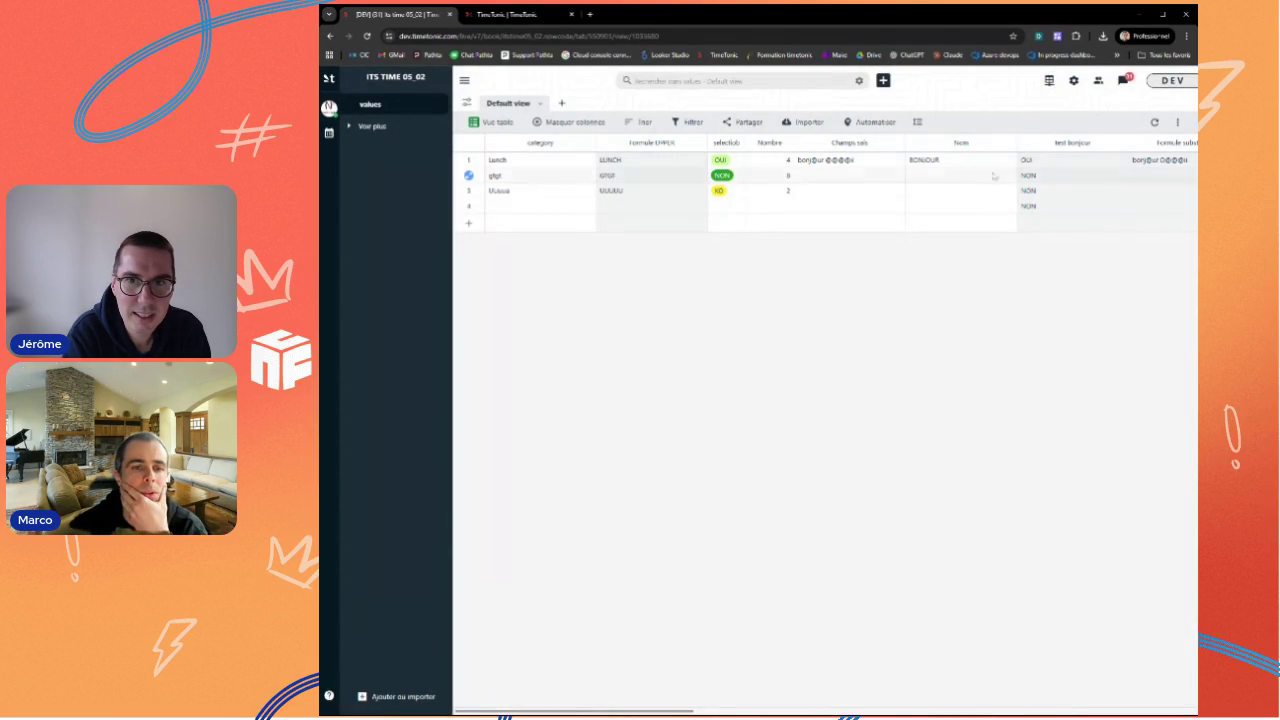
Step: Re-edit row 1's BONJOUR value in Nom and check that test bonjour shows OUI
left_click(943, 178)
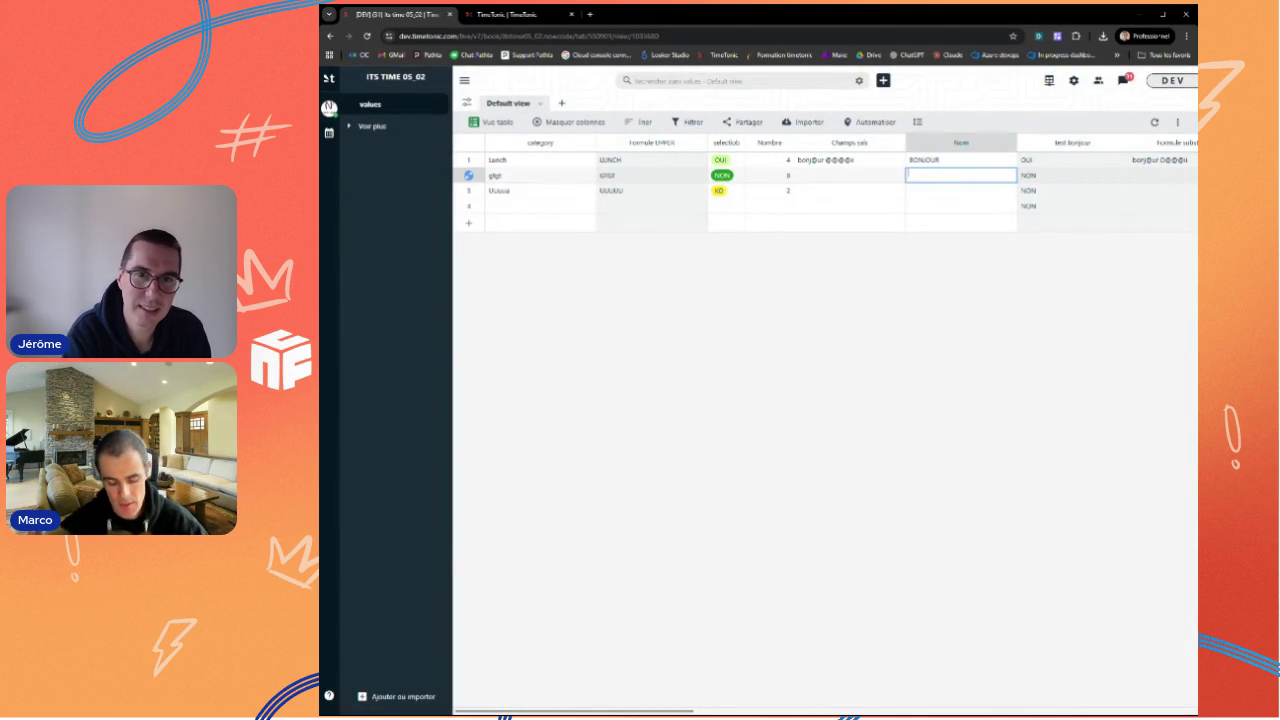
double_click(960, 162)
type("bonjour")
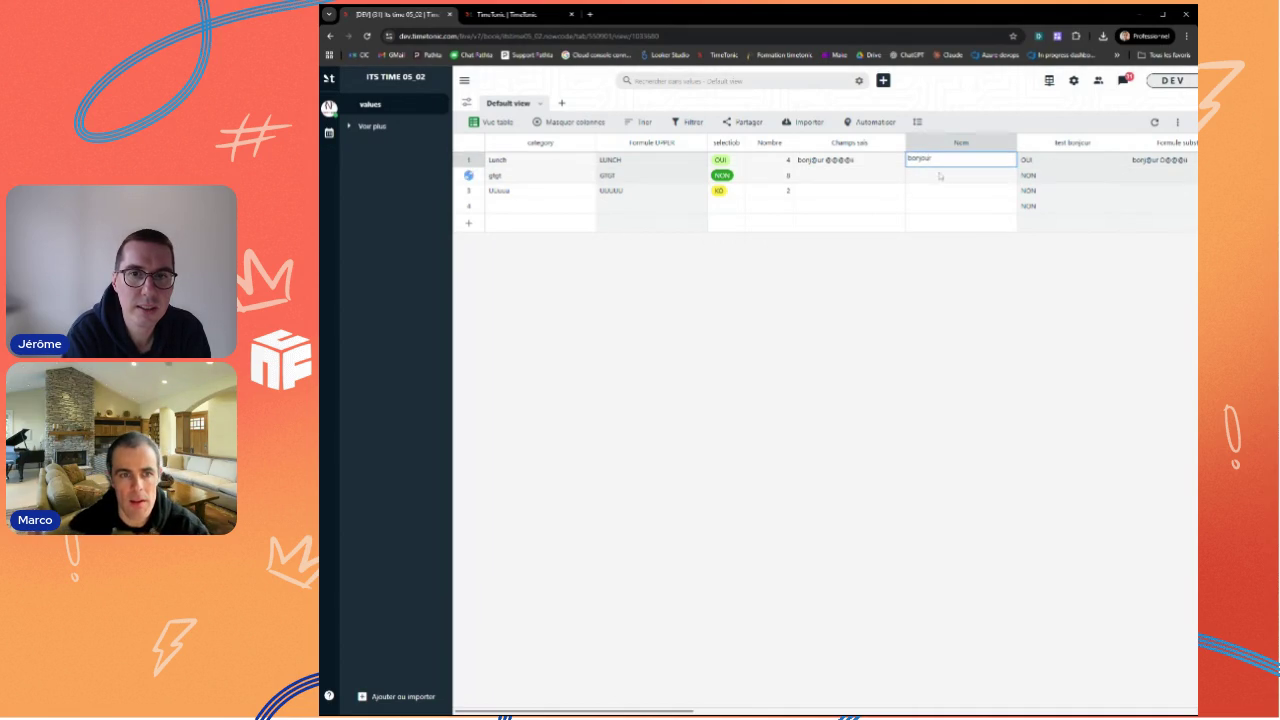
left_click(940, 176)
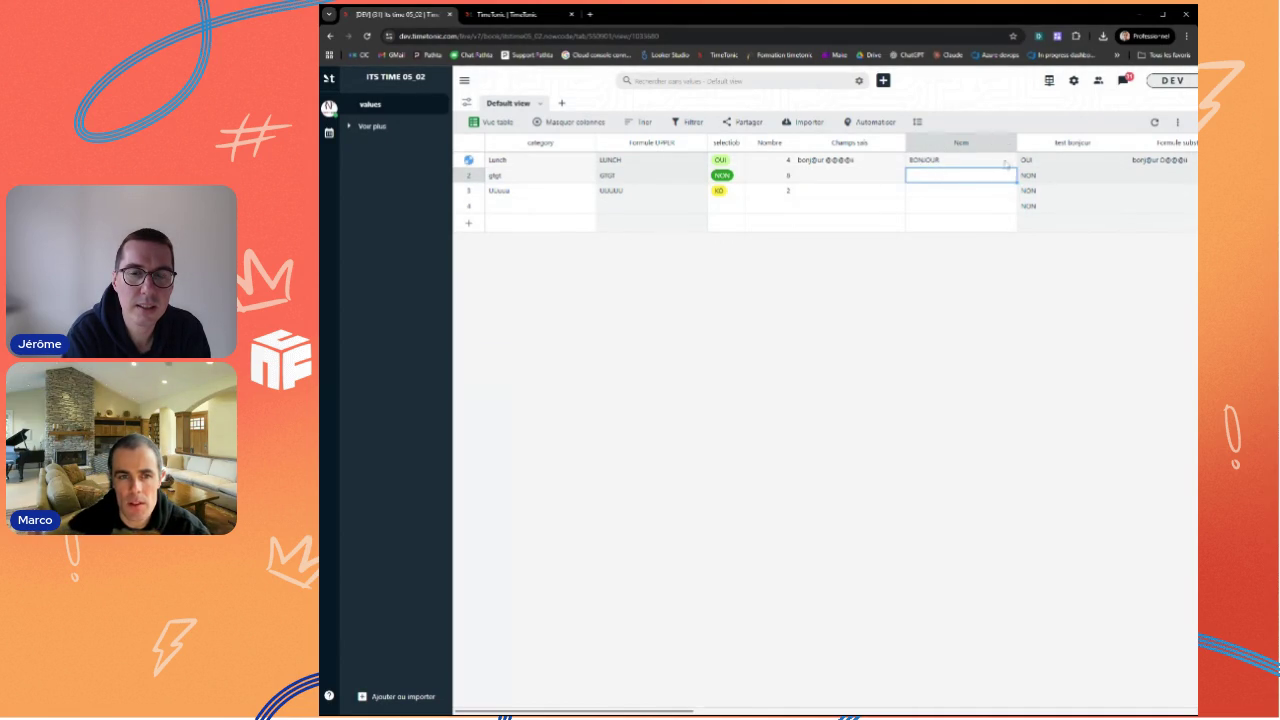
left_click(968, 163)
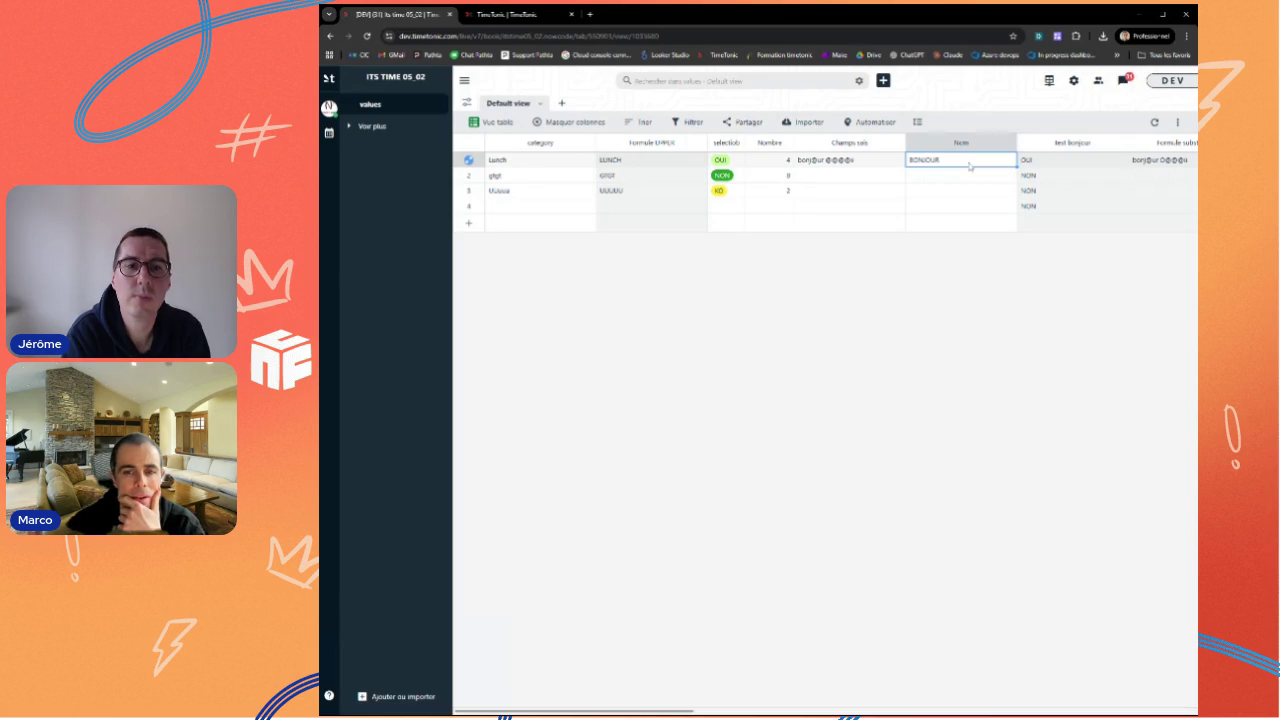
left_click(1066, 162)
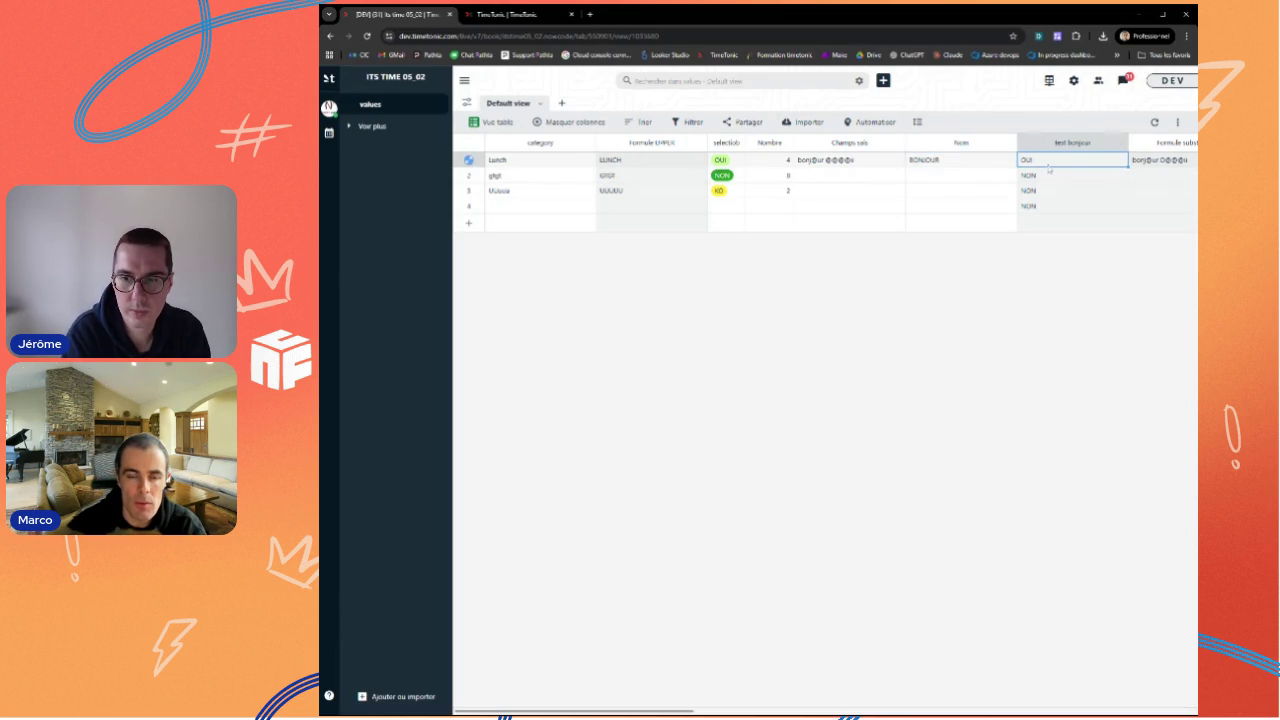
Step: Edit row 1's category to Lench so Formule UPPER displays LENCH
left_click(935, 160)
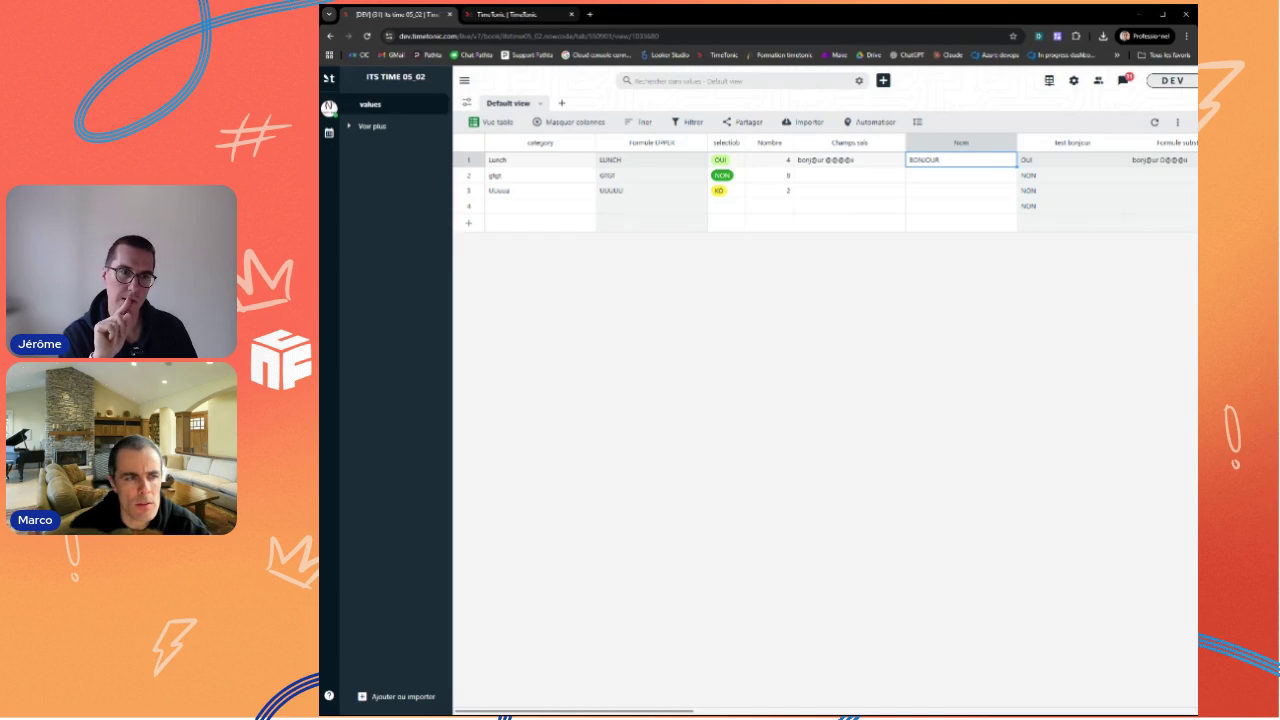
double_click(540, 159)
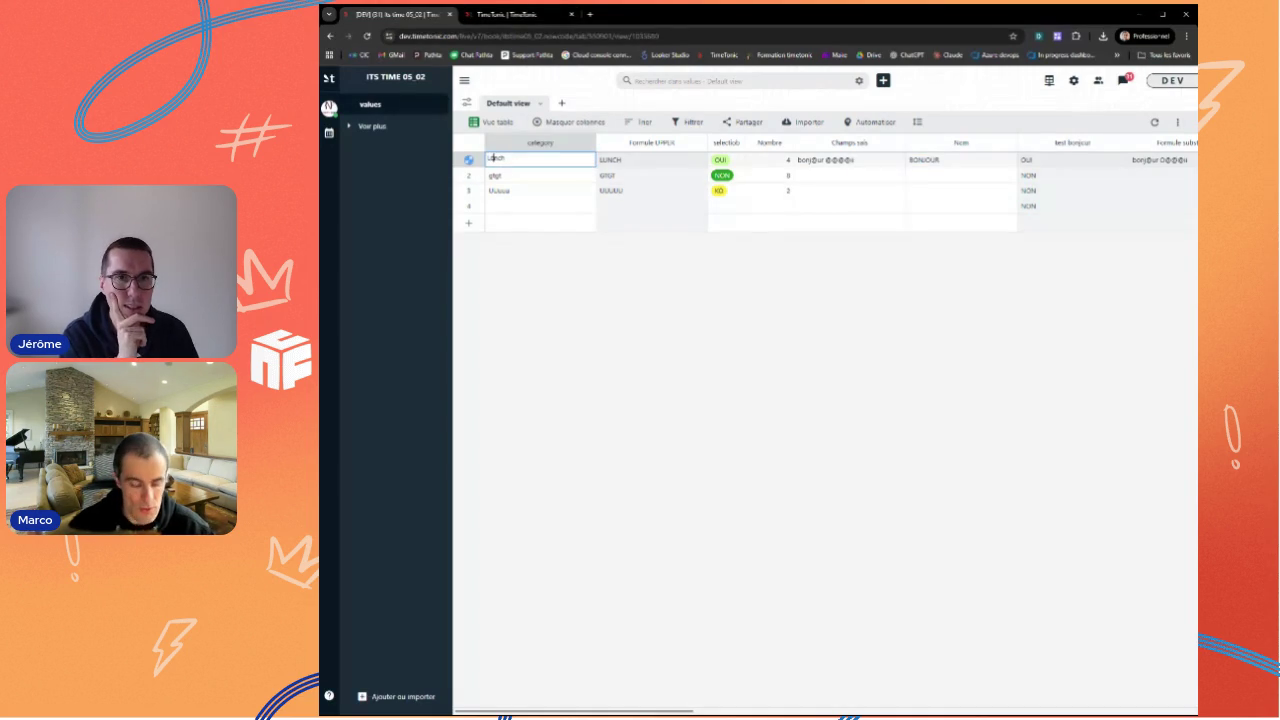
left_click(543, 190)
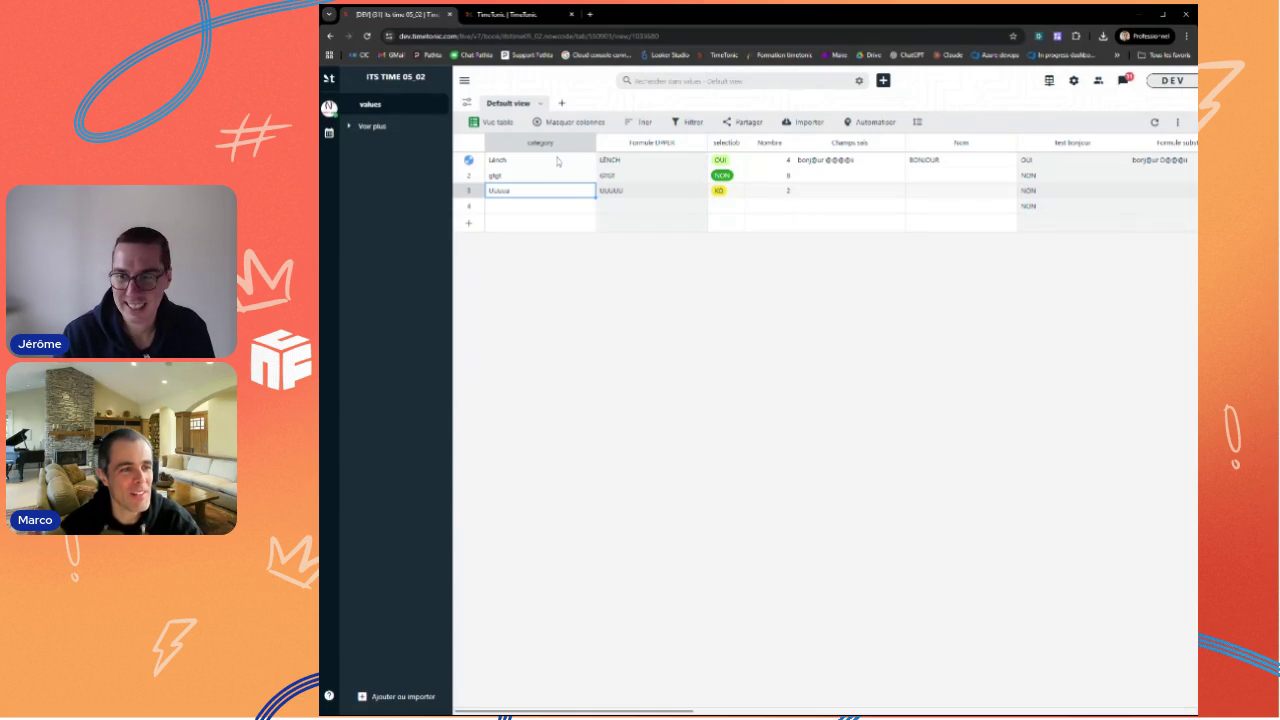
Step: Review the text functions in the TimeTonic formula documentation, then return to the table
left_click(516, 15)
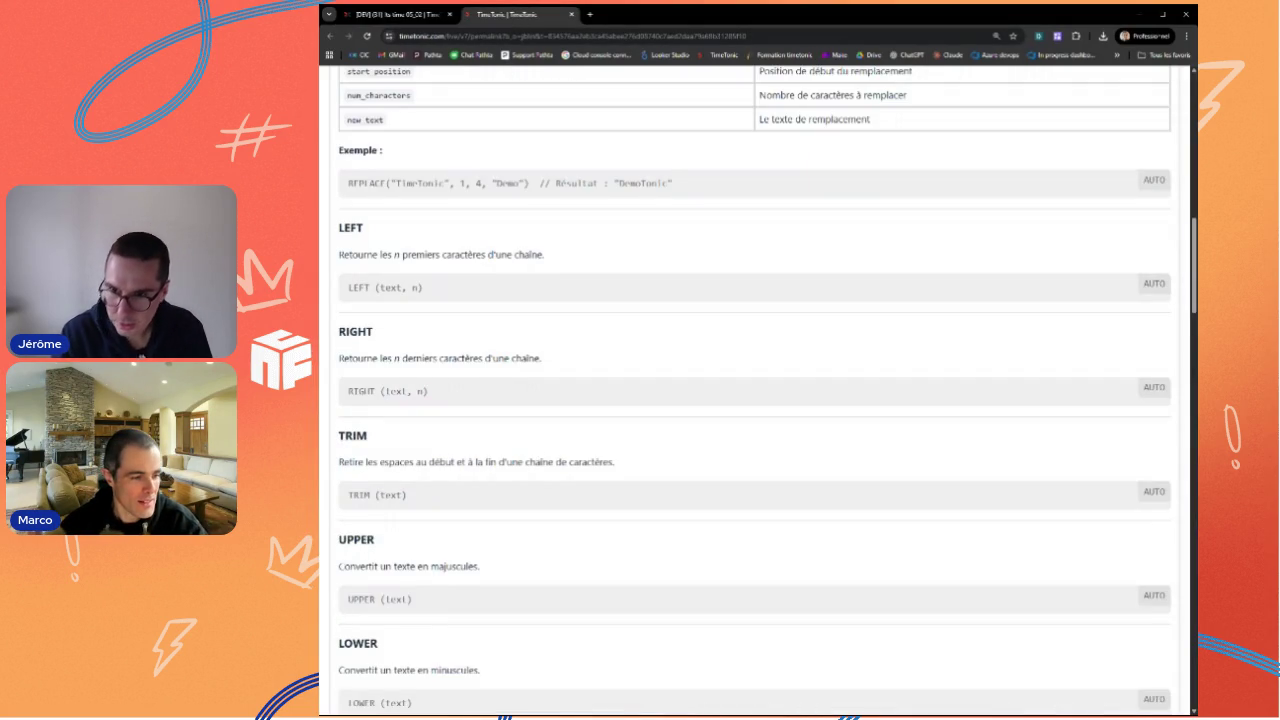
scroll(546, 456, "down", 1)
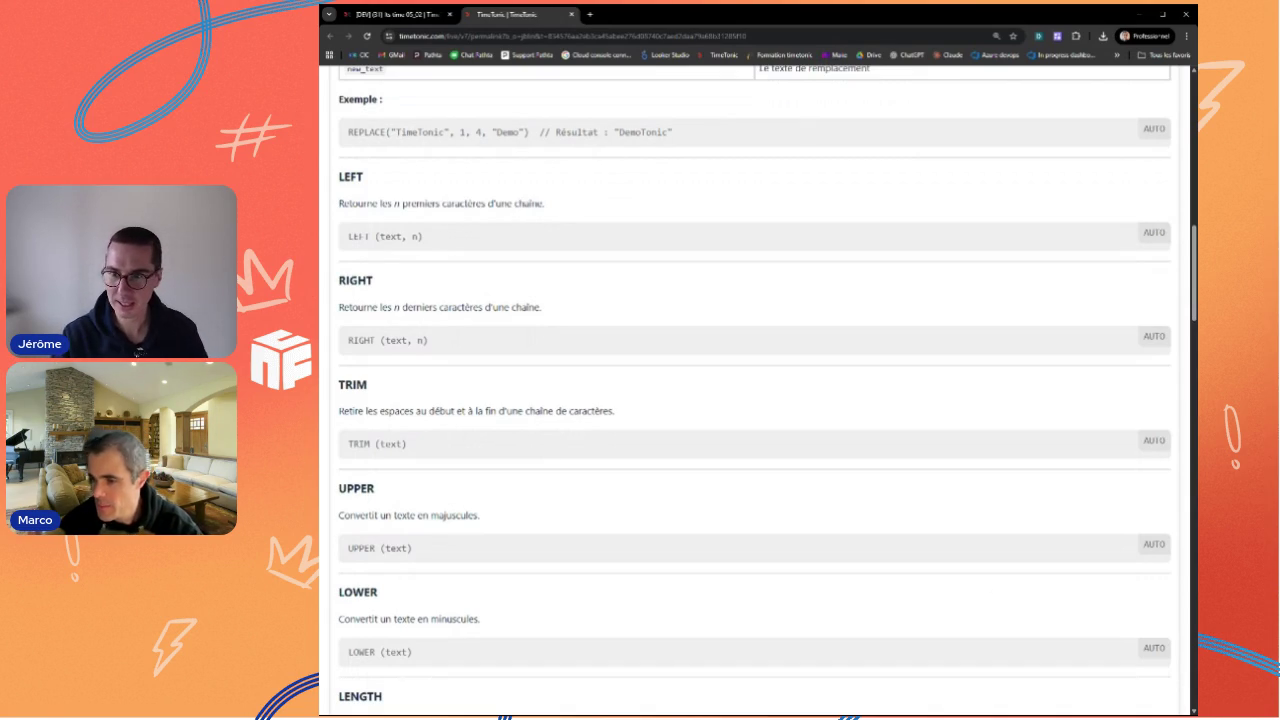
scroll(687, 589, "down", 1)
scroll(640, 486, "down", 3)
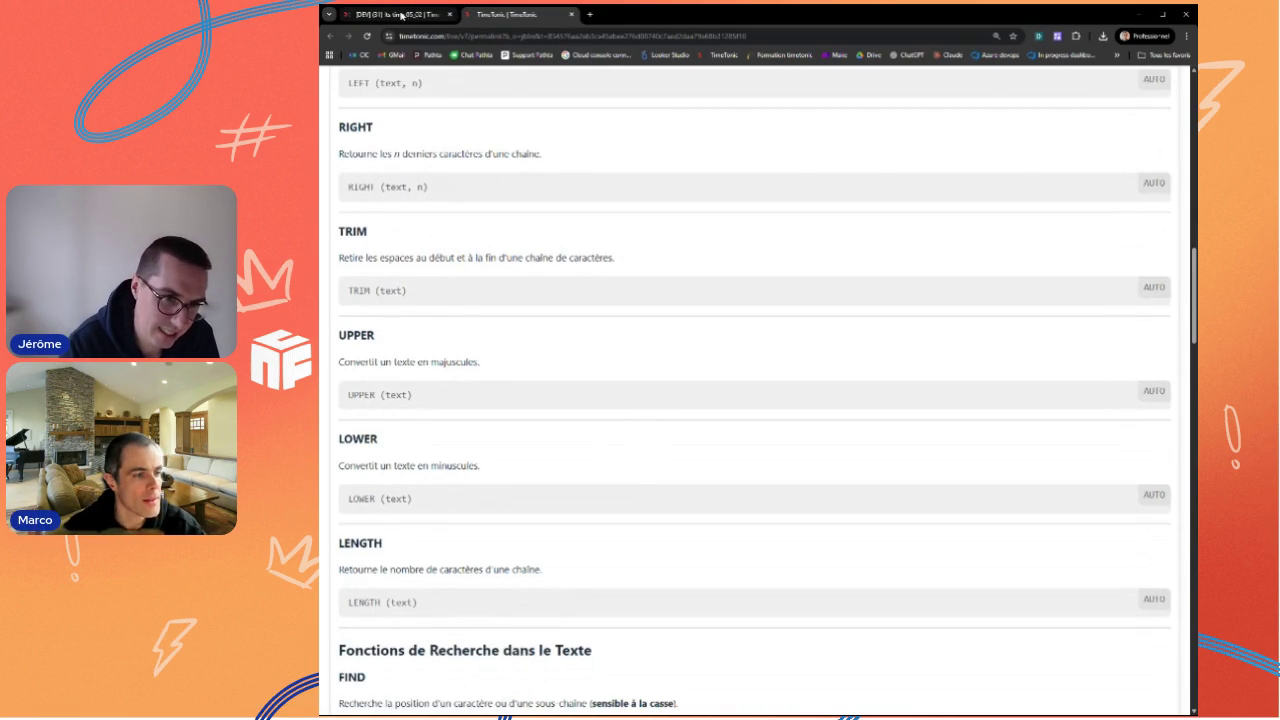
left_click(401, 14)
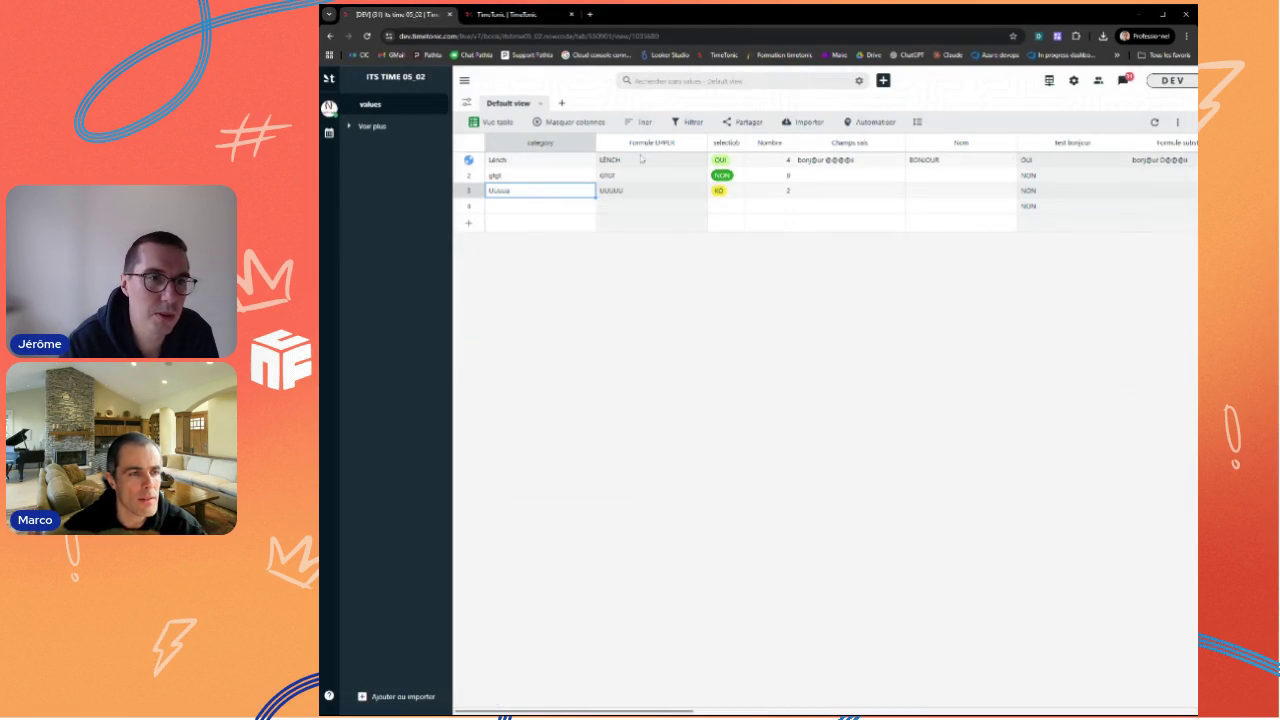
Step: Start inserting a new field named Lenght to the right of category
left_click(586, 143)
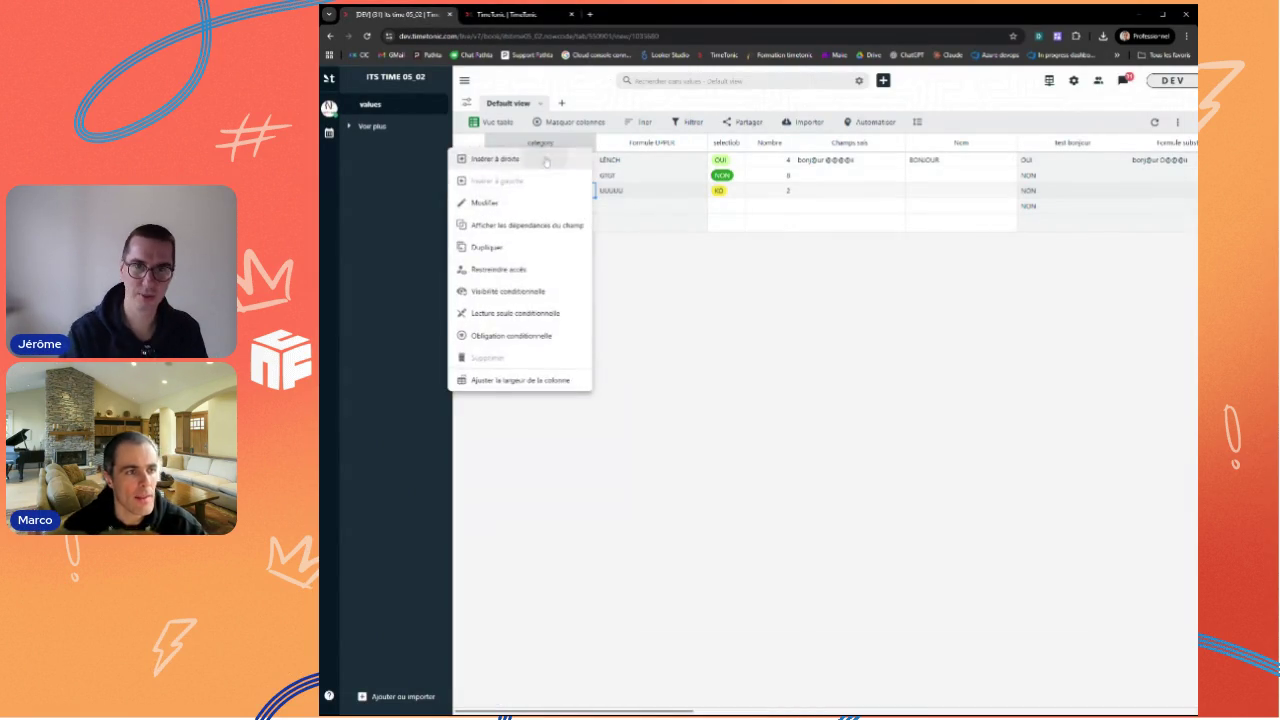
left_click(545, 160)
type("ngth")
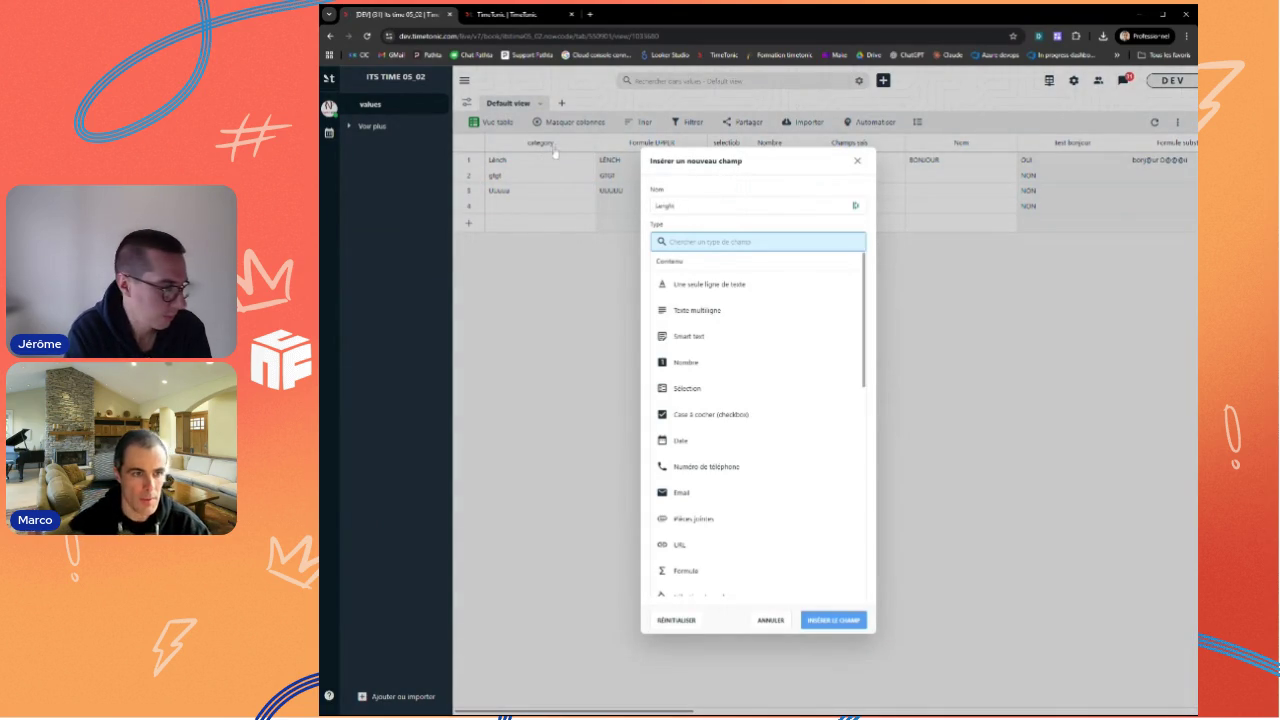
type("fo")
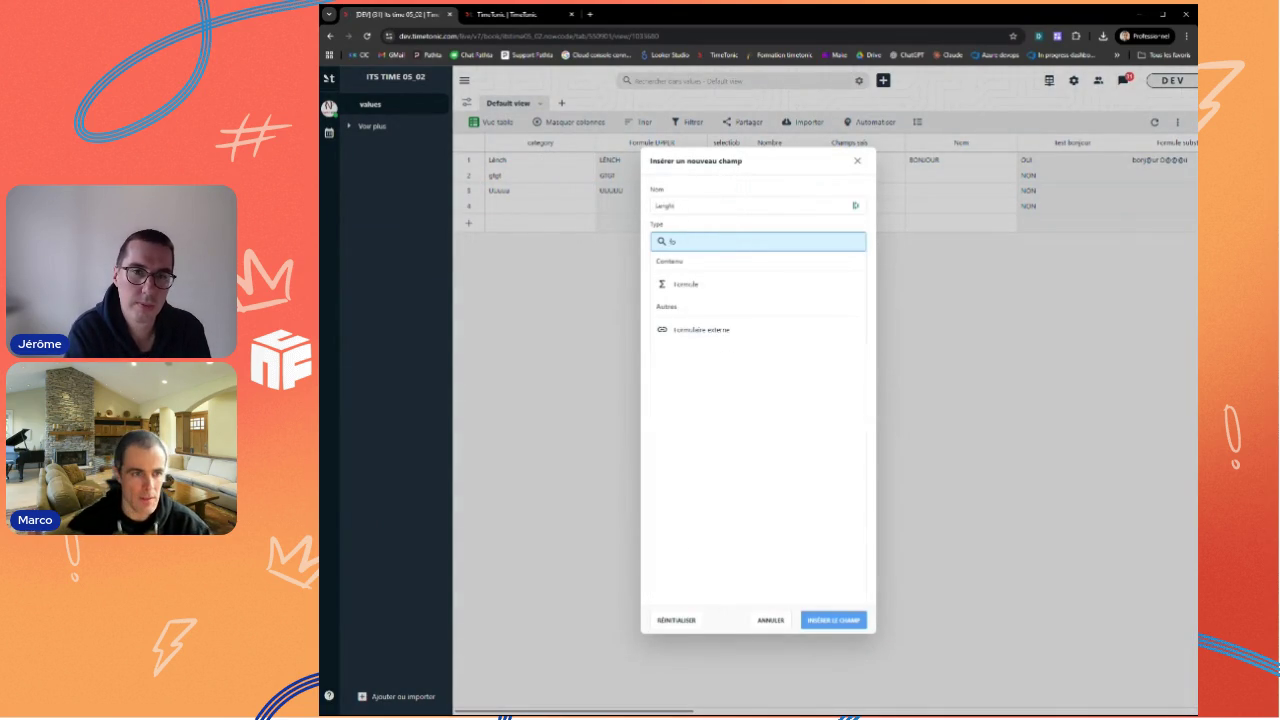
Step: Make Lenght a Formule field with LENGTH($category) and attempt to create it
left_click(690, 284)
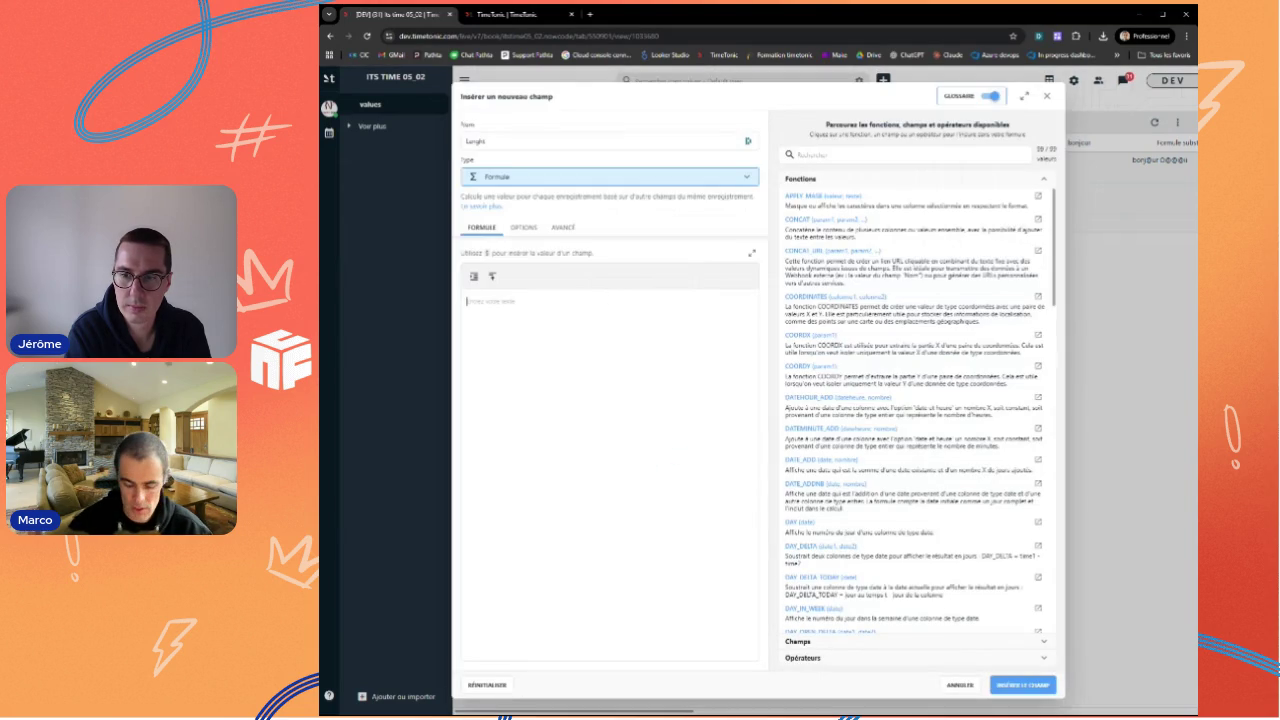
type("LEN")
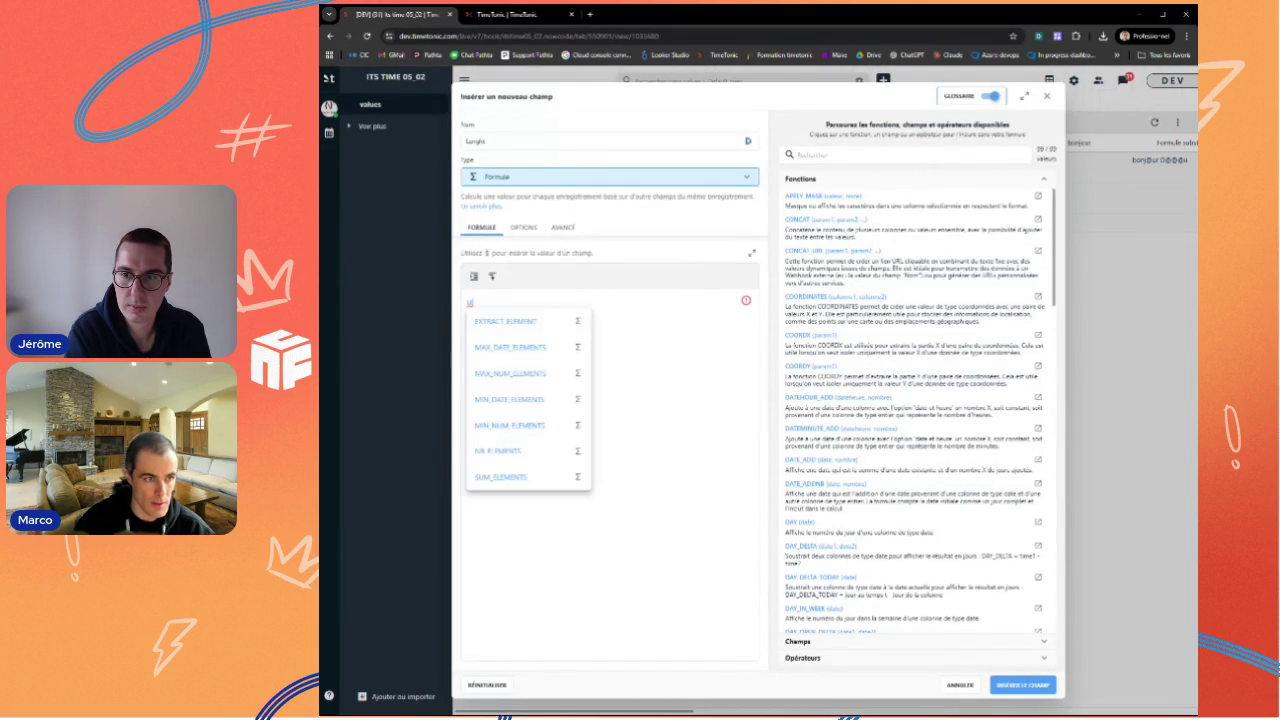
key("Return")
type("$")
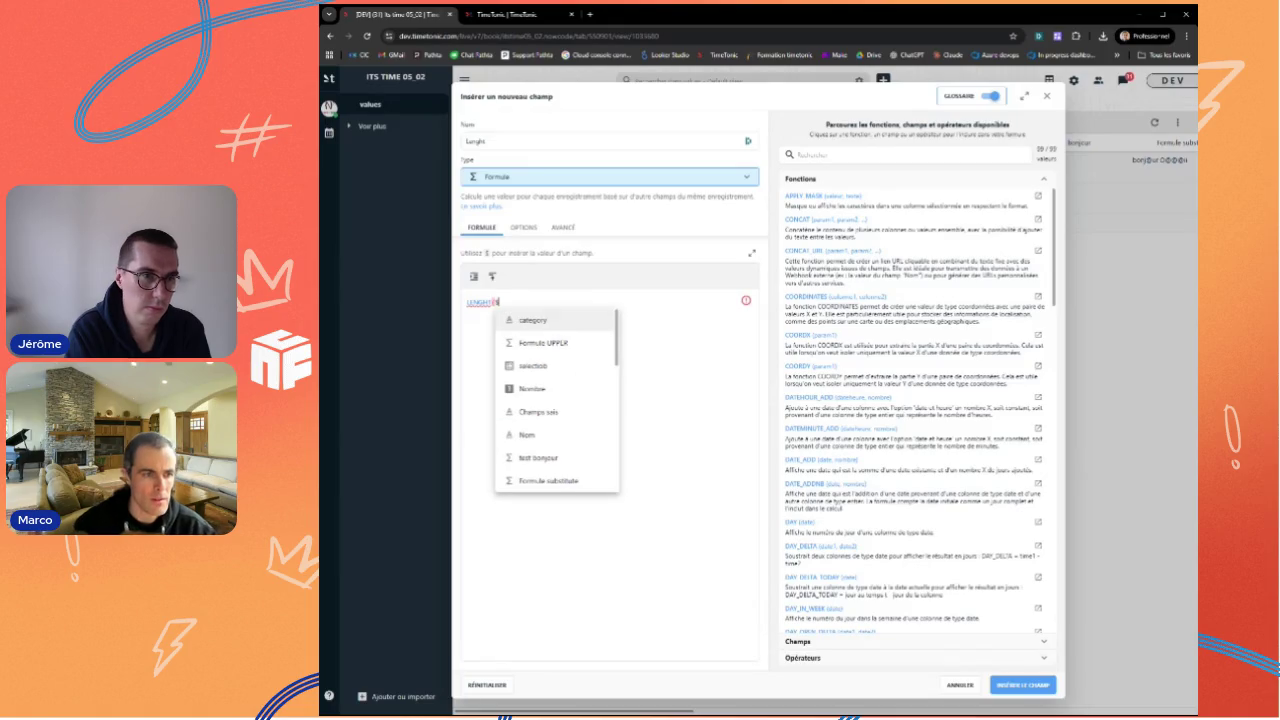
key("Return")
type(")")
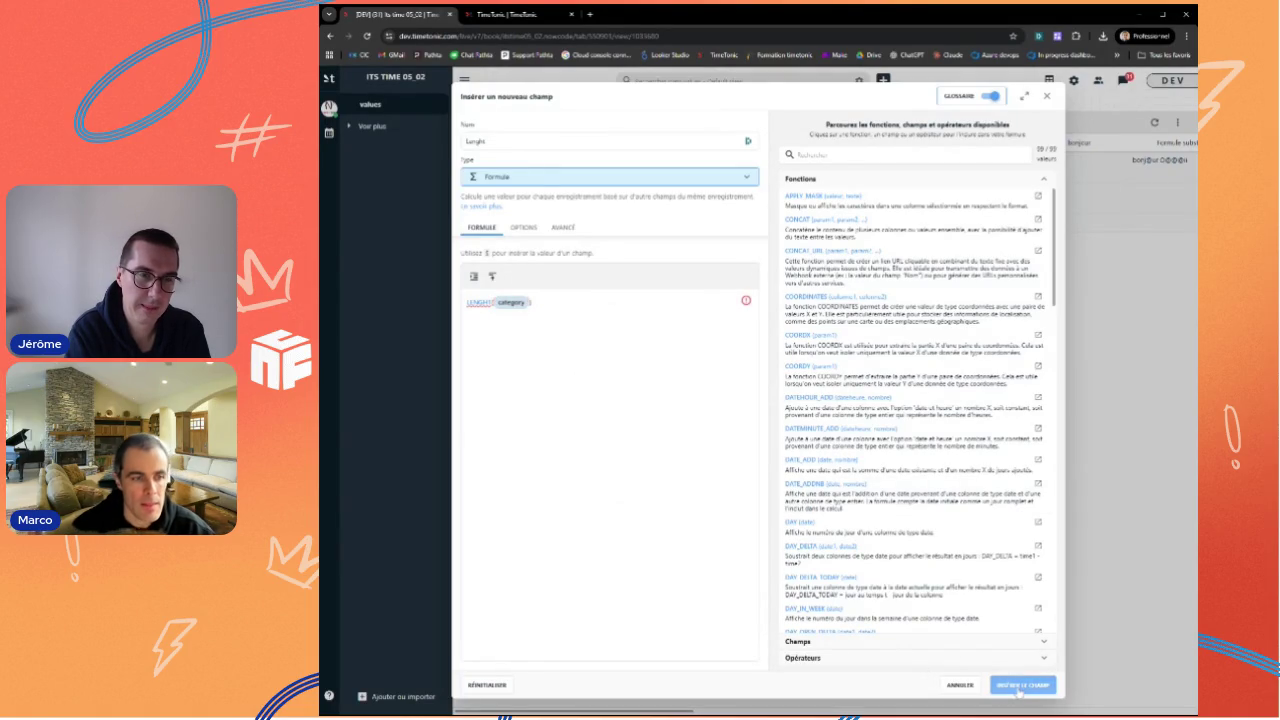
left_click(1018, 688)
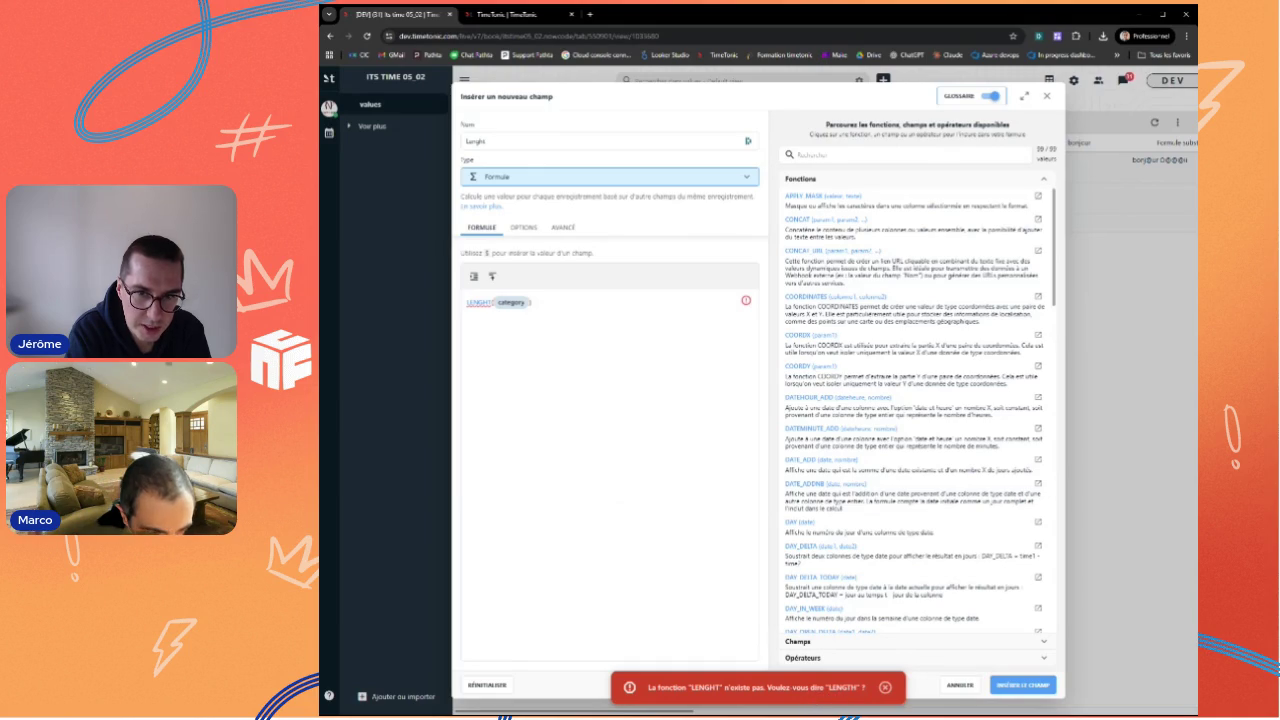
Step: Correct the misspelled LENGHT to LENGTH and create the Lenght formula field
double_click(842, 687)
key("ctrl+c")
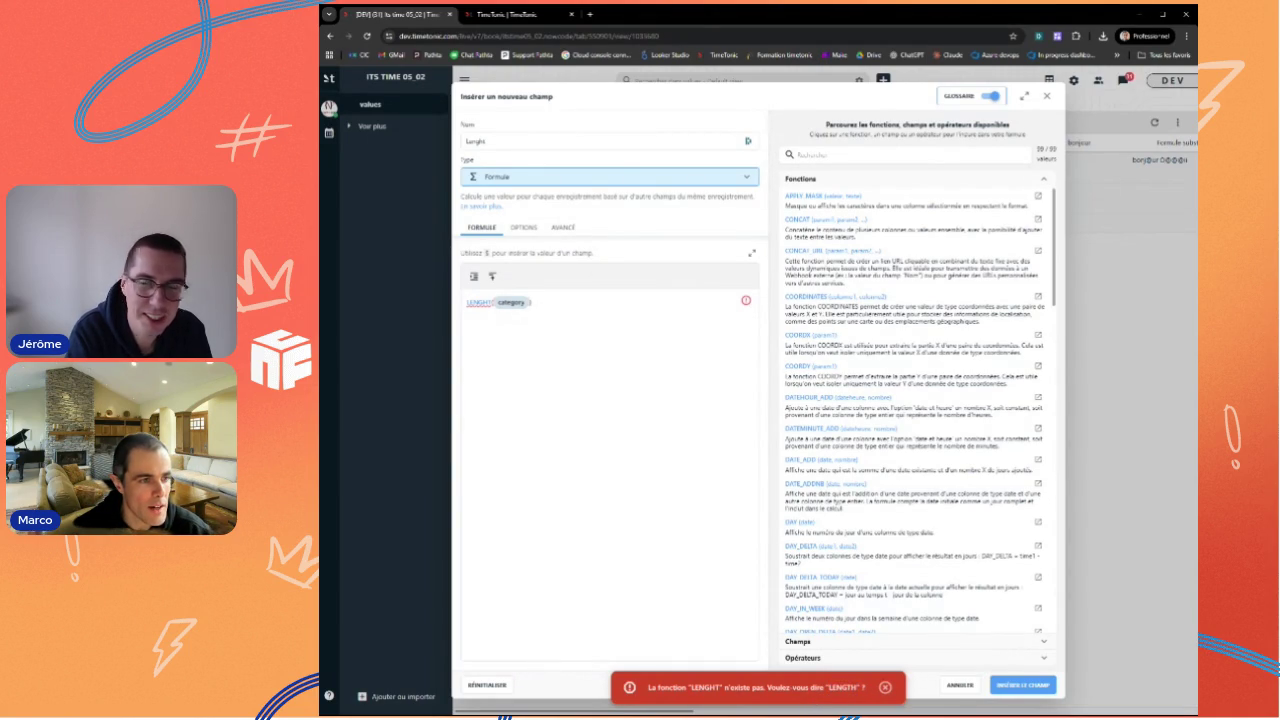
double_click(478, 302)
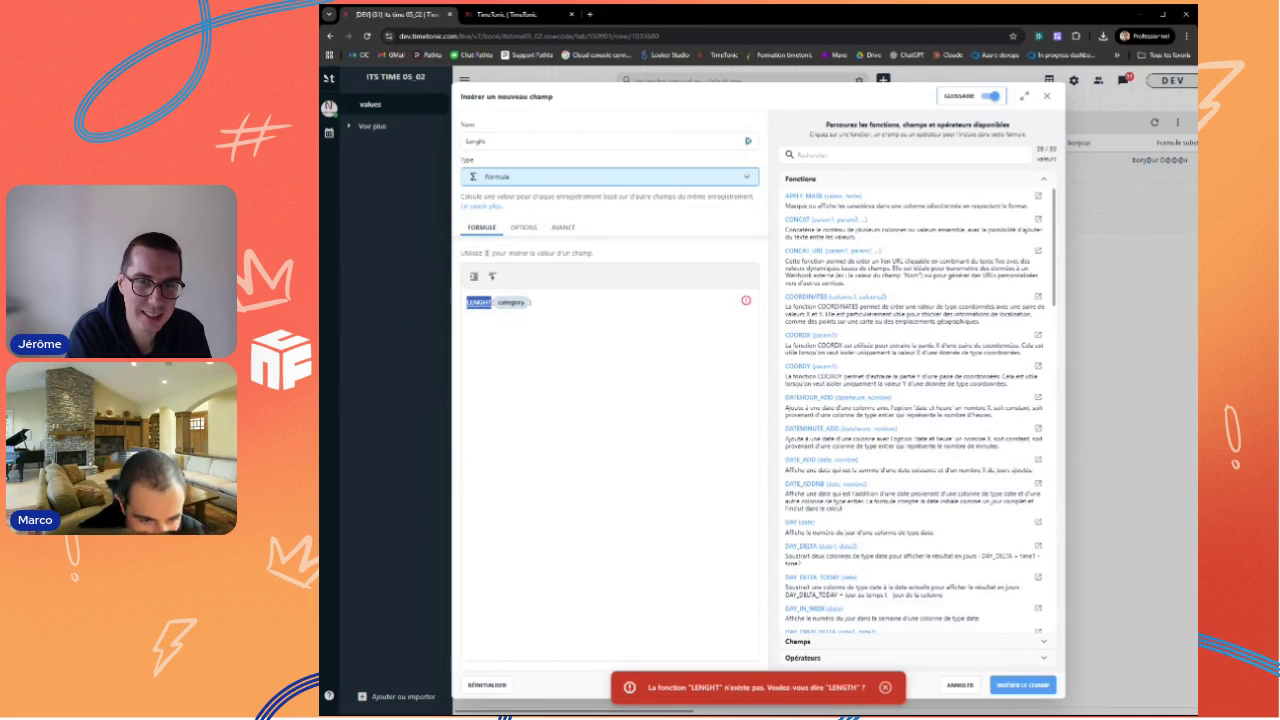
key("ctrl+v")
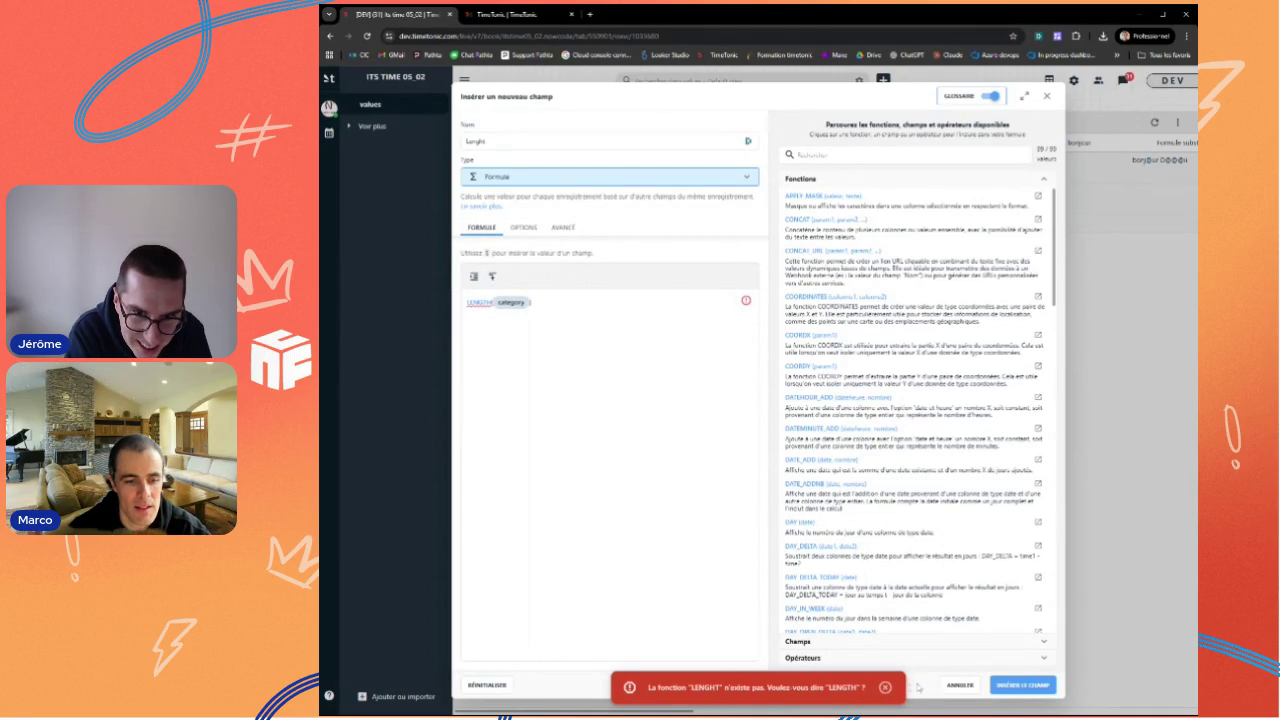
left_click(884, 690)
left_click(1010, 686)
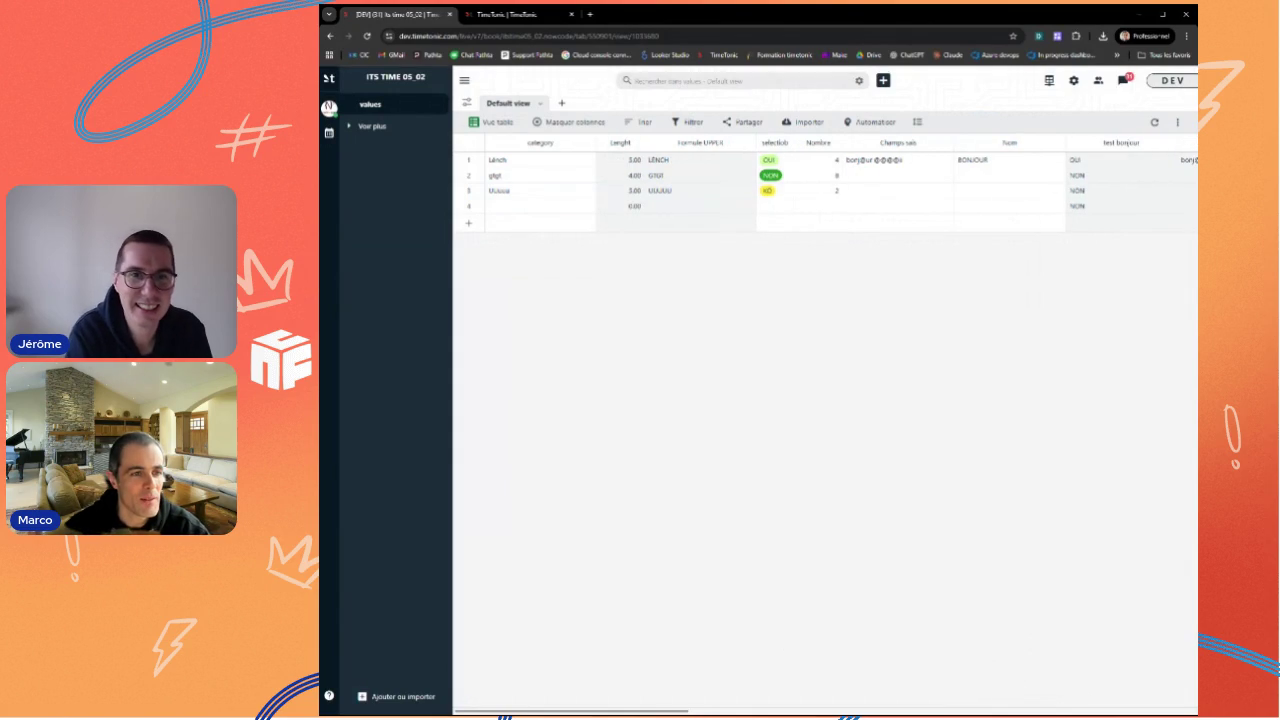
Step: Set the Lenght field's display precision to 0 decimals and apply it
left_click(636, 145)
left_click(560, 203)
left_click(524, 227)
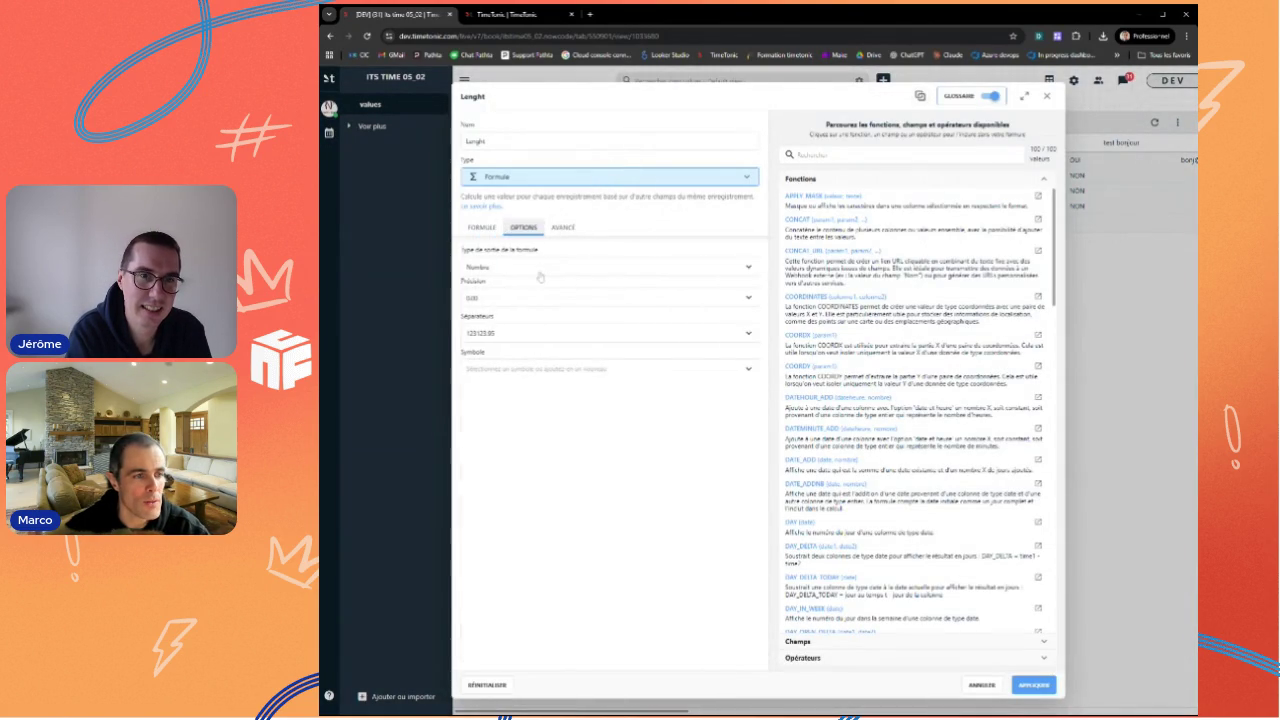
left_click(509, 300)
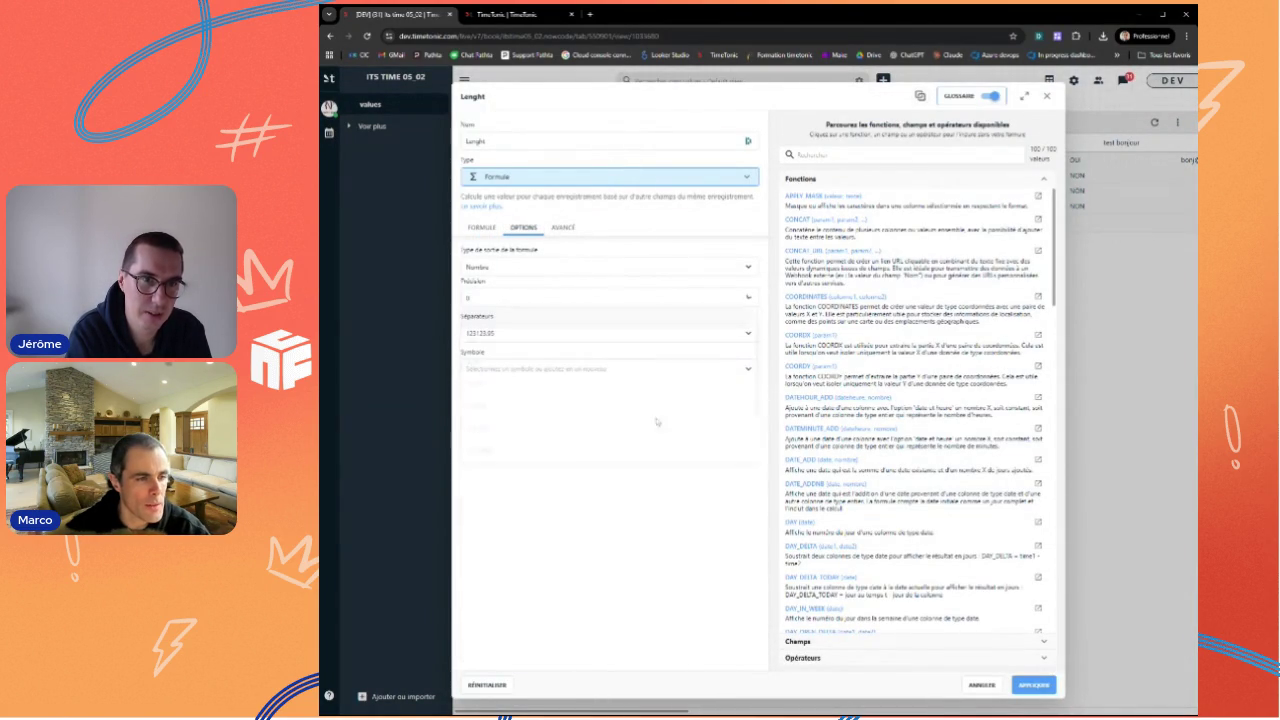
left_click(1032, 690)
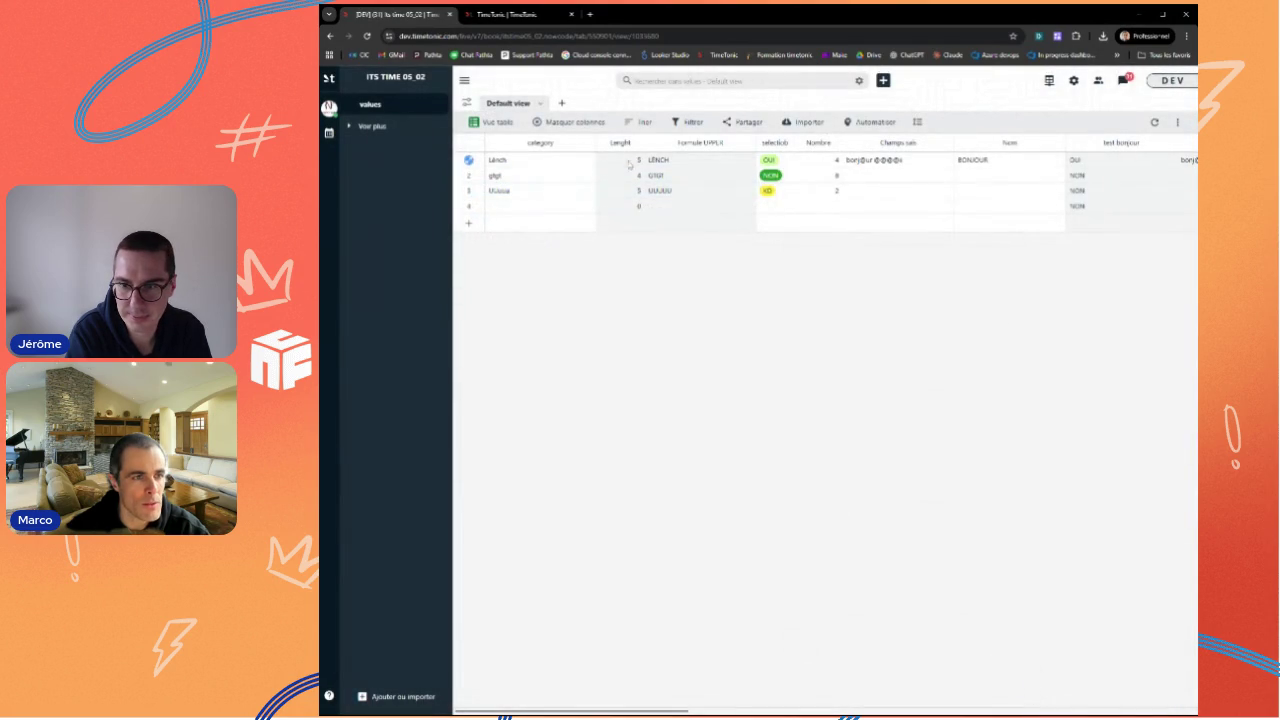
left_click(638, 207)
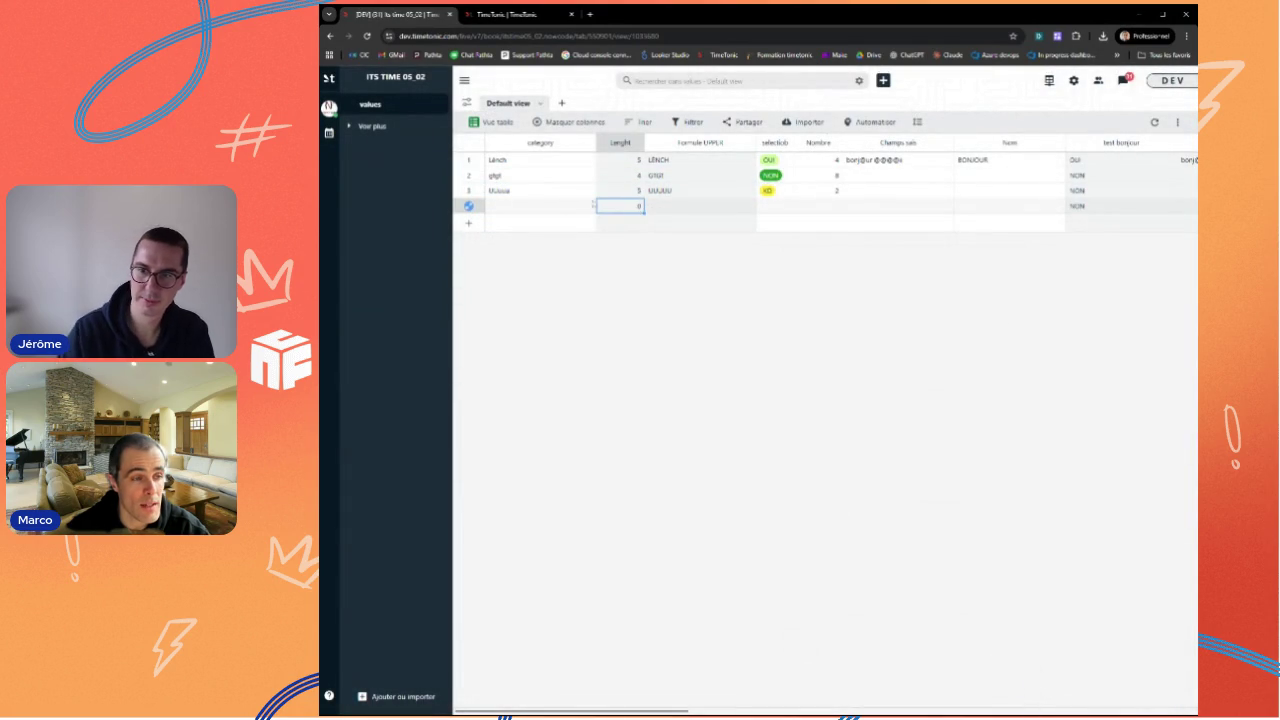
Step: Enter msp as a test category value in row 4
left_click(540, 206)
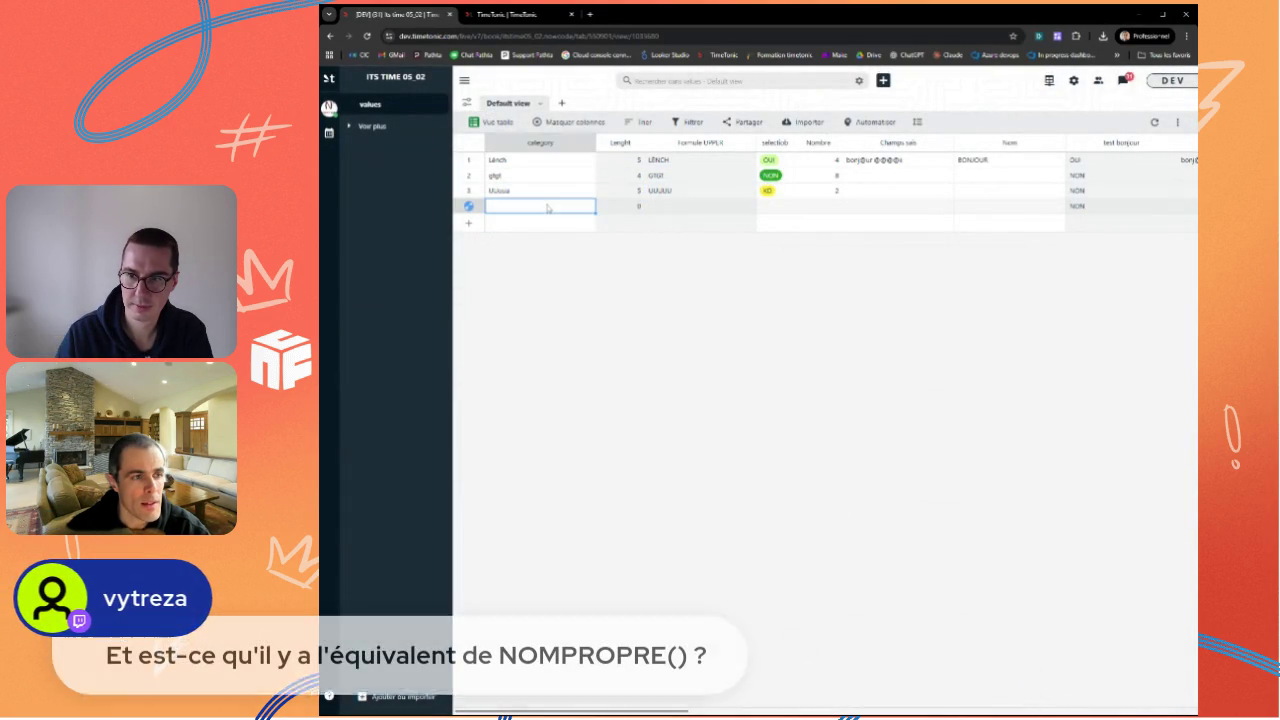
type("ms")
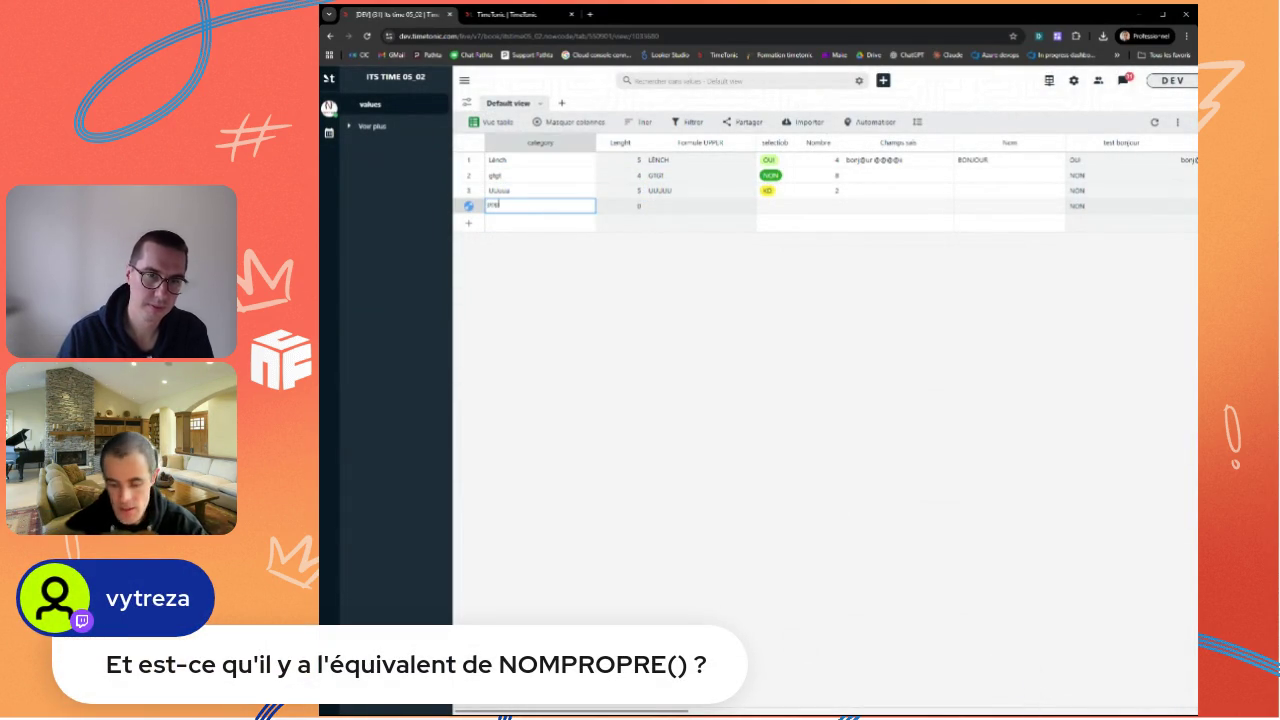
type("p")
key("Return")
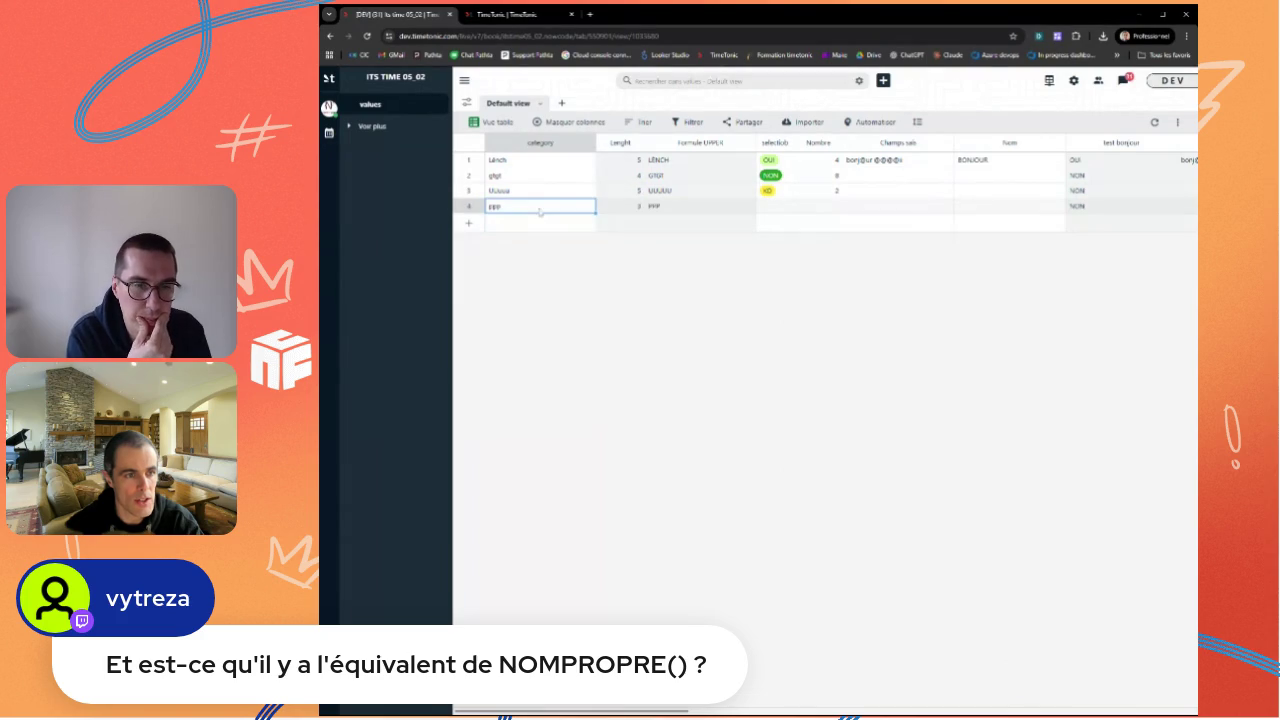
left_click(540, 226)
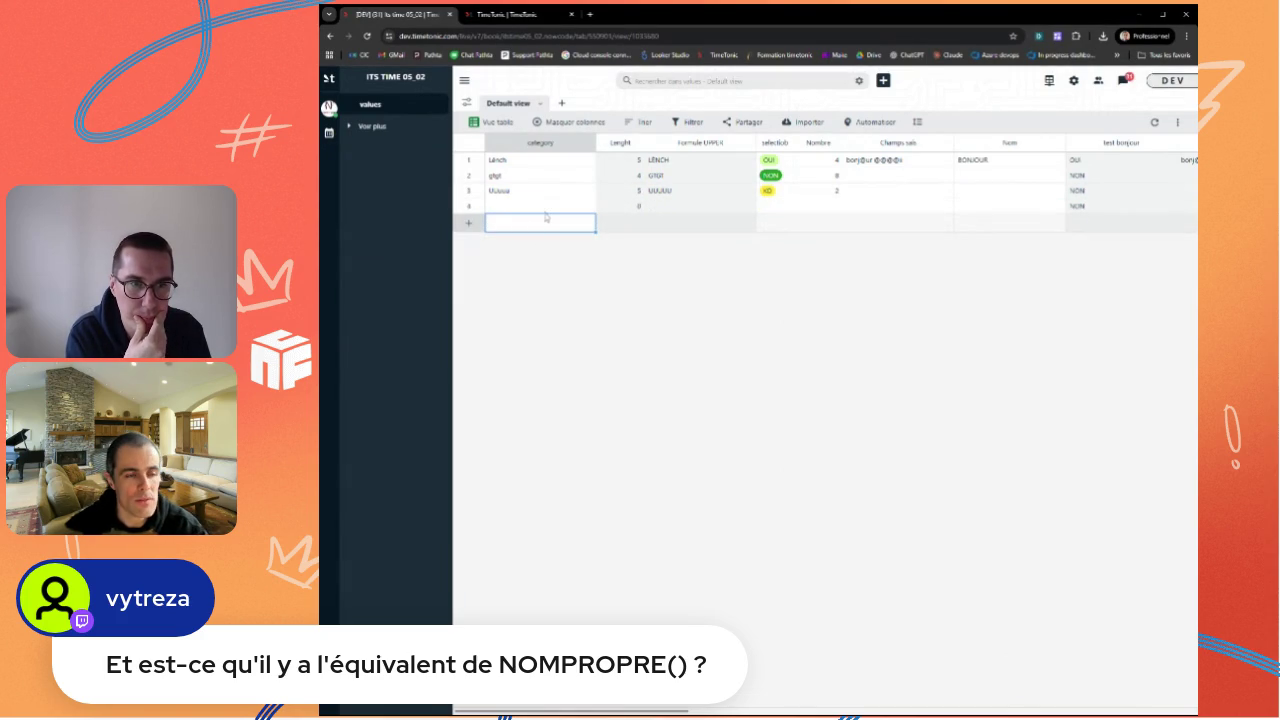
mouse_move(468, 160)
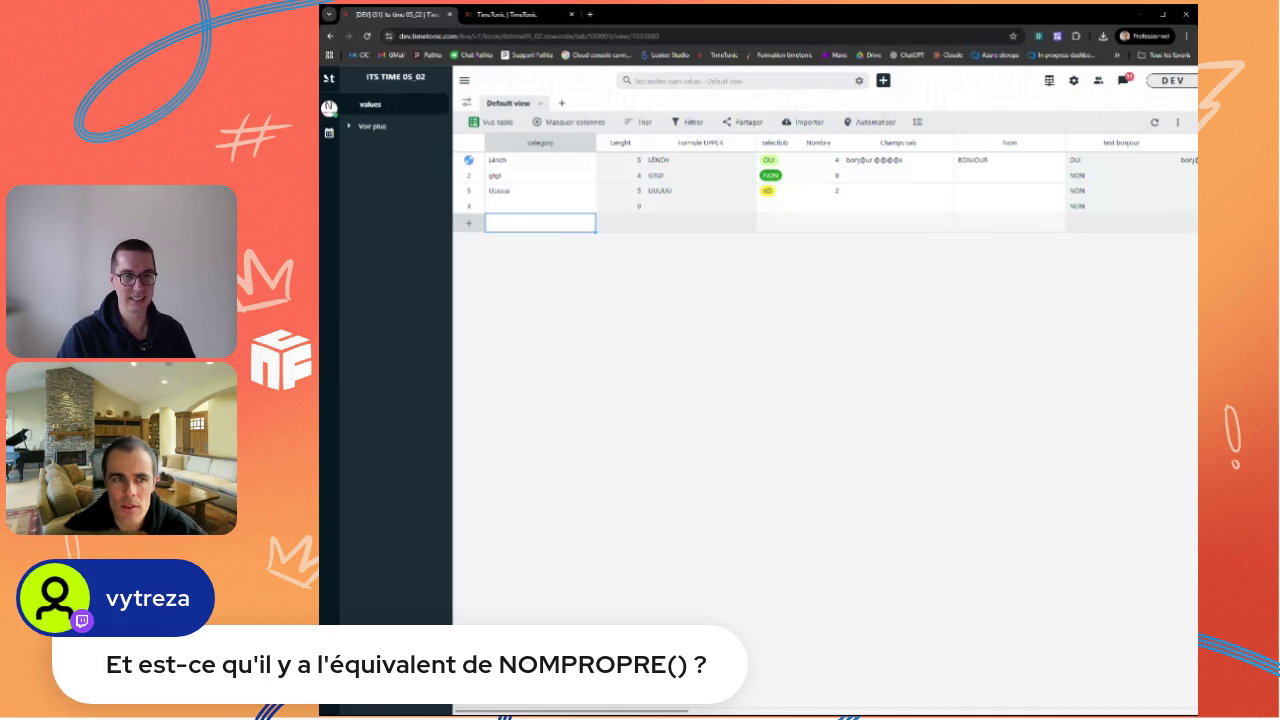
Step: Inspect the Nom field's type and formatting settings, closing them unchanged
left_click(1055, 143)
left_click(958, 200)
left_click(808, 300)
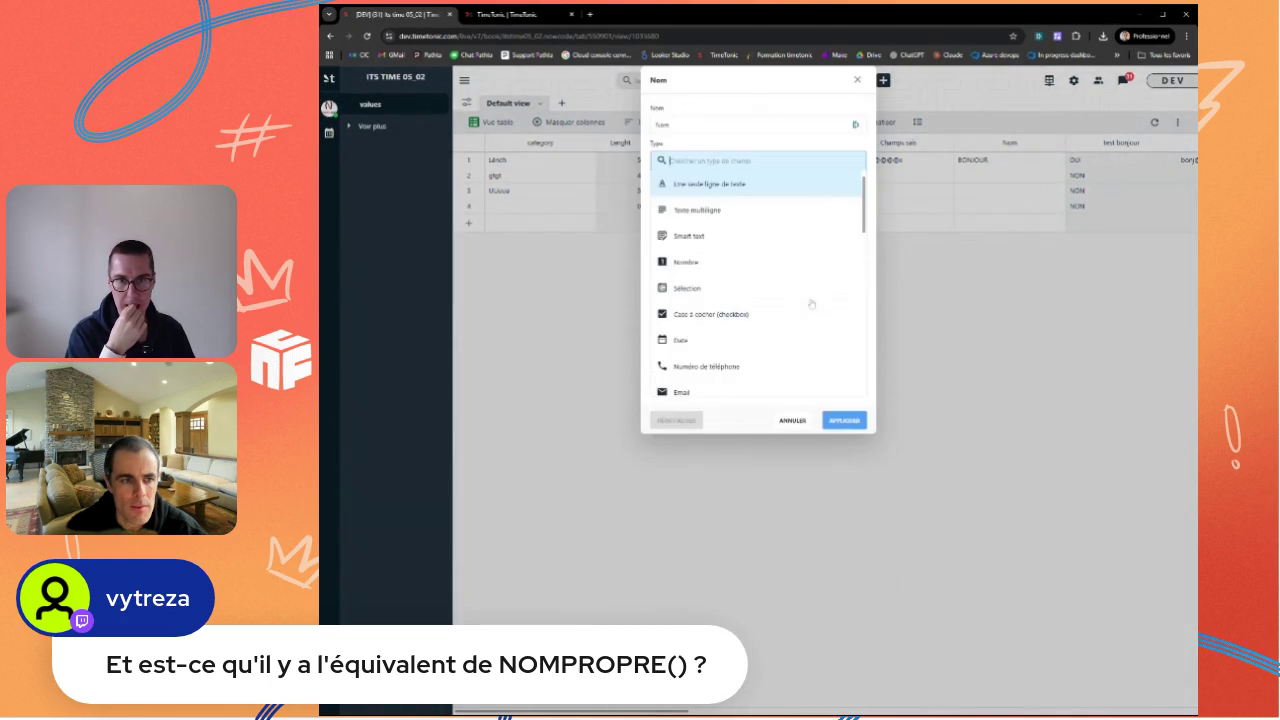
left_click(857, 79)
left_click(1055, 143)
left_click(990, 201)
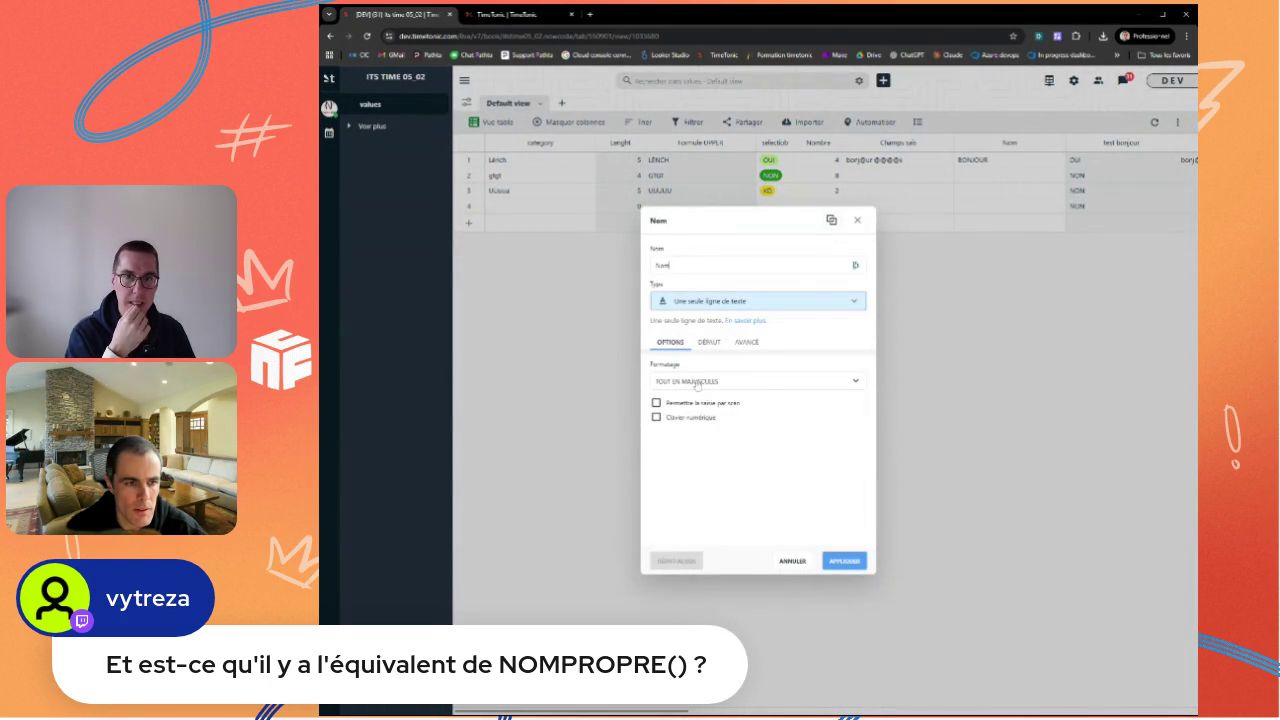
left_click(697, 382)
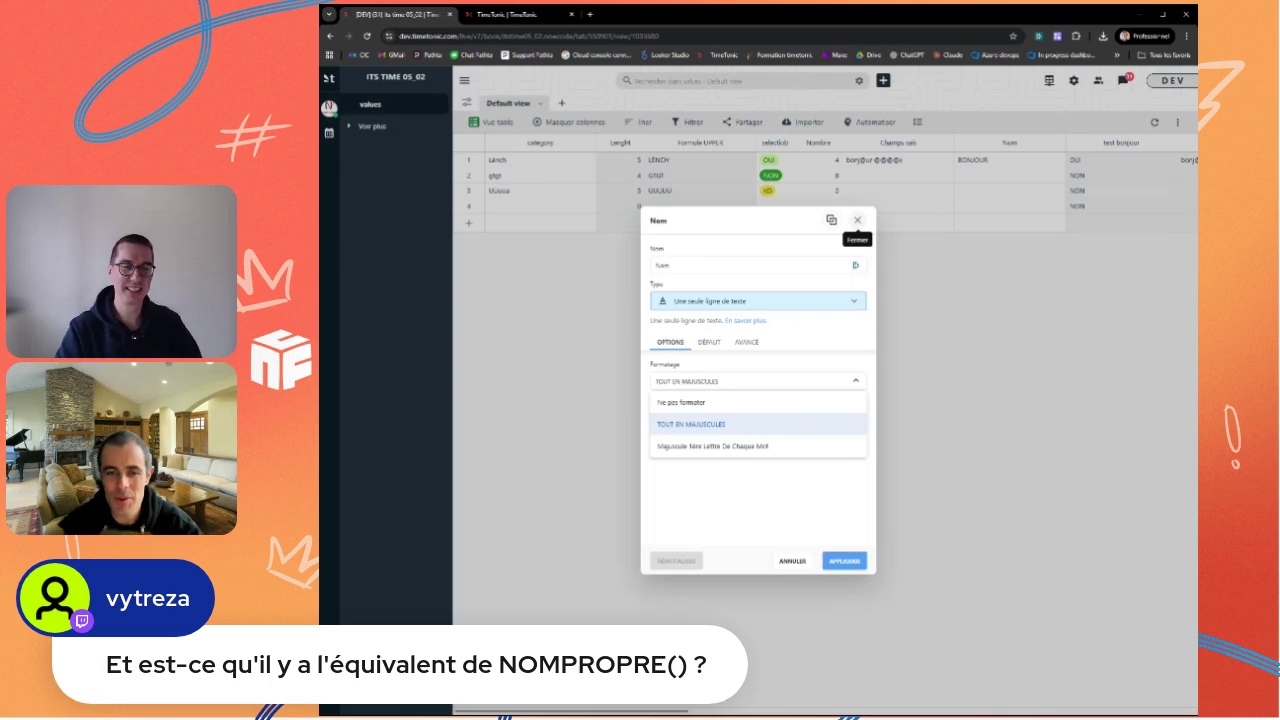
left_click(857, 221)
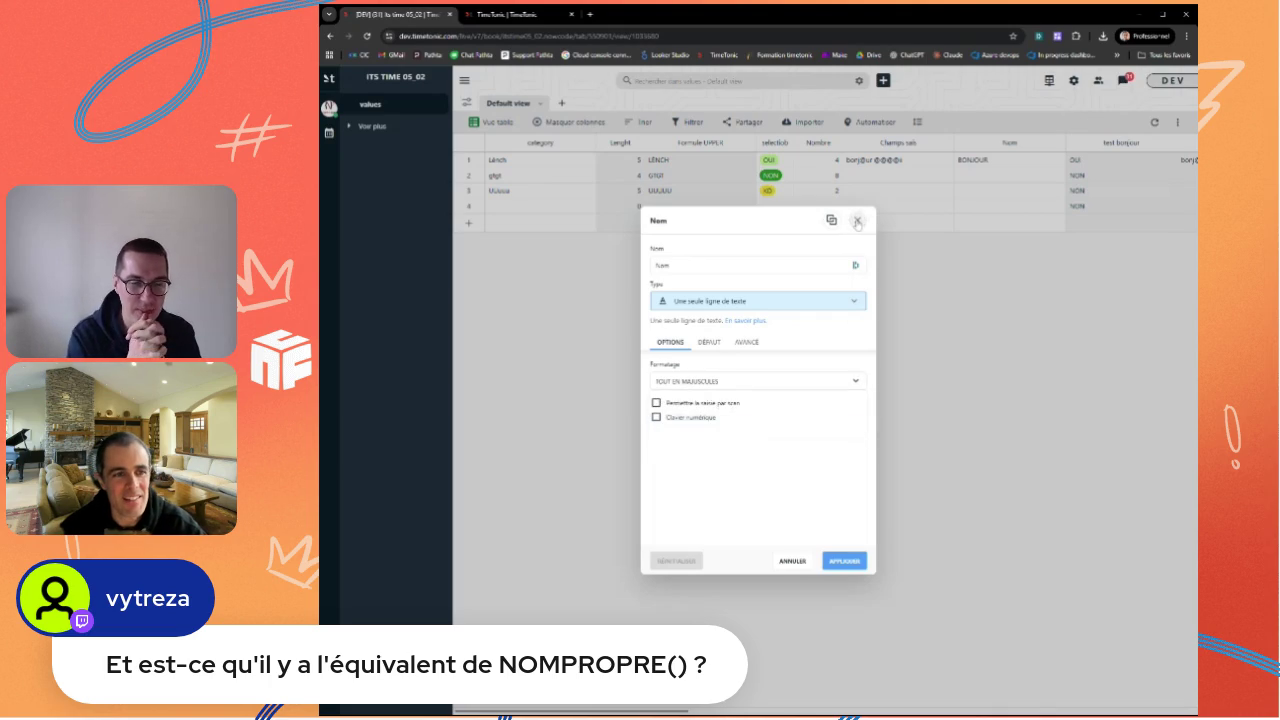
left_click(857, 221)
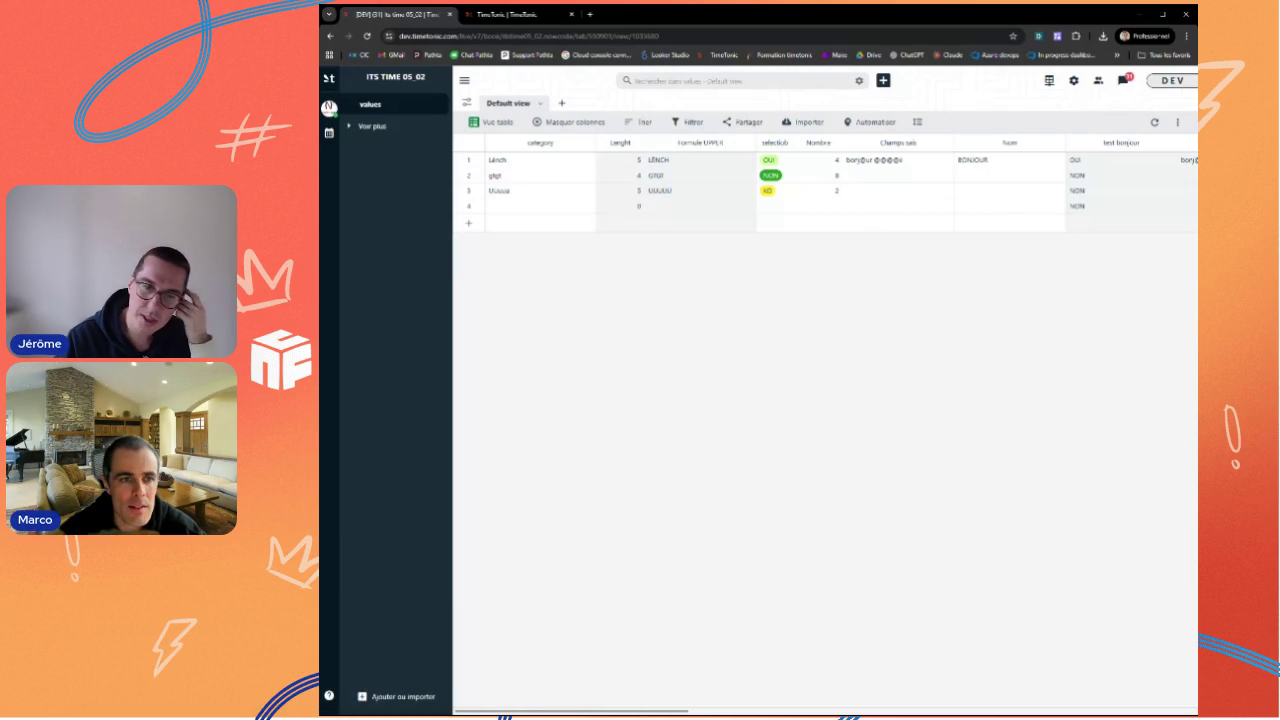
Step: Reopen Nom's formatting choices showing TOUT EN MAJUSCULES, then switch to the text-function documentation
mouse_move(820, 143)
left_click(1056, 143)
left_click(960, 203)
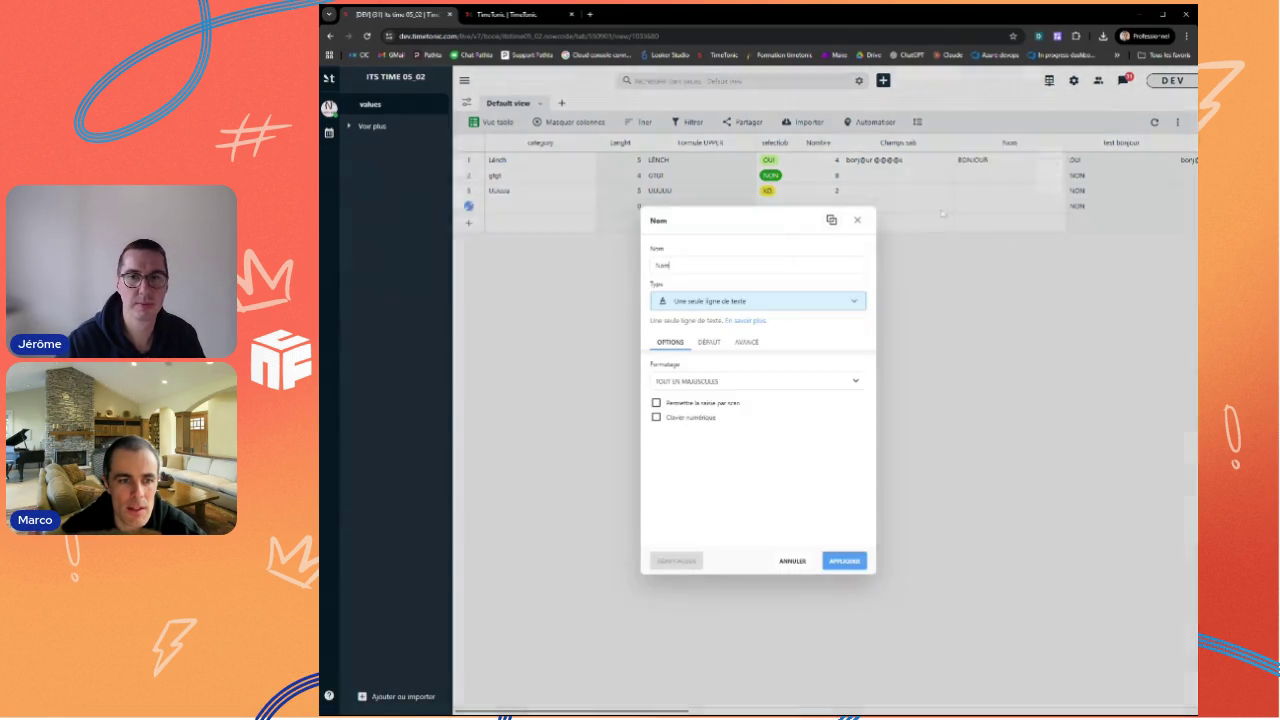
left_click(714, 382)
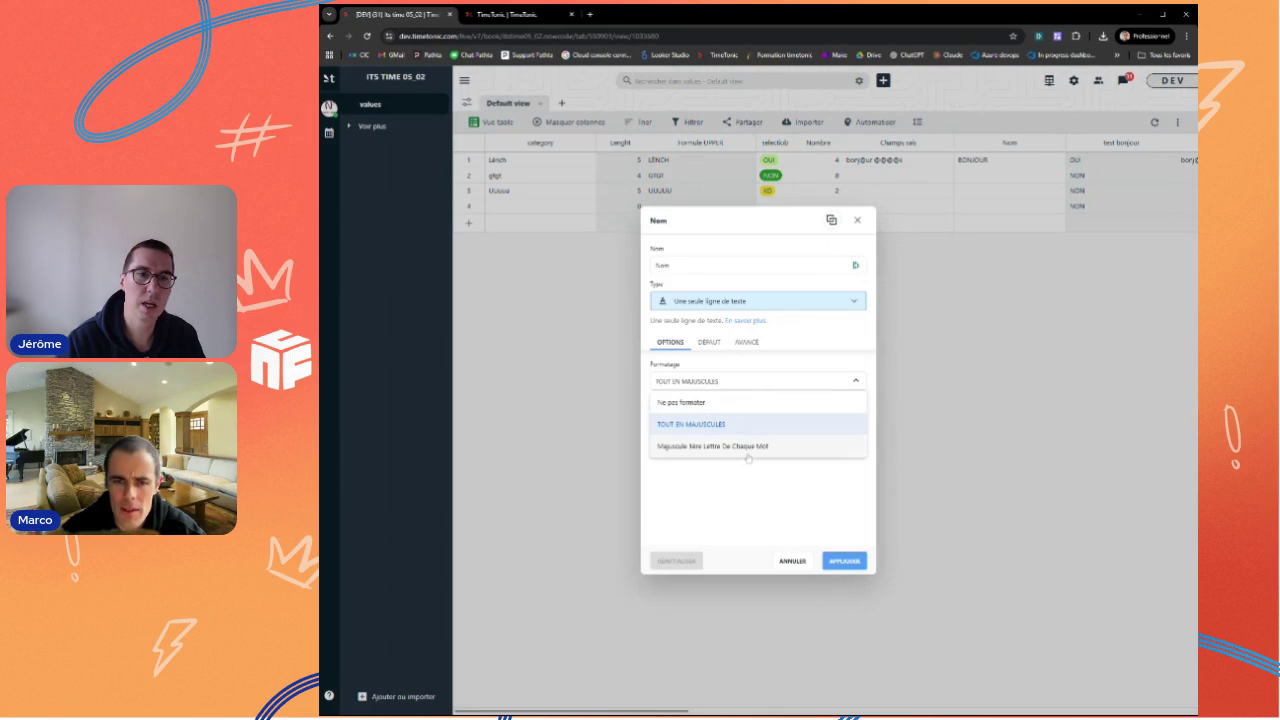
left_click(512, 16)
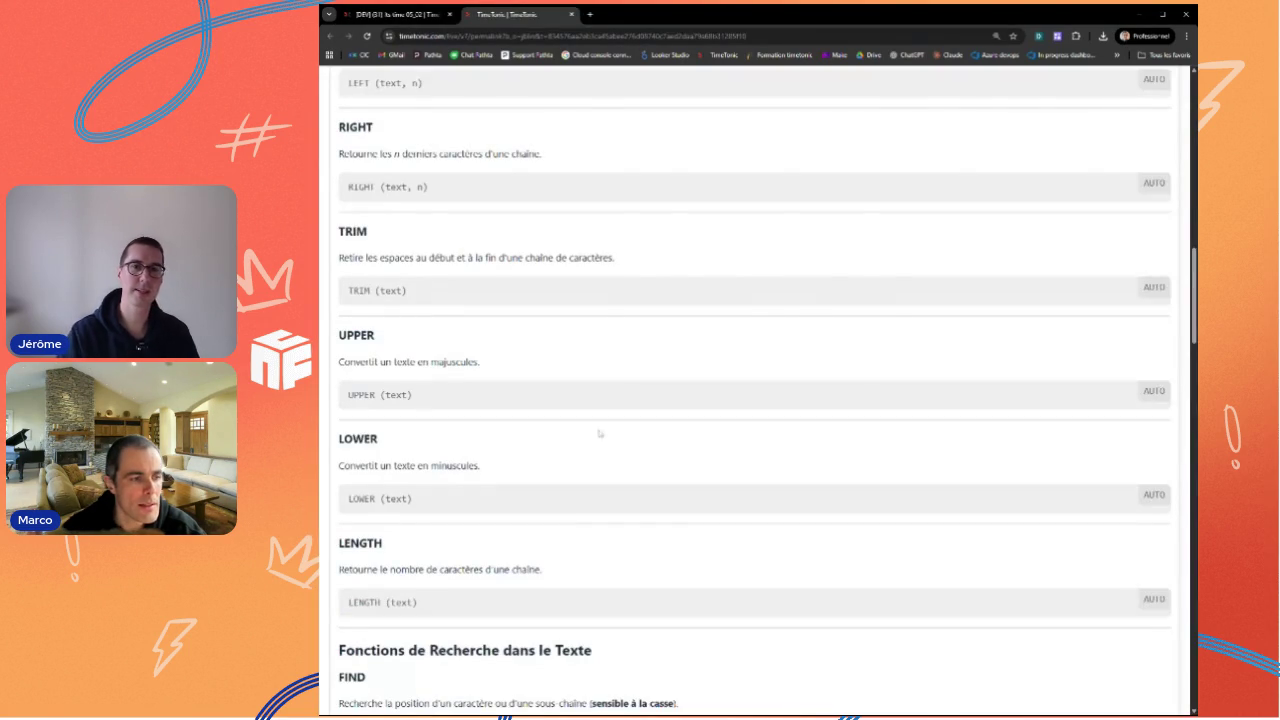
Step: Close the Nom format list and field settings without saving changes
scroll(634, 559, "up", 1)
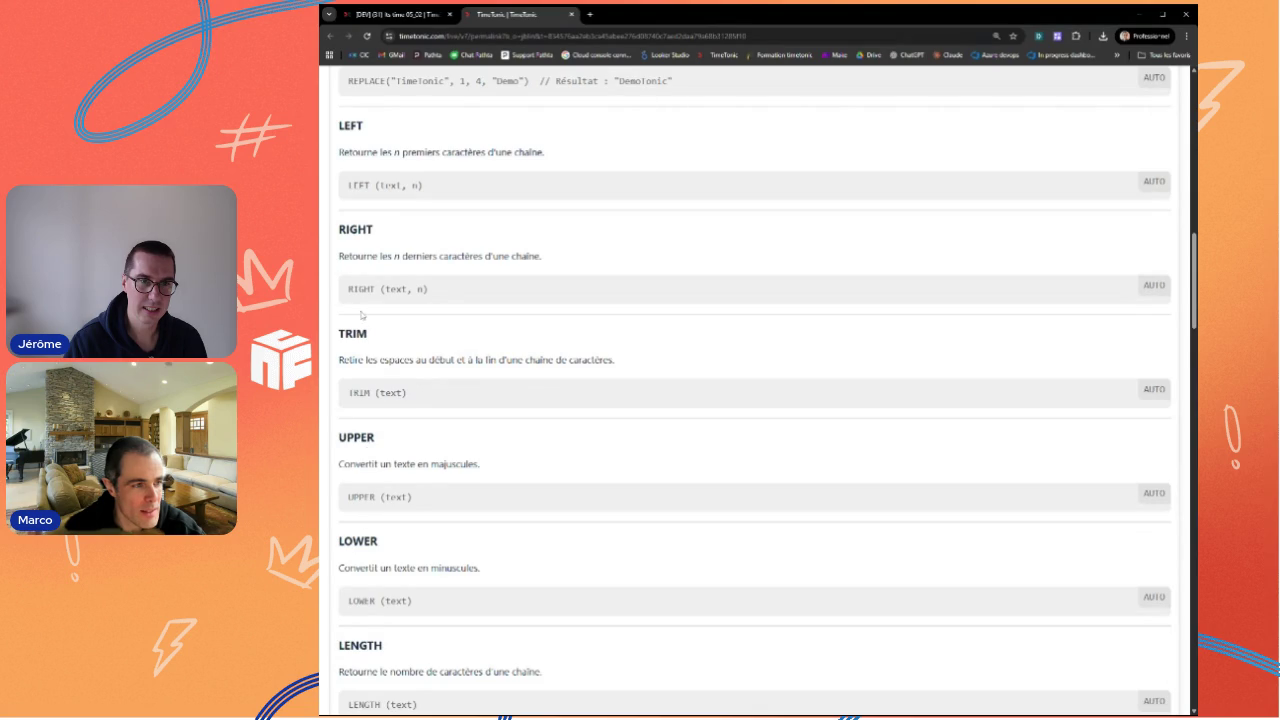
left_click(397, 15)
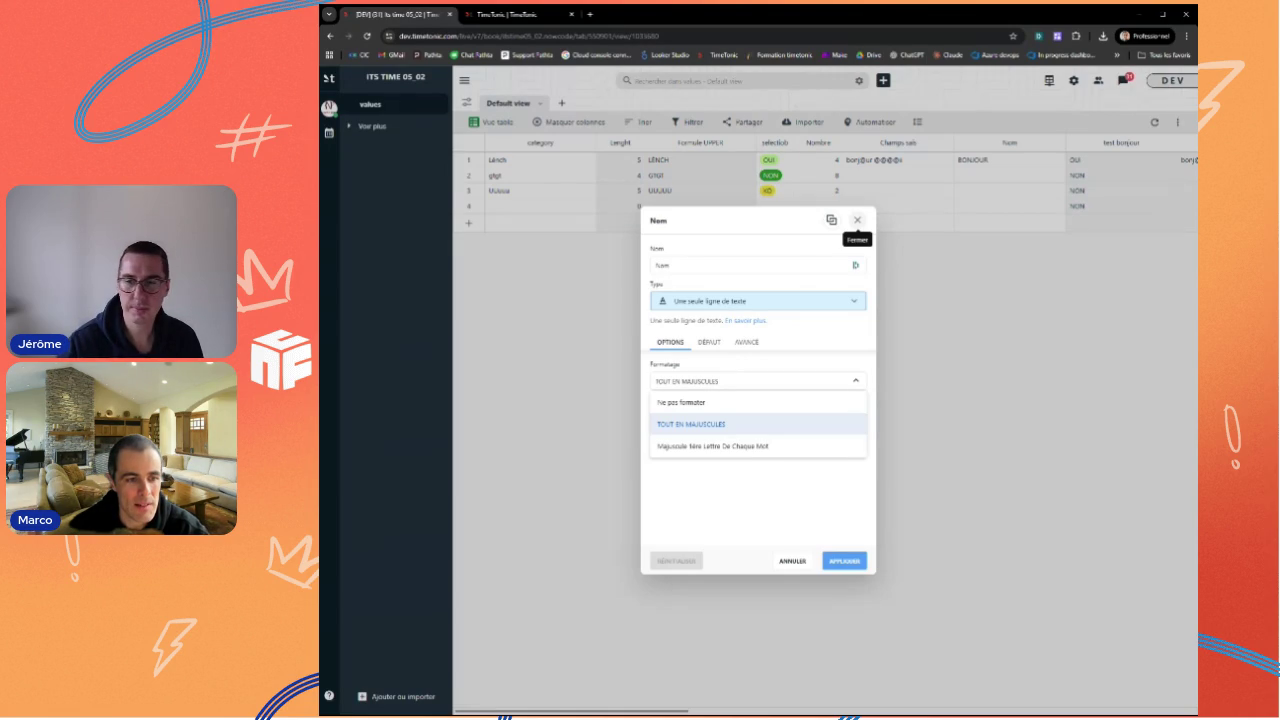
key("Escape")
key("Escape")
key("ctrl+Tab")
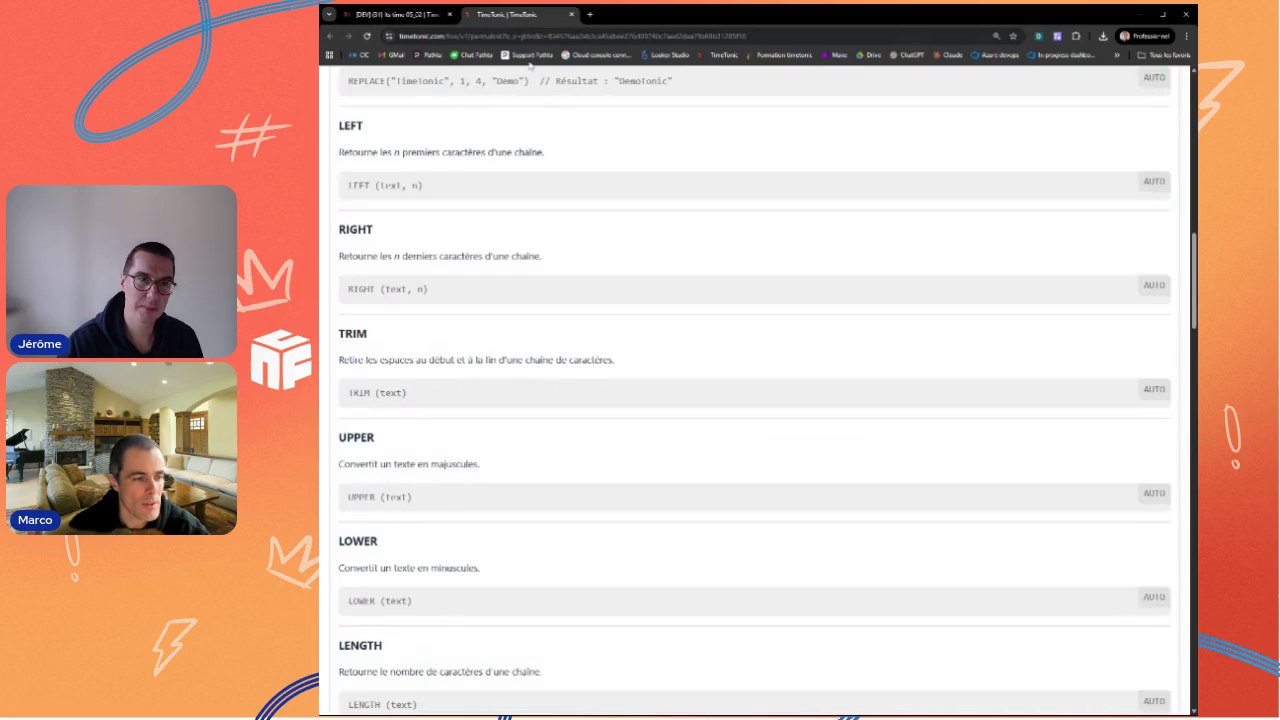
Step: Scroll the documentation down to the FIND and SEARCH text-search functions
scroll(534, 480, "down", 3)
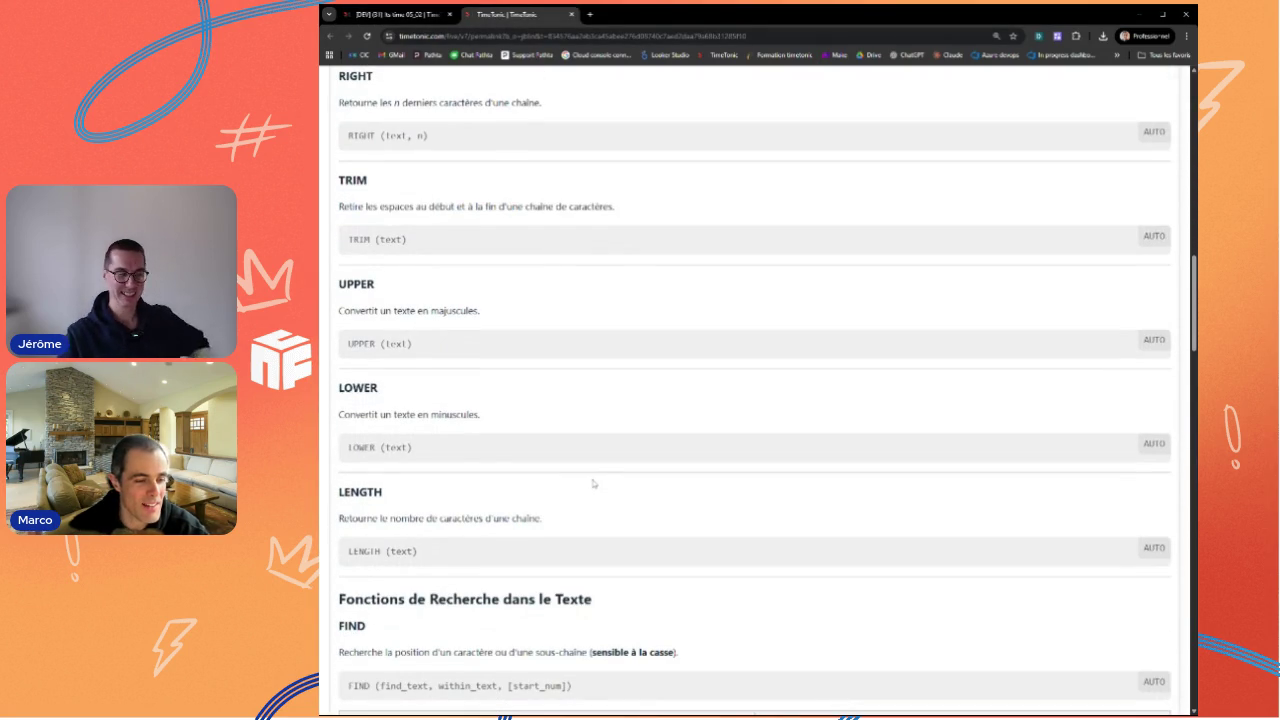
scroll(557, 538, "down", 1)
scroll(557, 538, "down", 1)
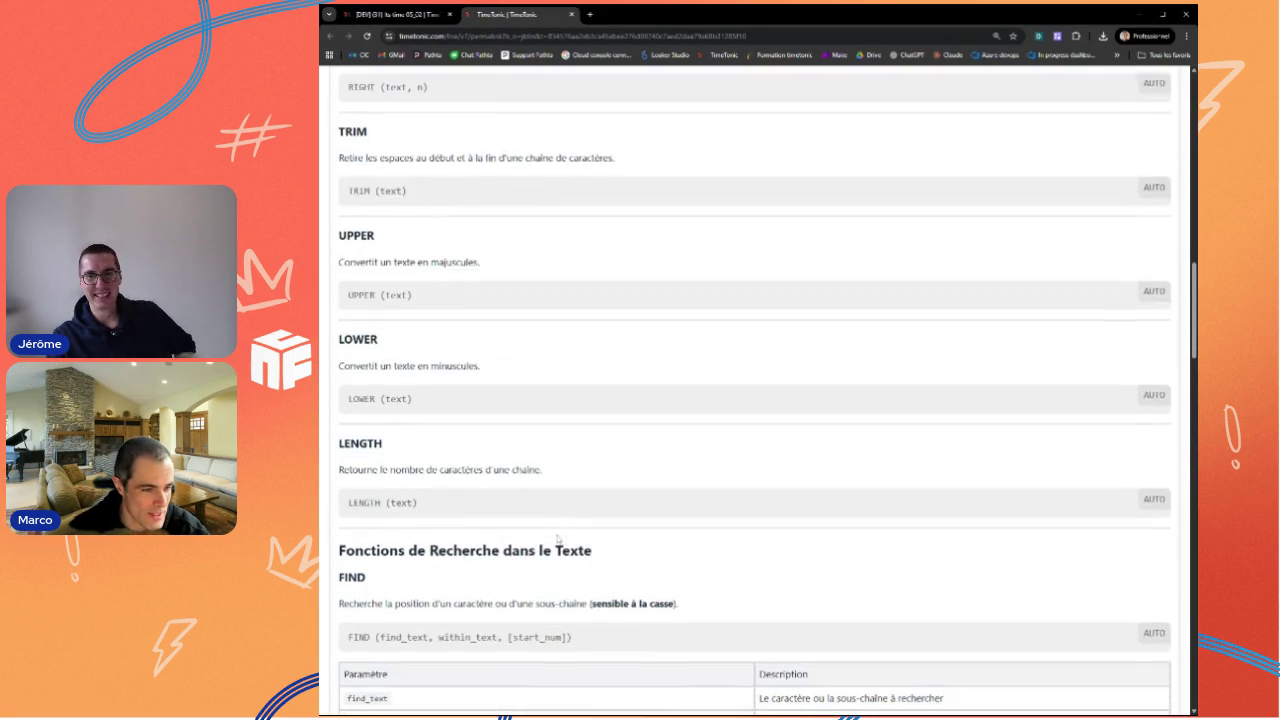
scroll(590, 566, "down", 1)
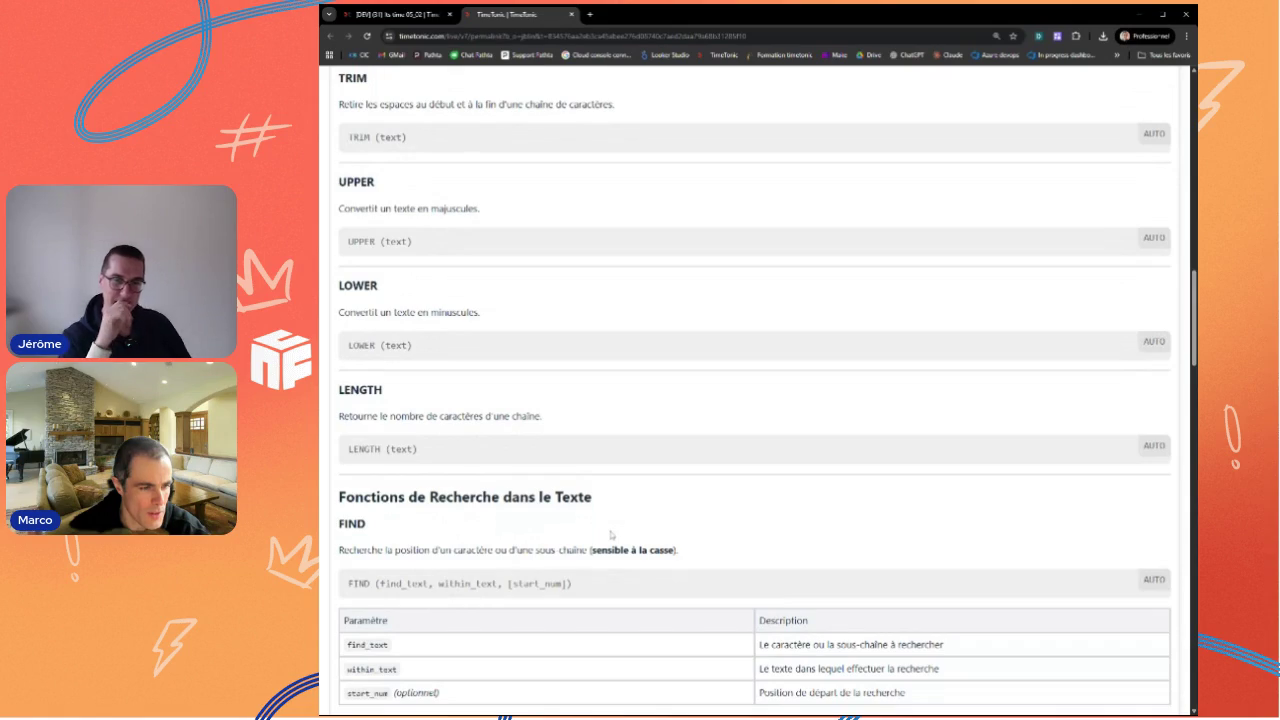
scroll(610, 535, "down", 1)
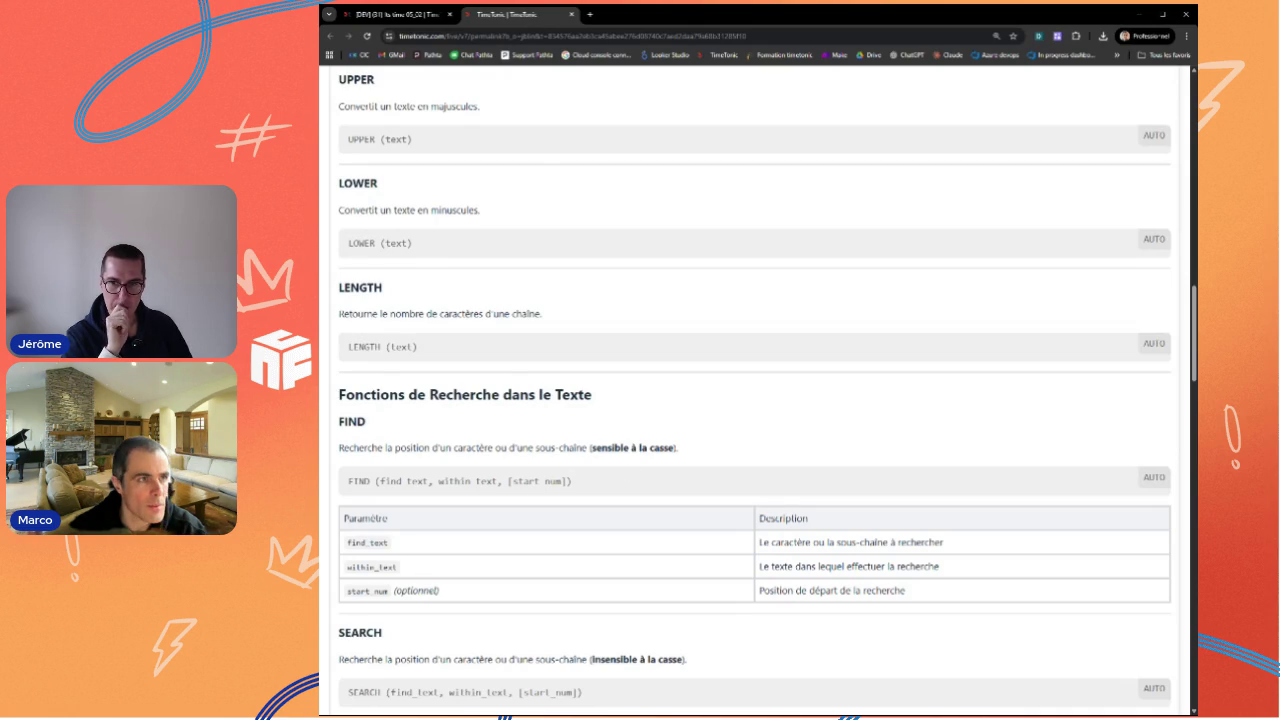
Step: Insert a new field named Find to the right of the Champs saisi column
left_click(403, 15)
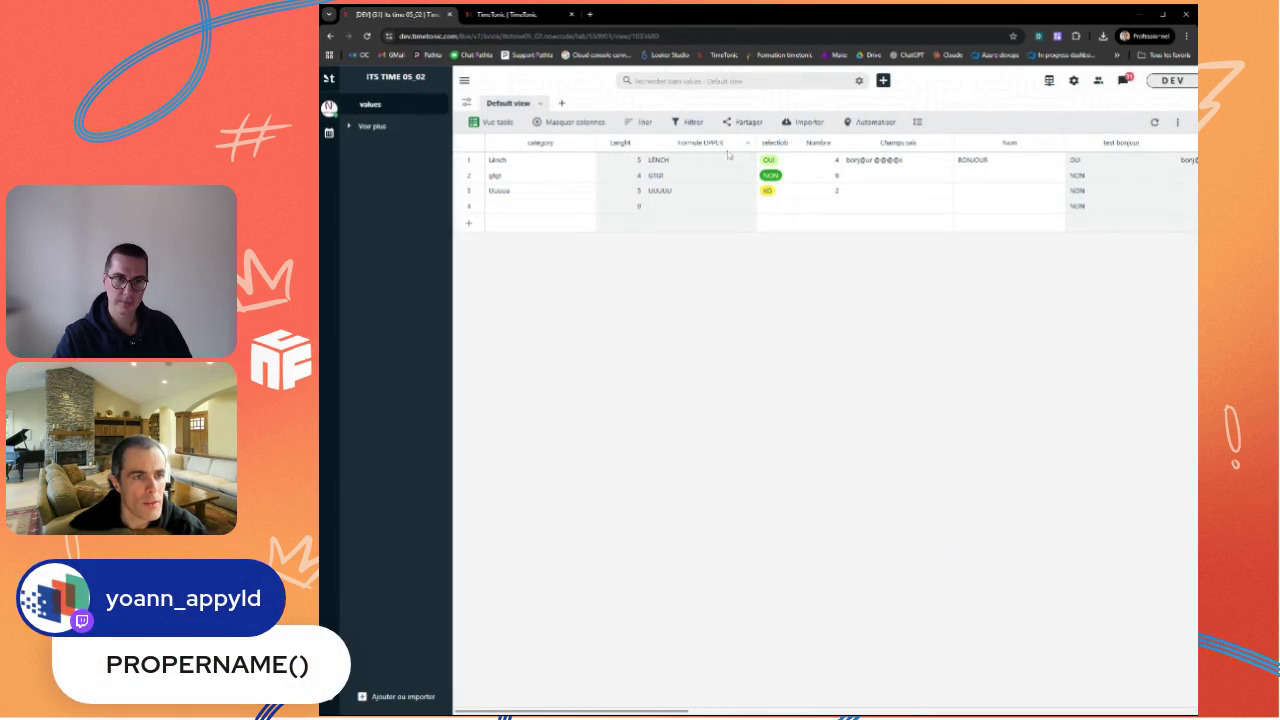
left_click(588, 145)
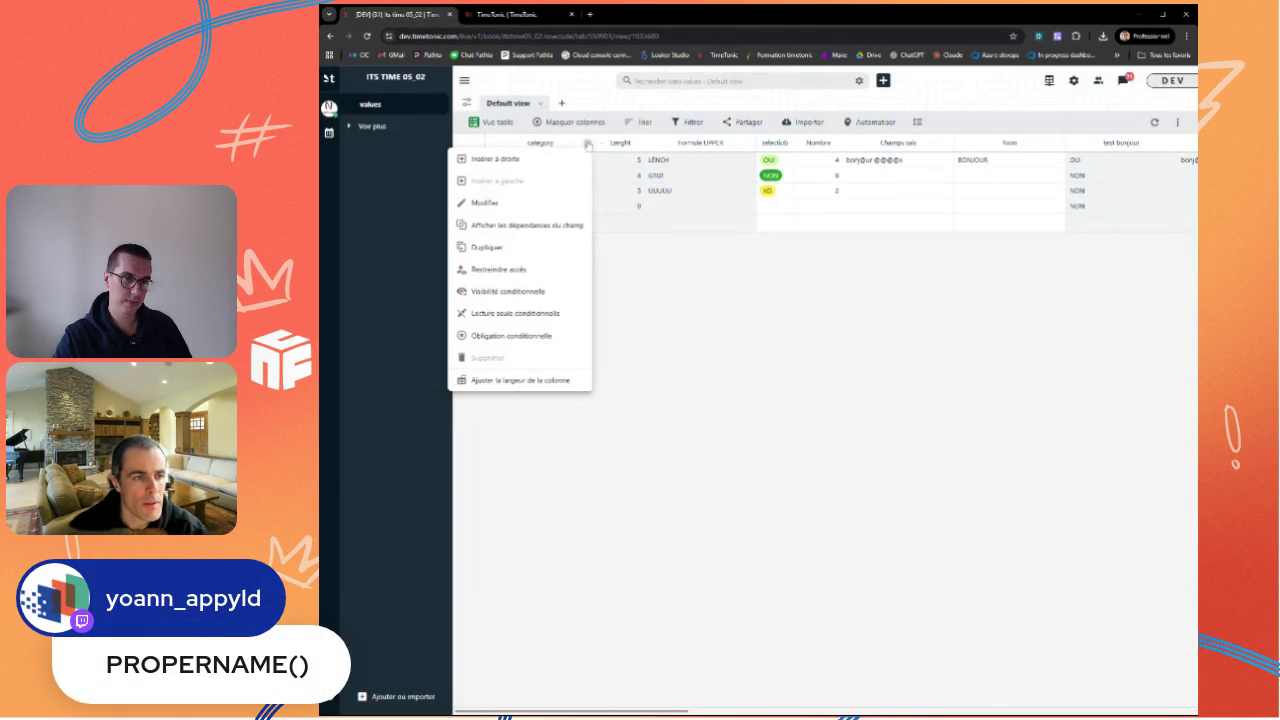
left_click(880, 175)
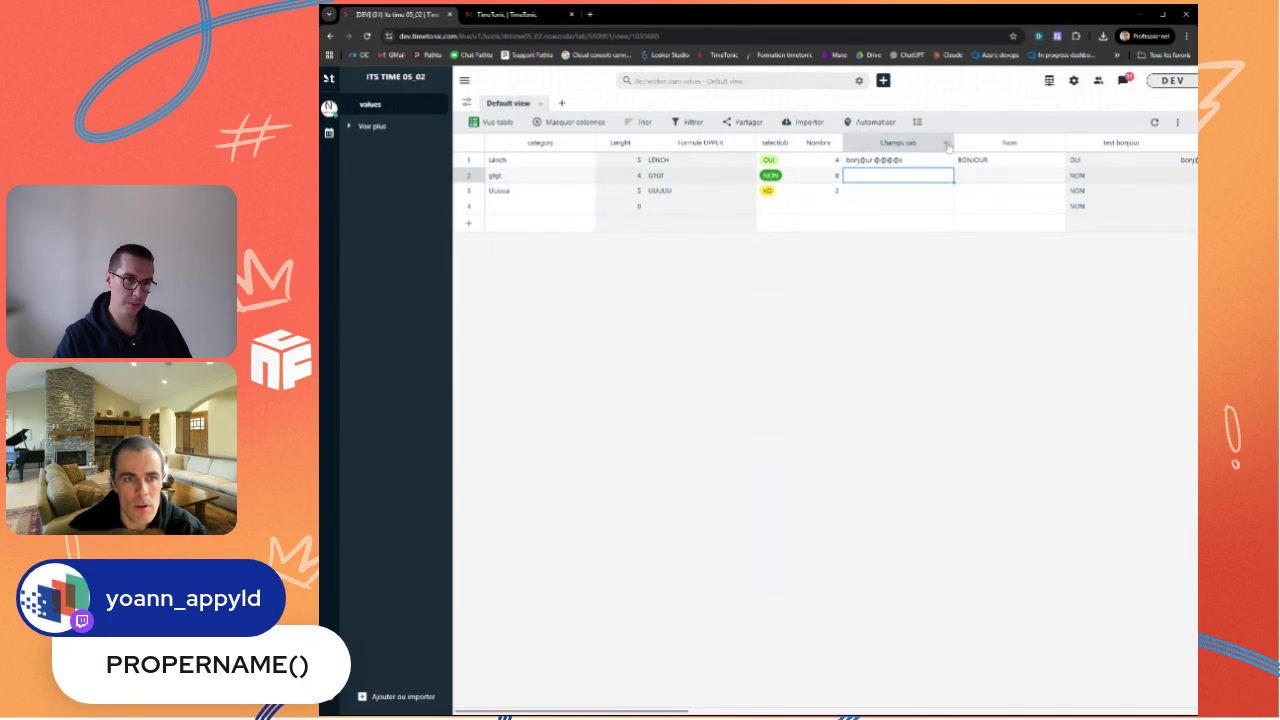
left_click(947, 145)
left_click(895, 159)
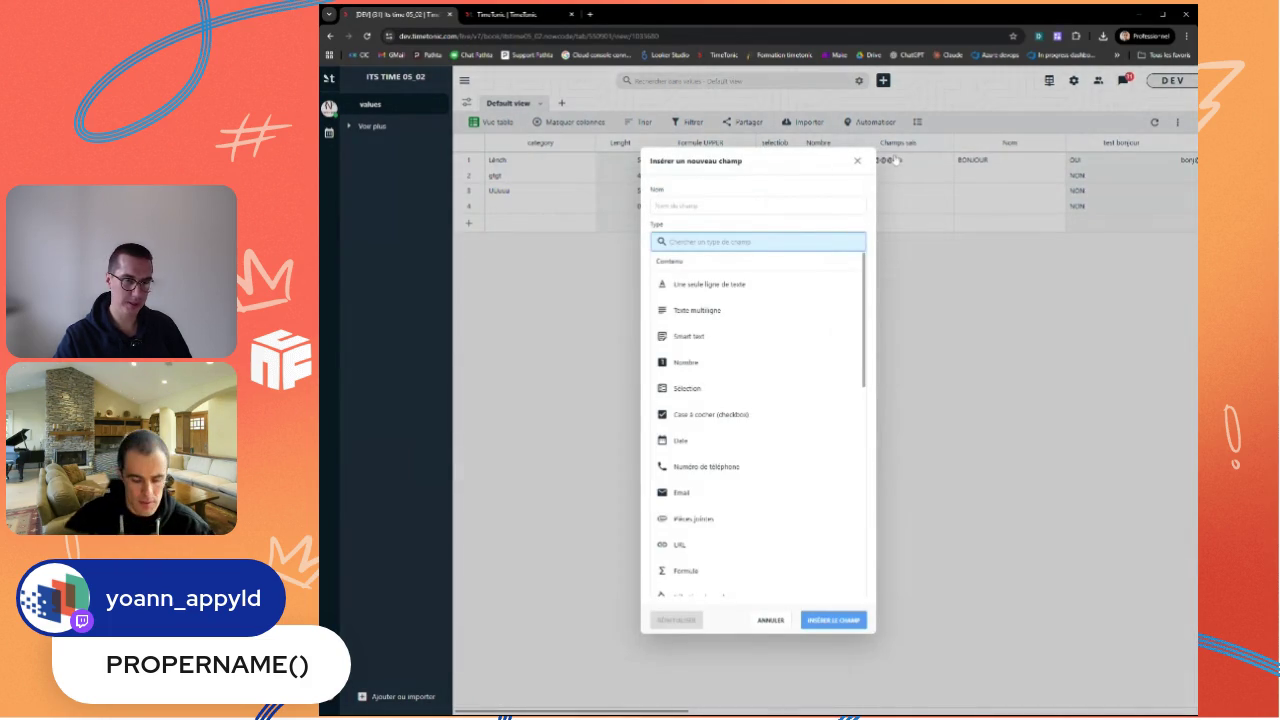
type("Foo")
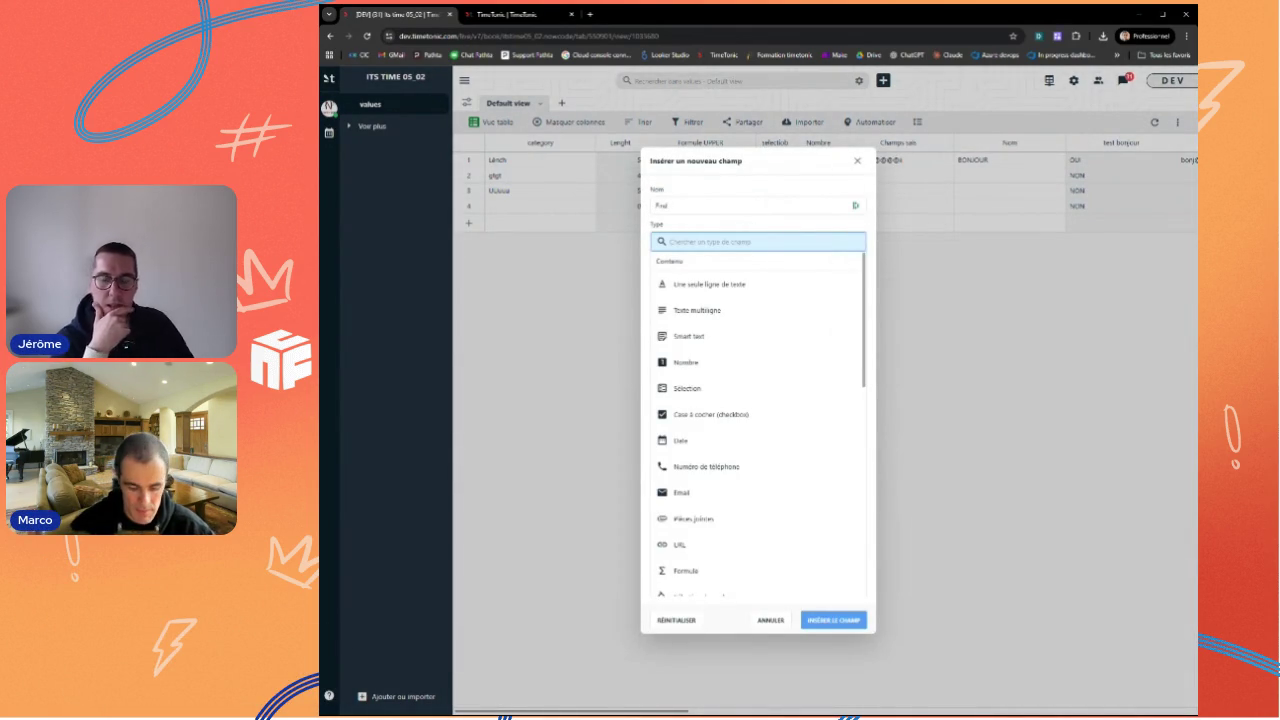
type("for")
Step: Make Find a formula field using FIND($Champs saisi, "@@") and insert it
left_click(718, 285)
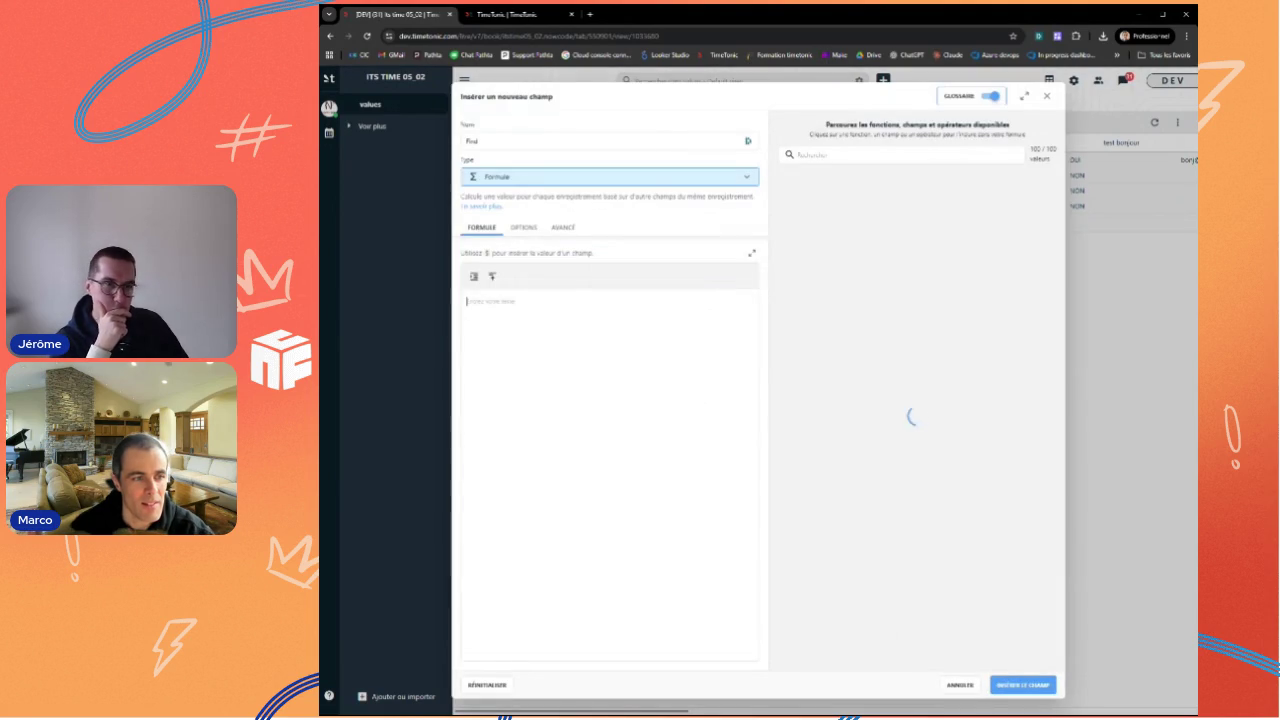
type("{")
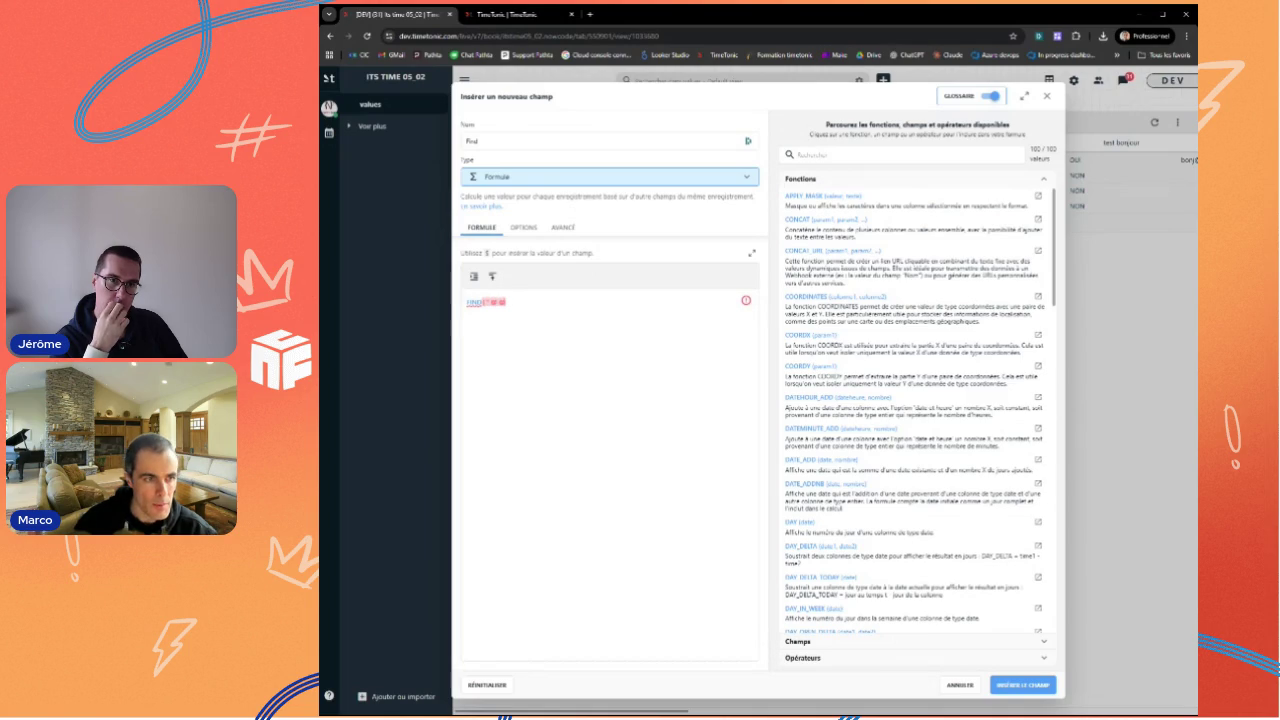
type("\"bar")
type(",")
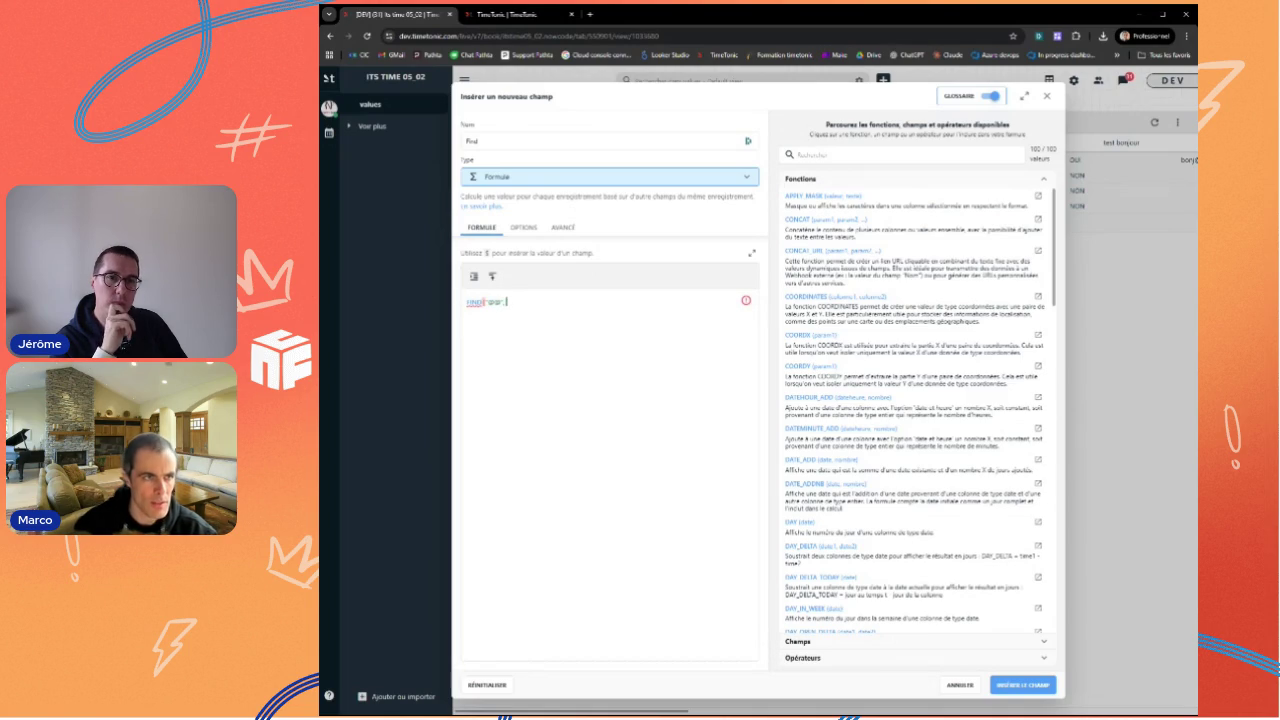
left_click(548, 10)
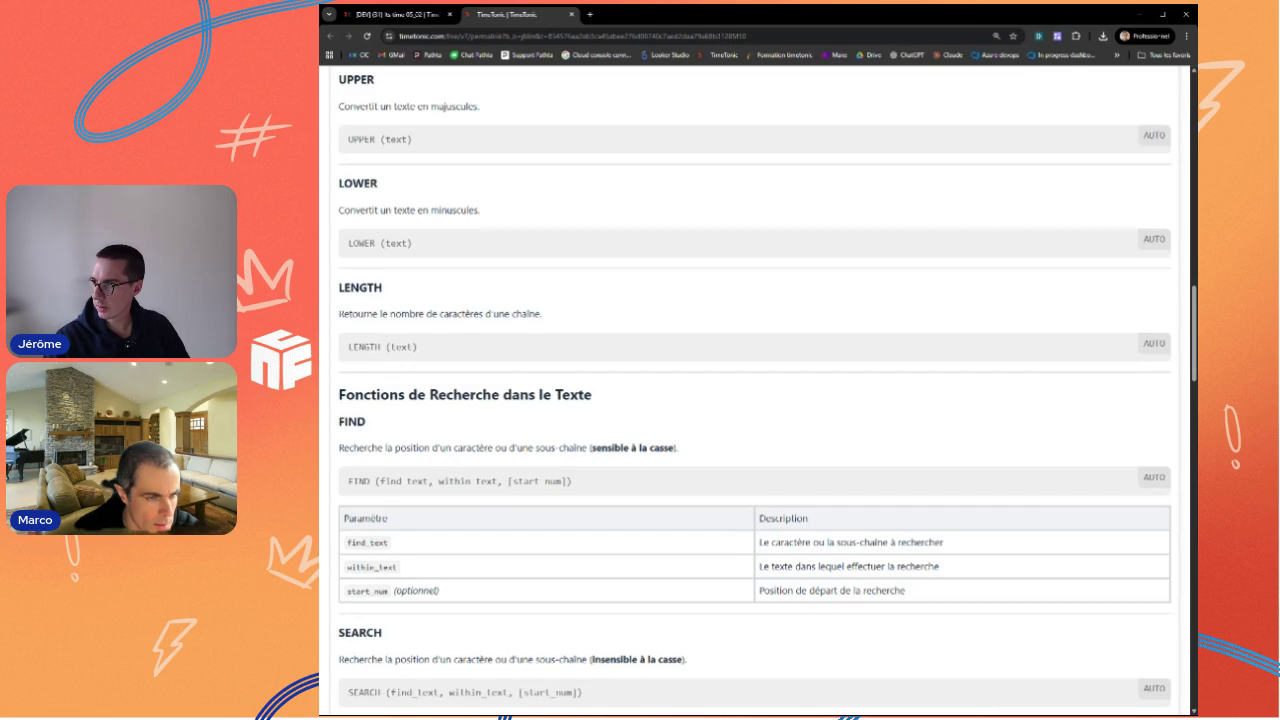
left_click(430, 15)
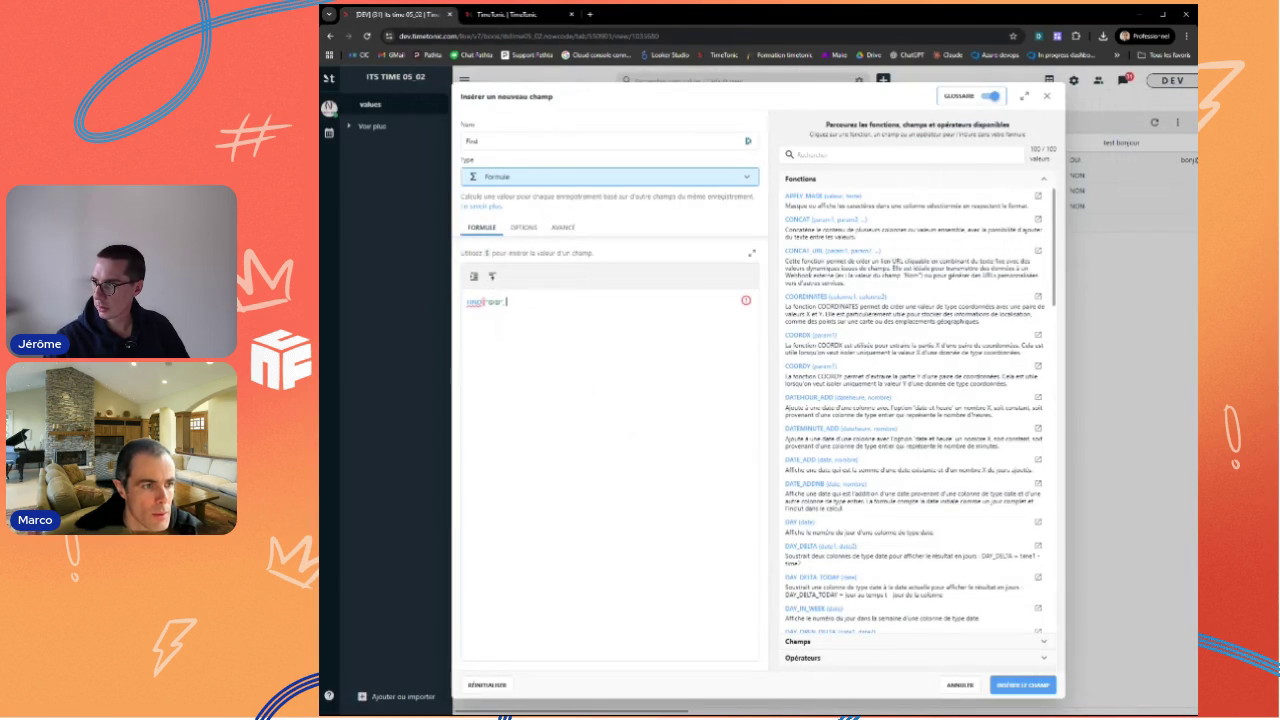
type("$")
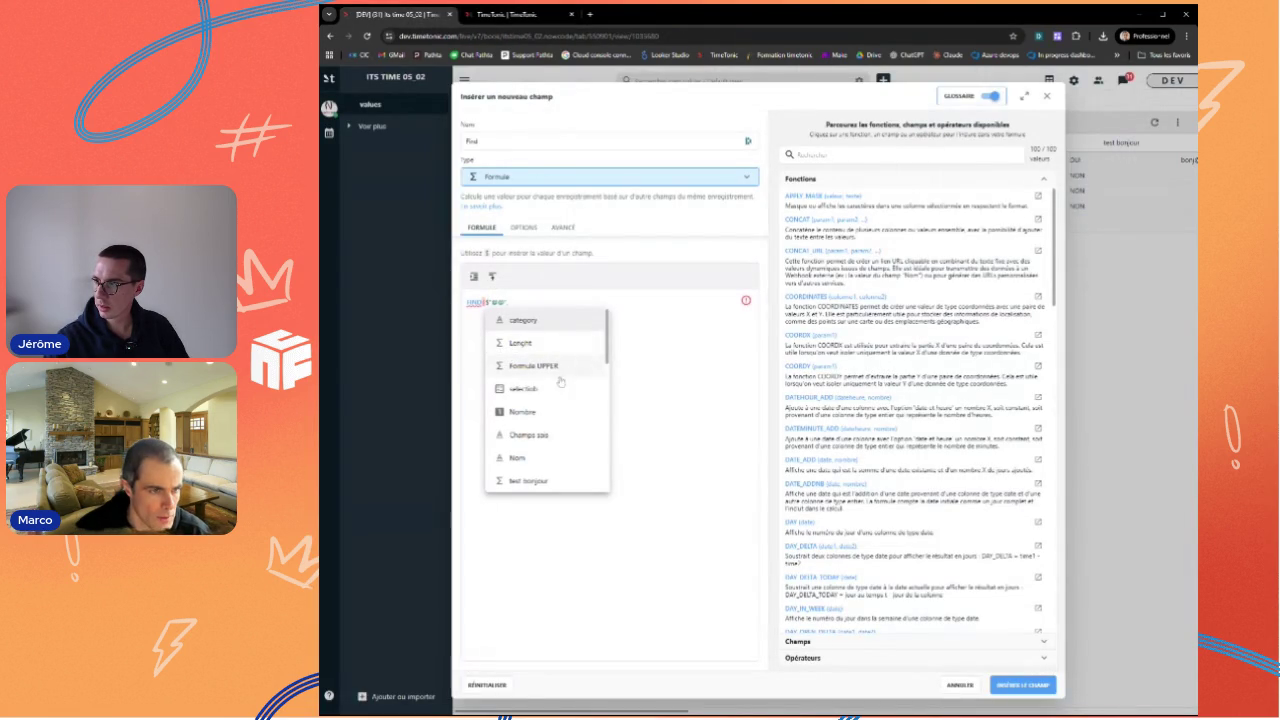
left_click(546, 438)
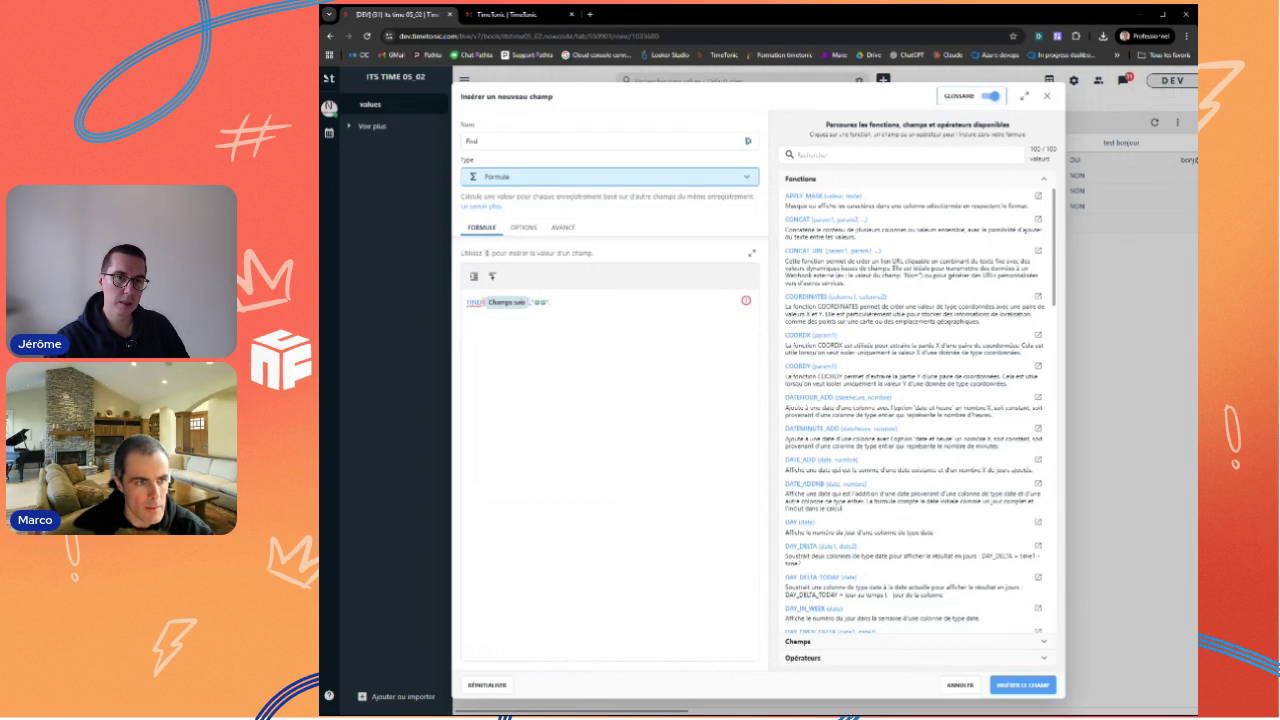
type(")")
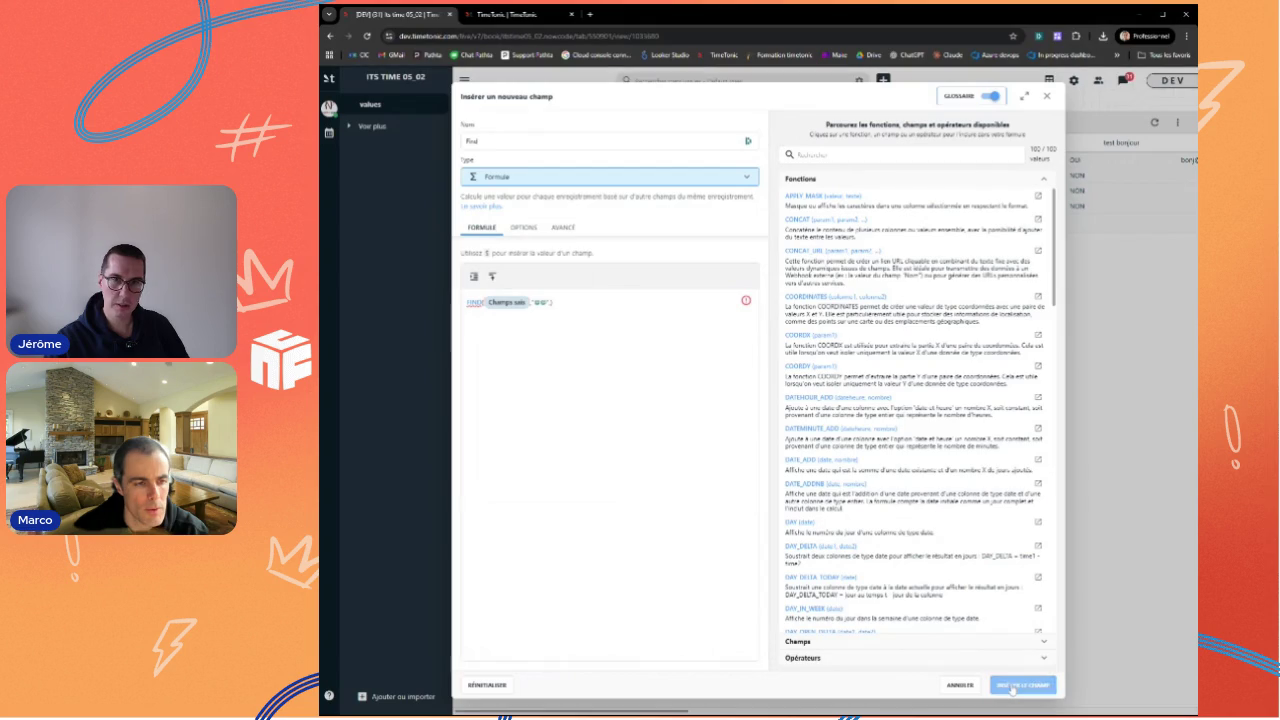
left_click(1013, 688)
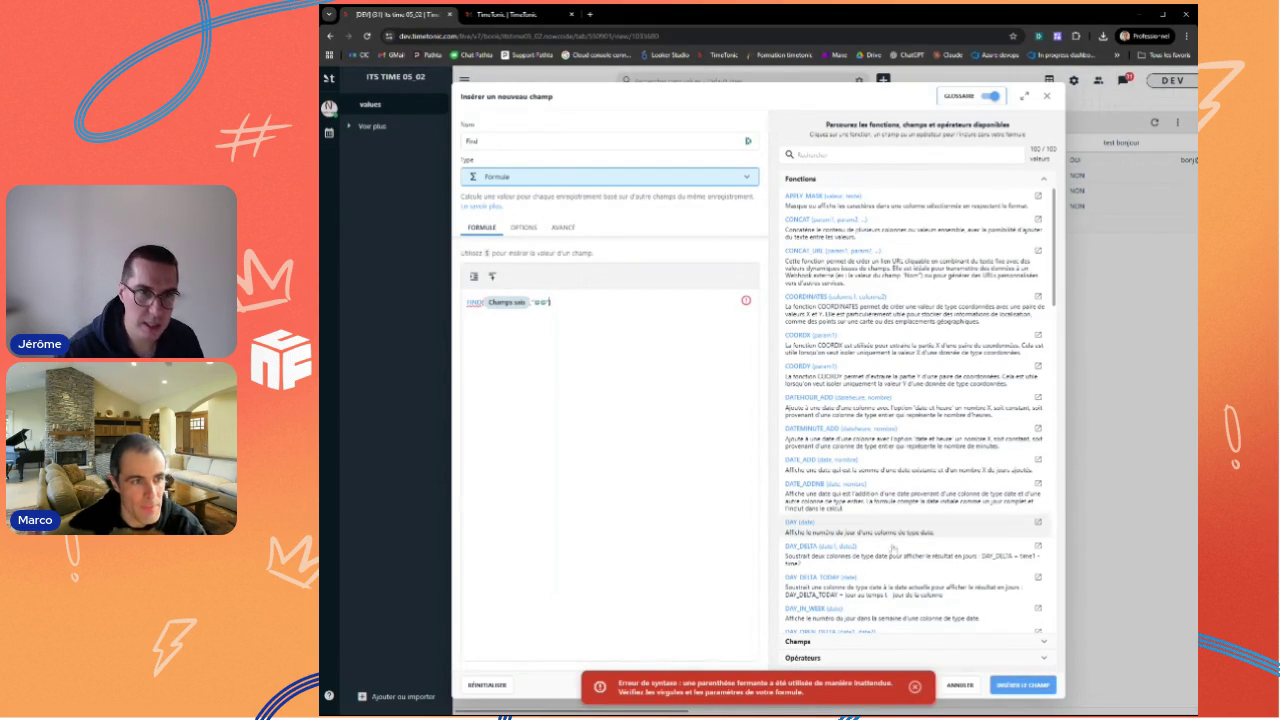
left_click(1018, 689)
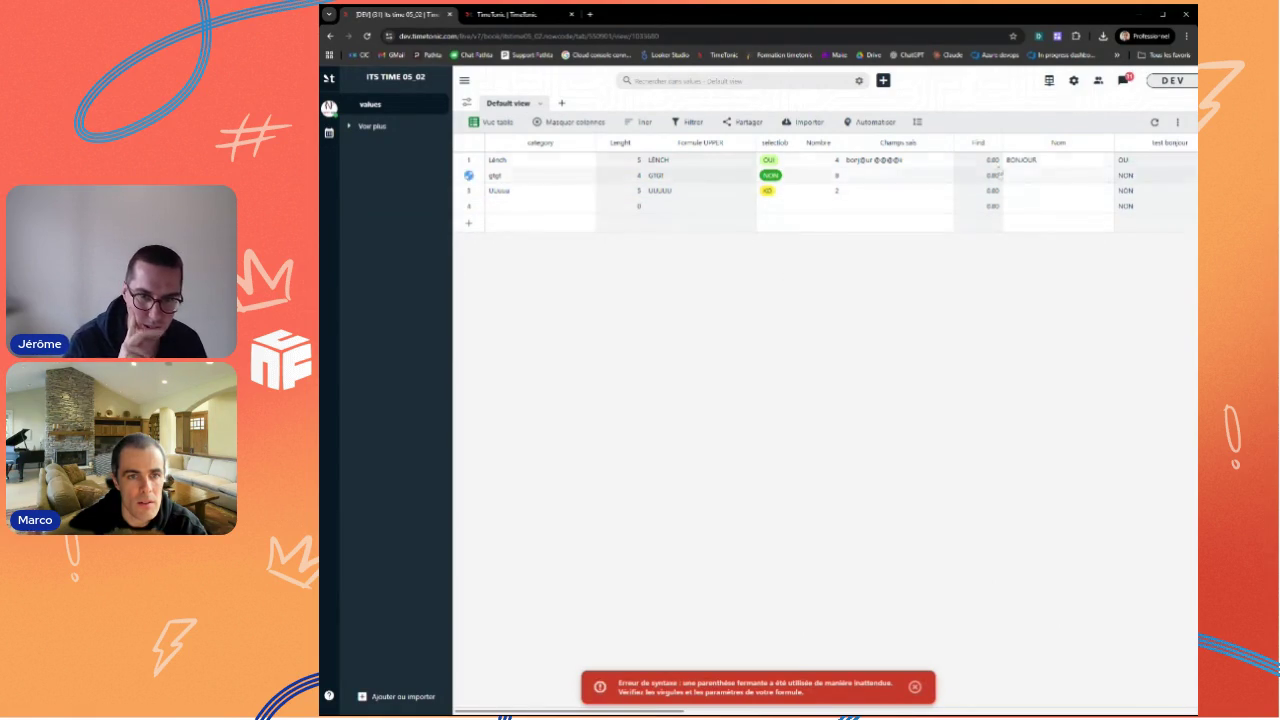
left_click(993, 143)
Step: Set the Find field's output to whole-number precision and save the corrected formula
left_click(903, 202)
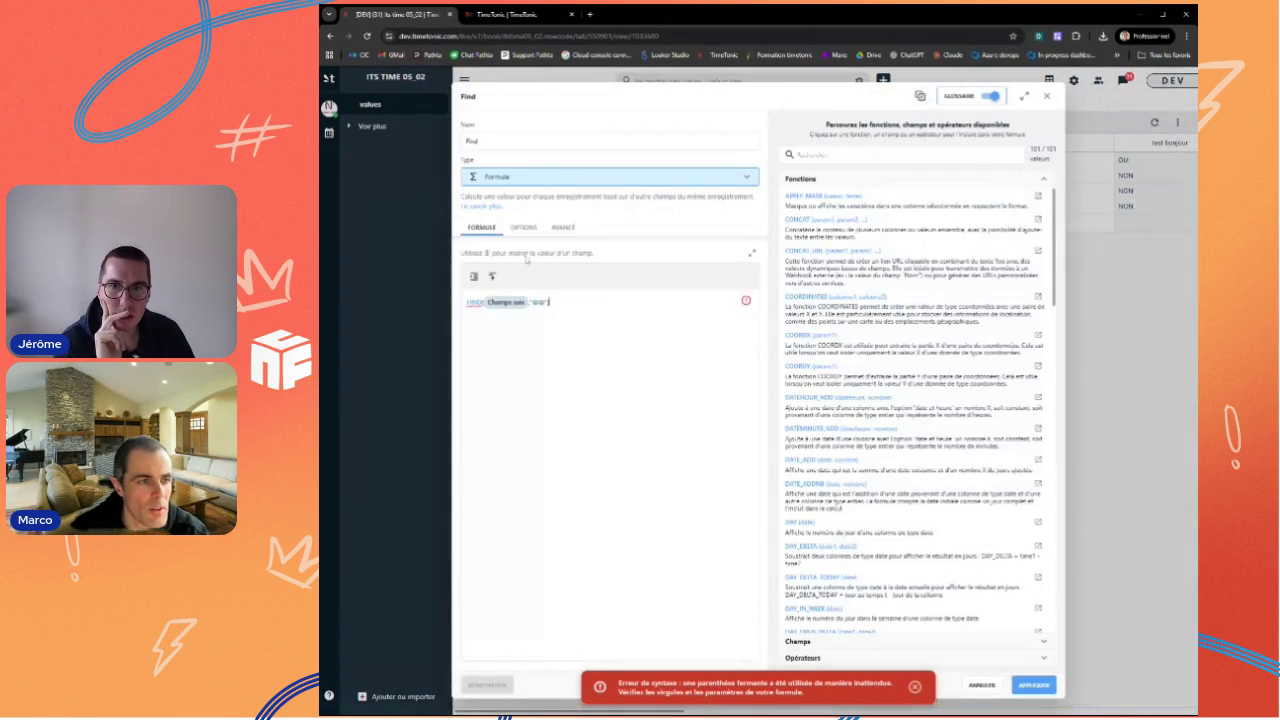
left_click(523, 227)
left_click(490, 298)
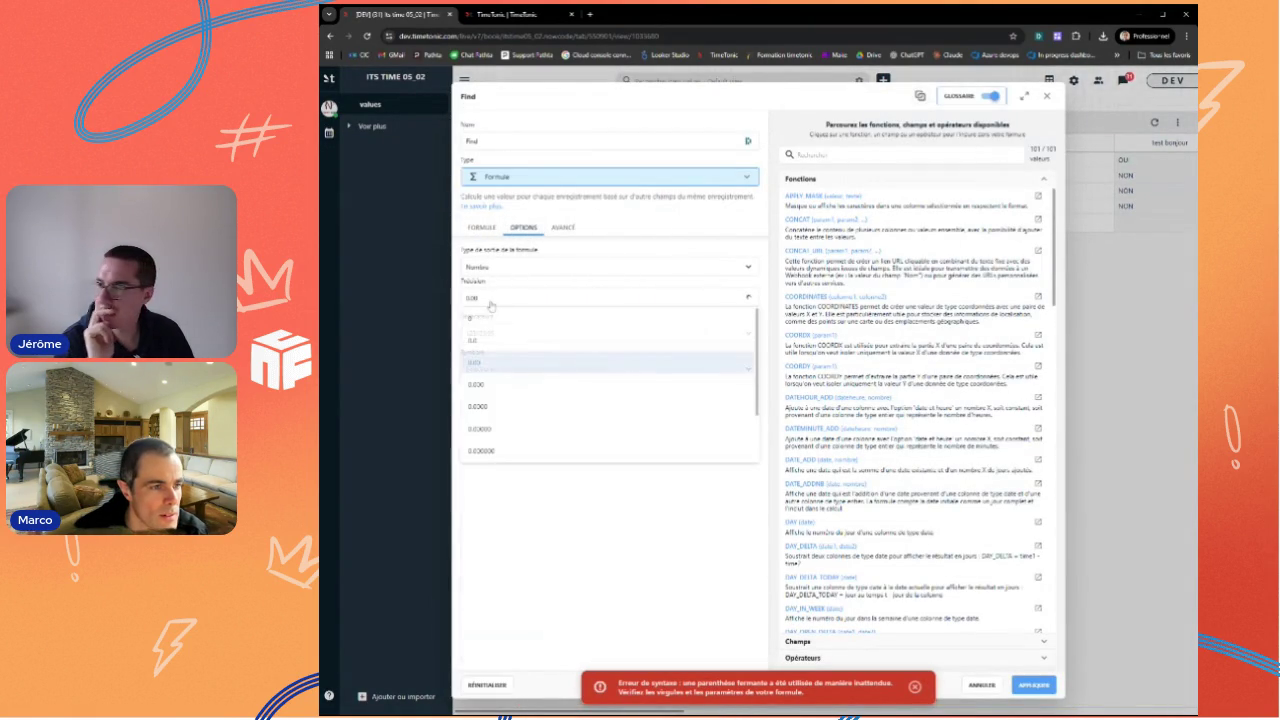
left_click(490, 328)
left_click(481, 230)
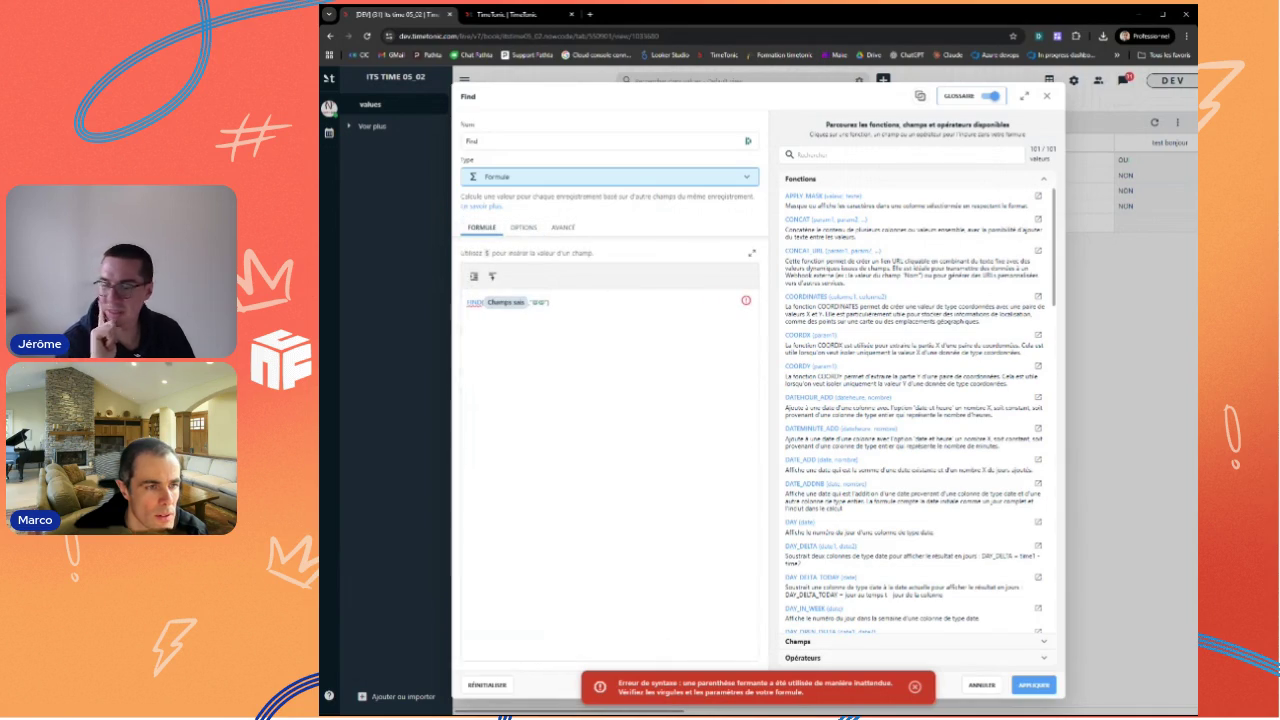
type(")")
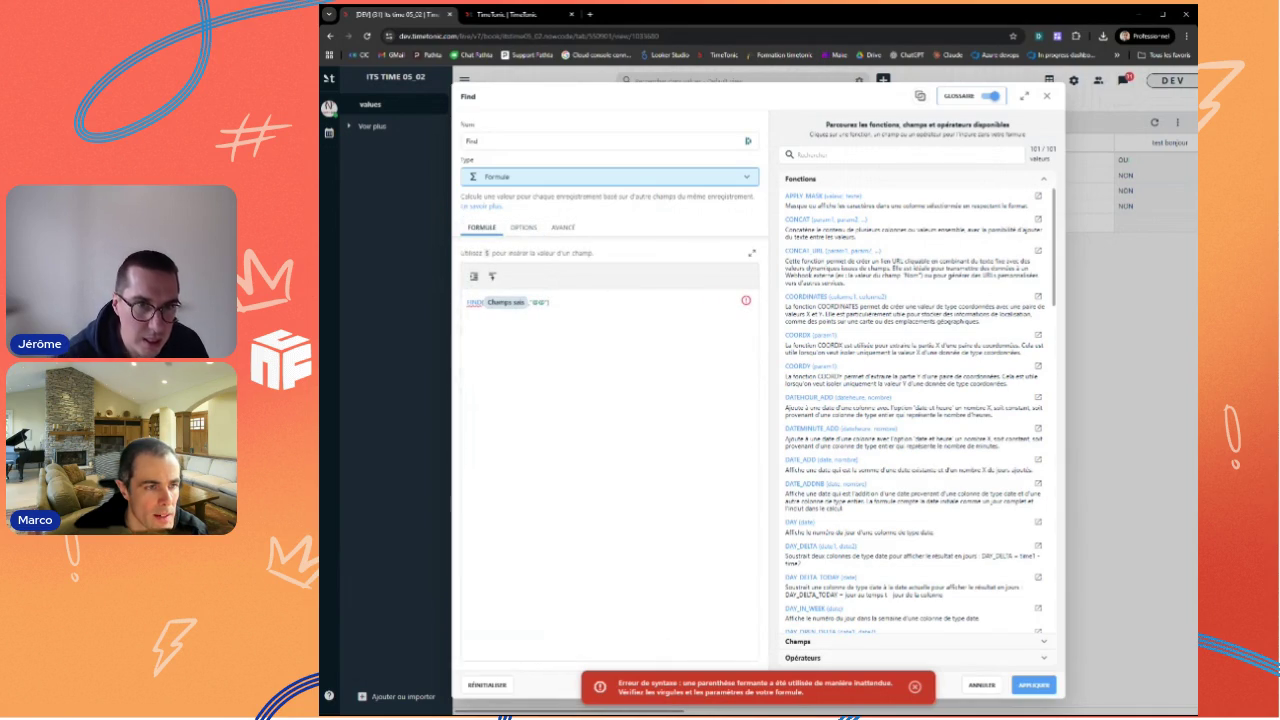
type(", 1")
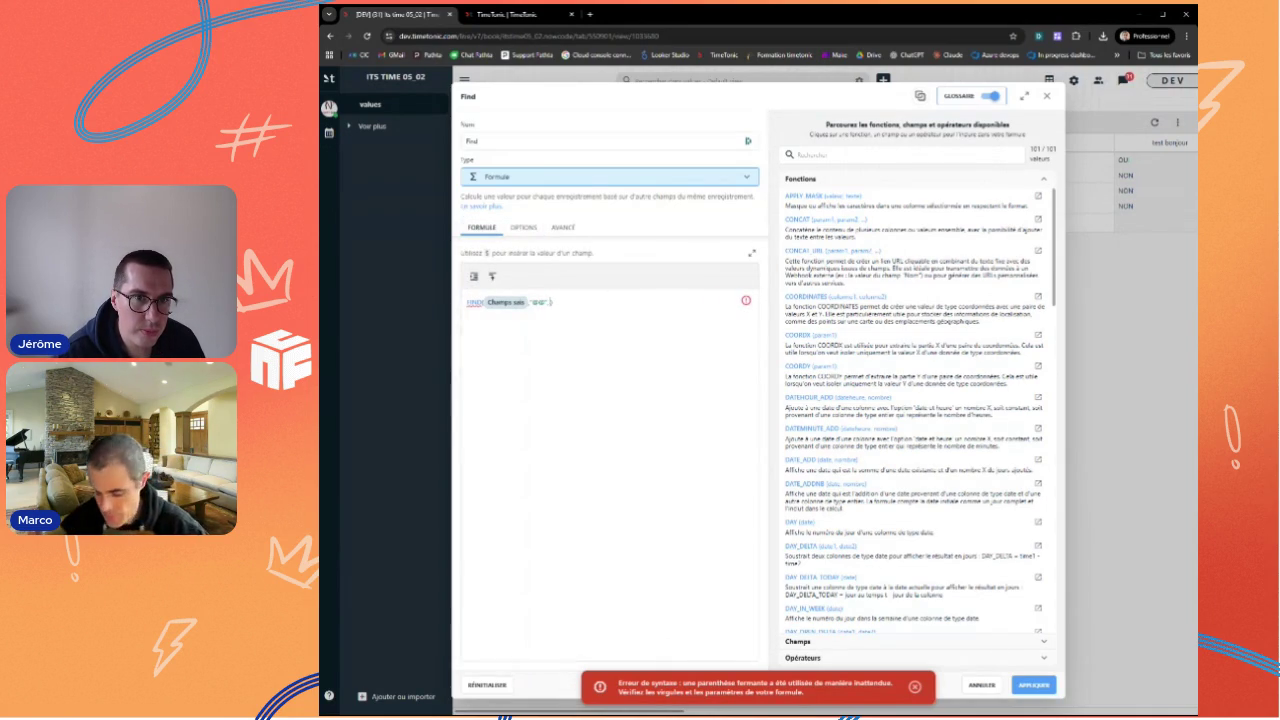
left_click(1030, 686)
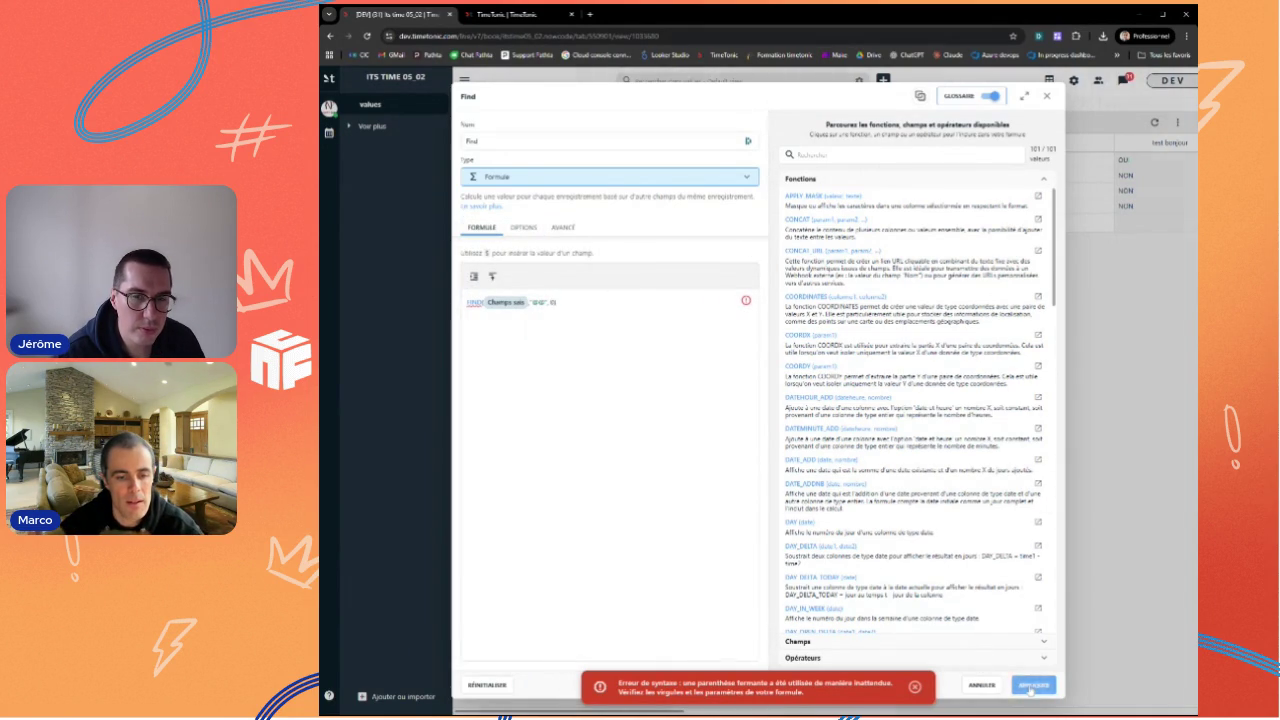
mouse_move(900, 166)
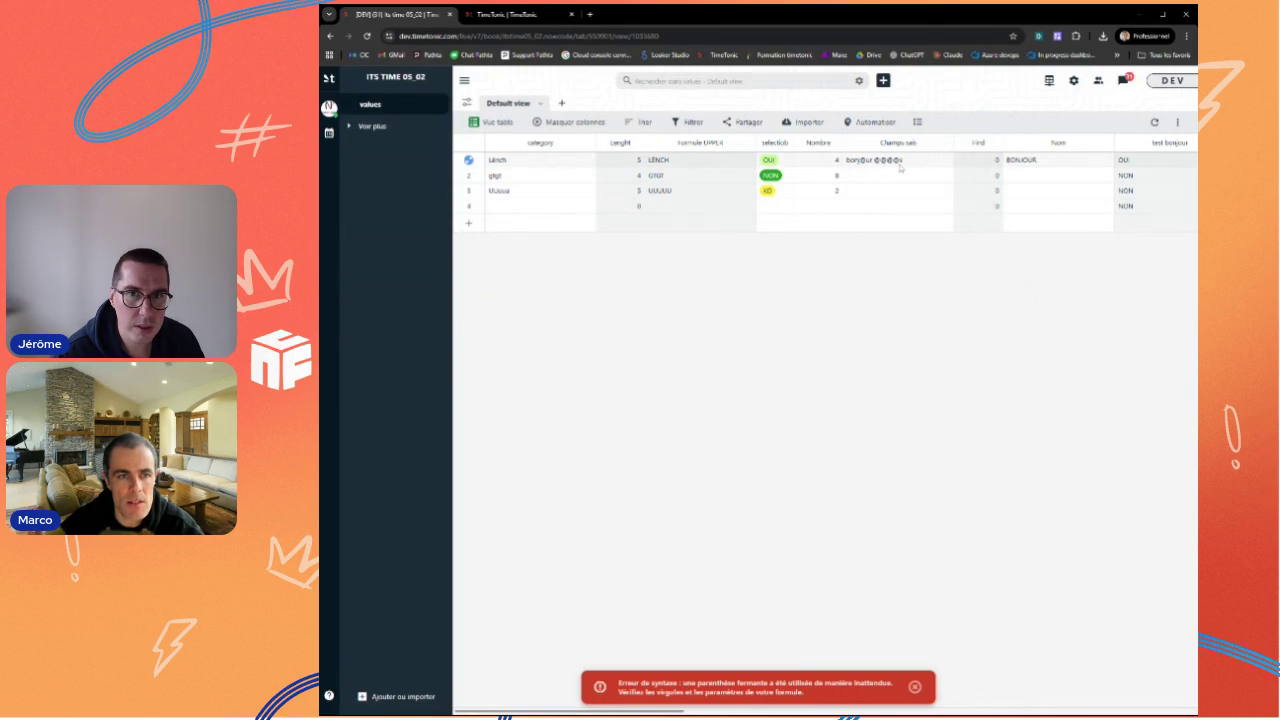
Step: Change the FIND search string to "@@@@", apply it, and dismiss the syntax error
left_click(997, 143)
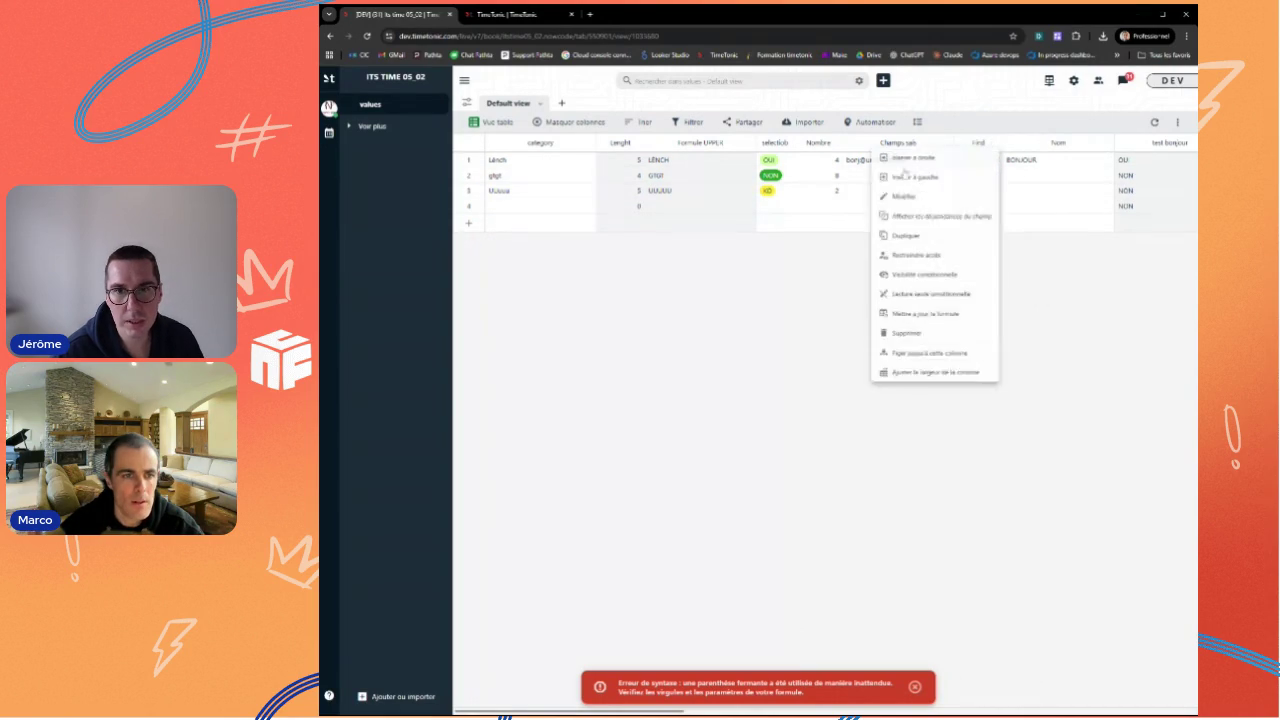
left_click(895, 203)
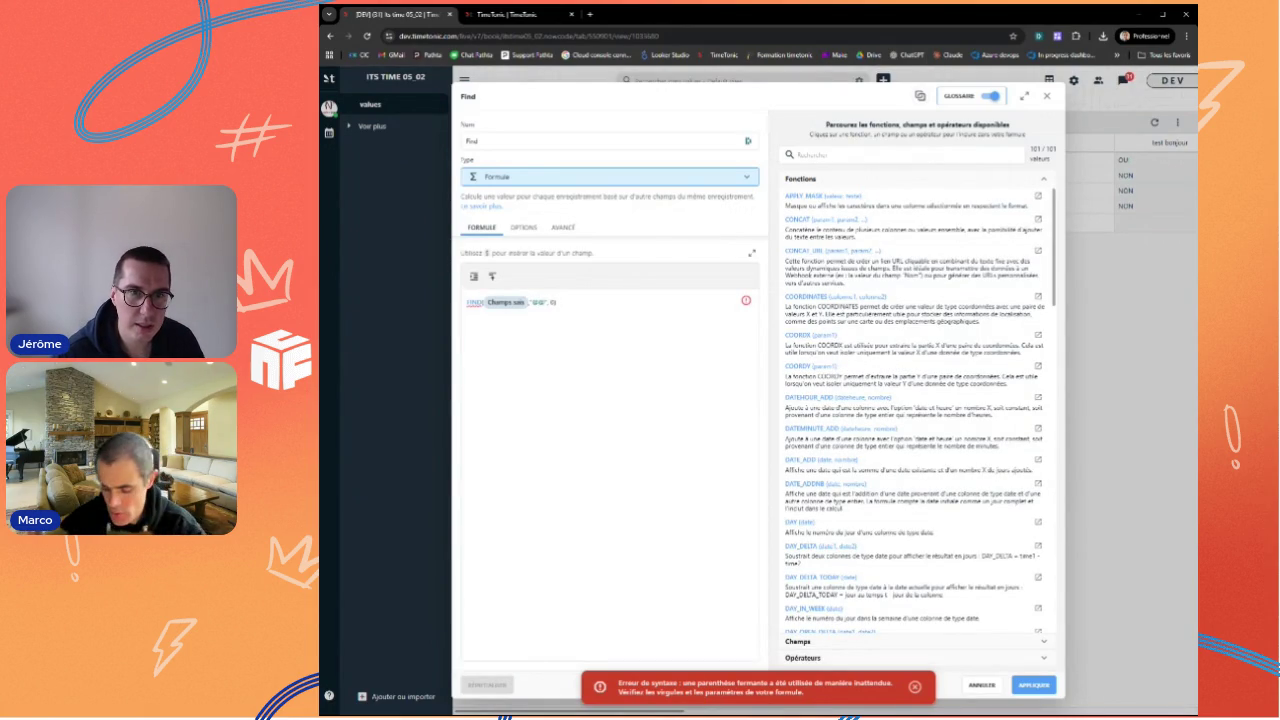
type("@@")
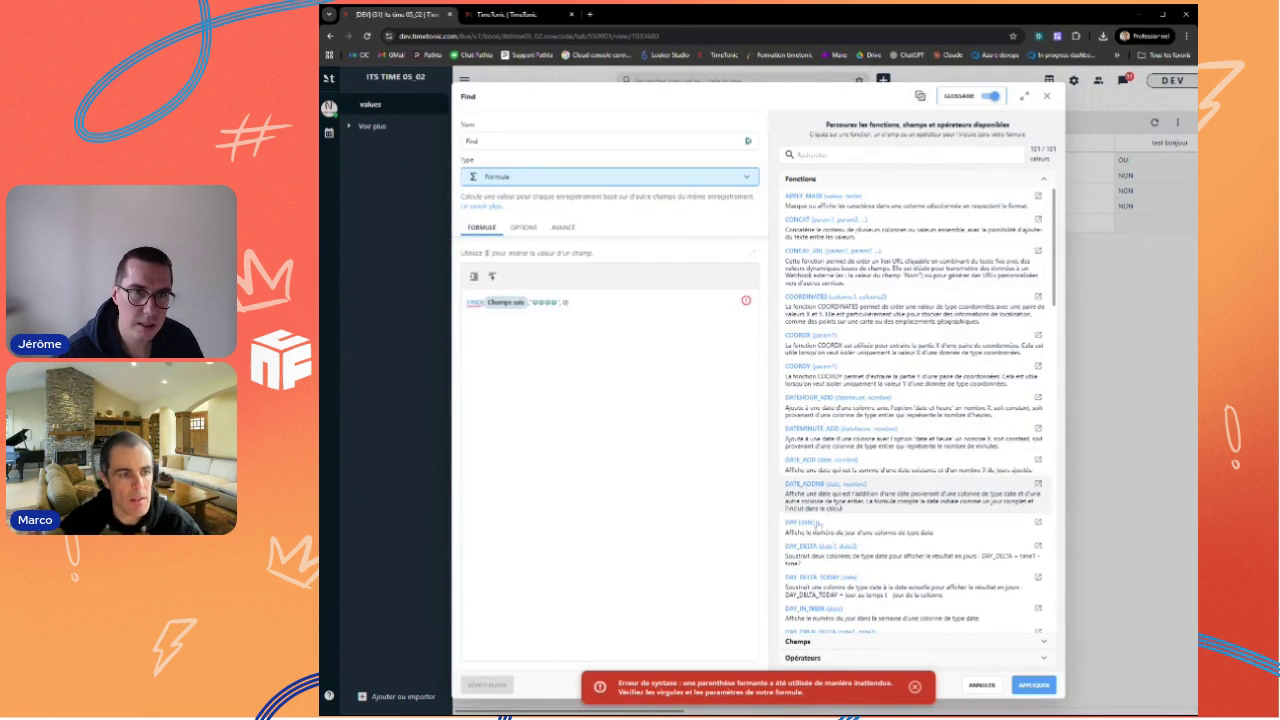
left_click(1032, 685)
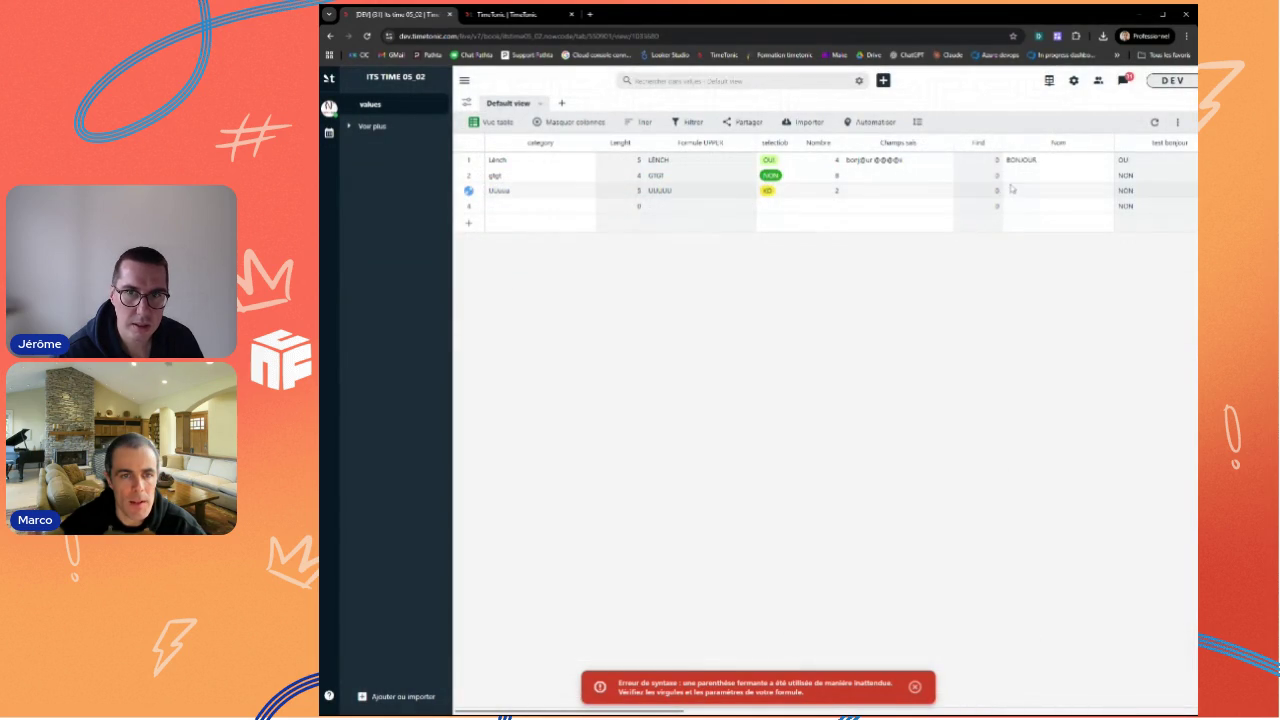
mouse_move(943, 180)
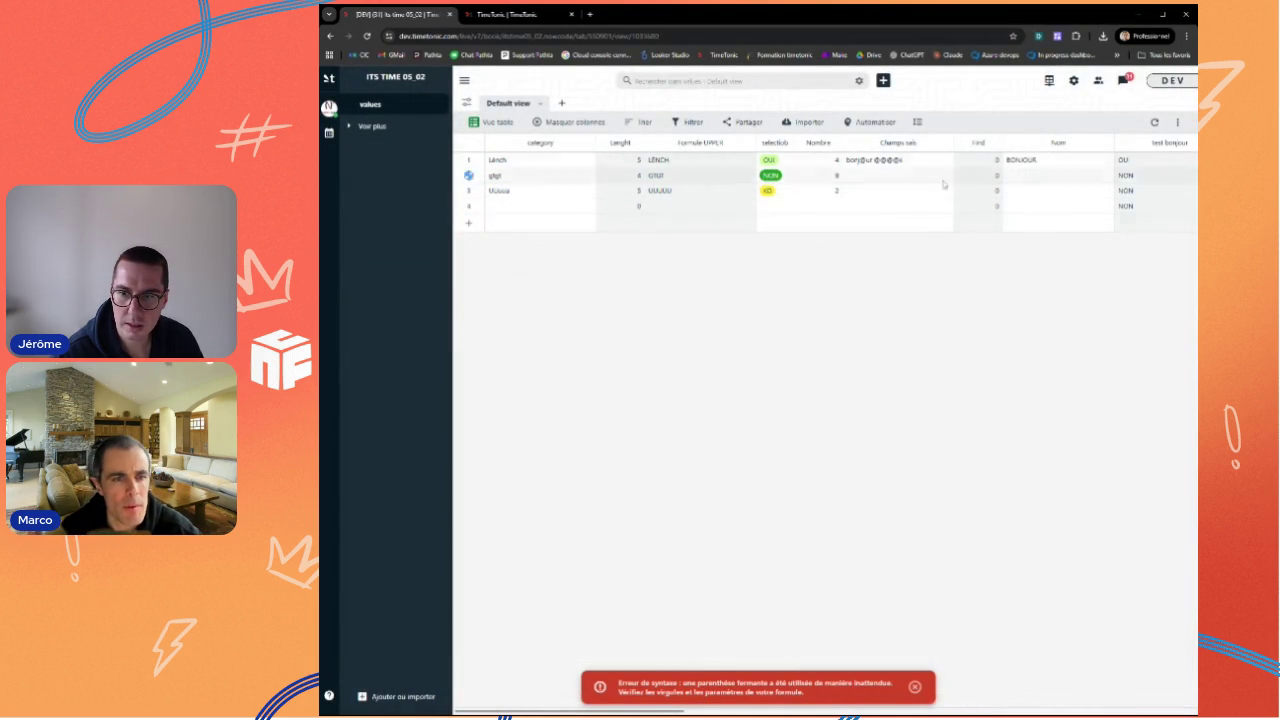
left_click(916, 689)
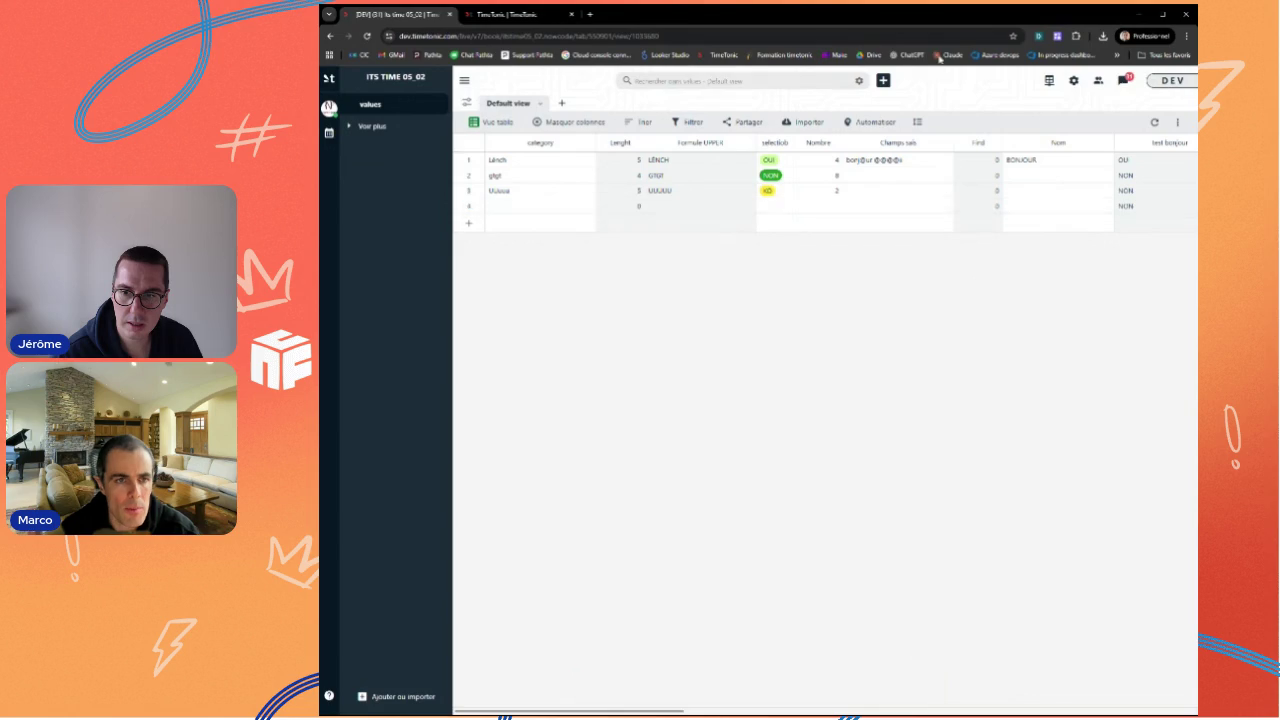
Step: Rework the Find formula so Champs sais follows the quoted string, and apply it
left_click(505, 14)
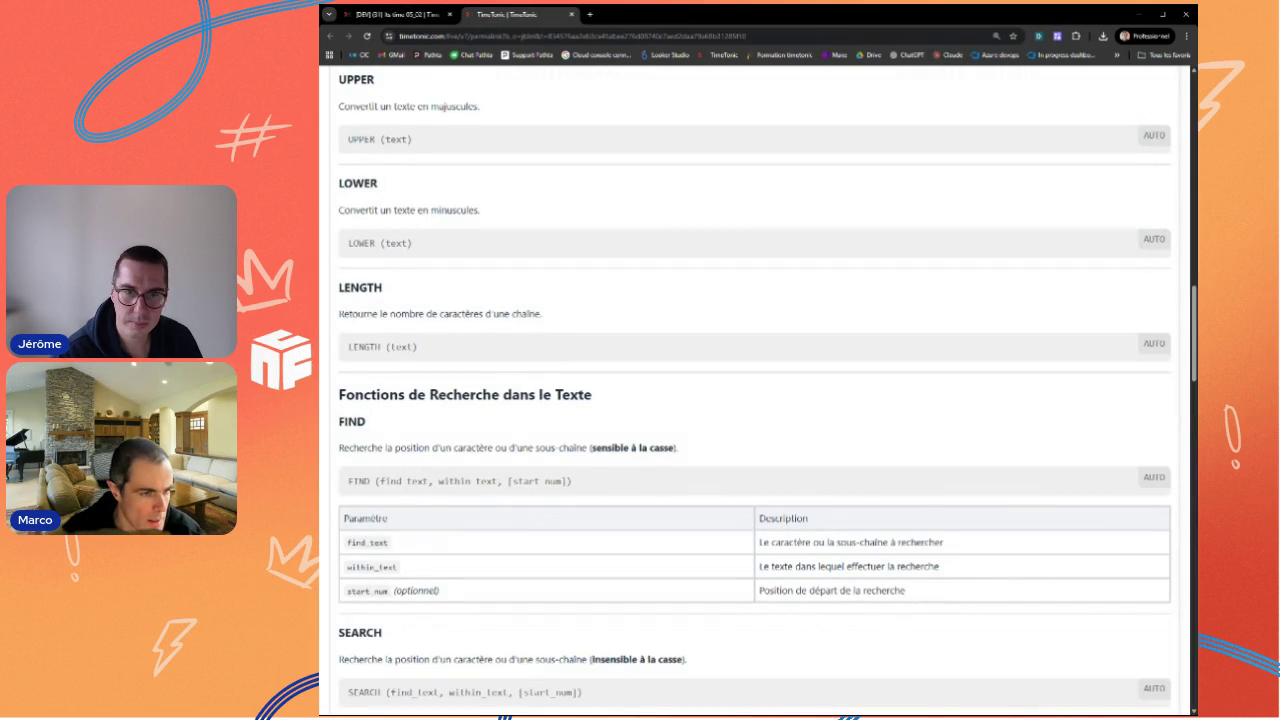
left_click(410, 14)
left_click(993, 143)
left_click(885, 177)
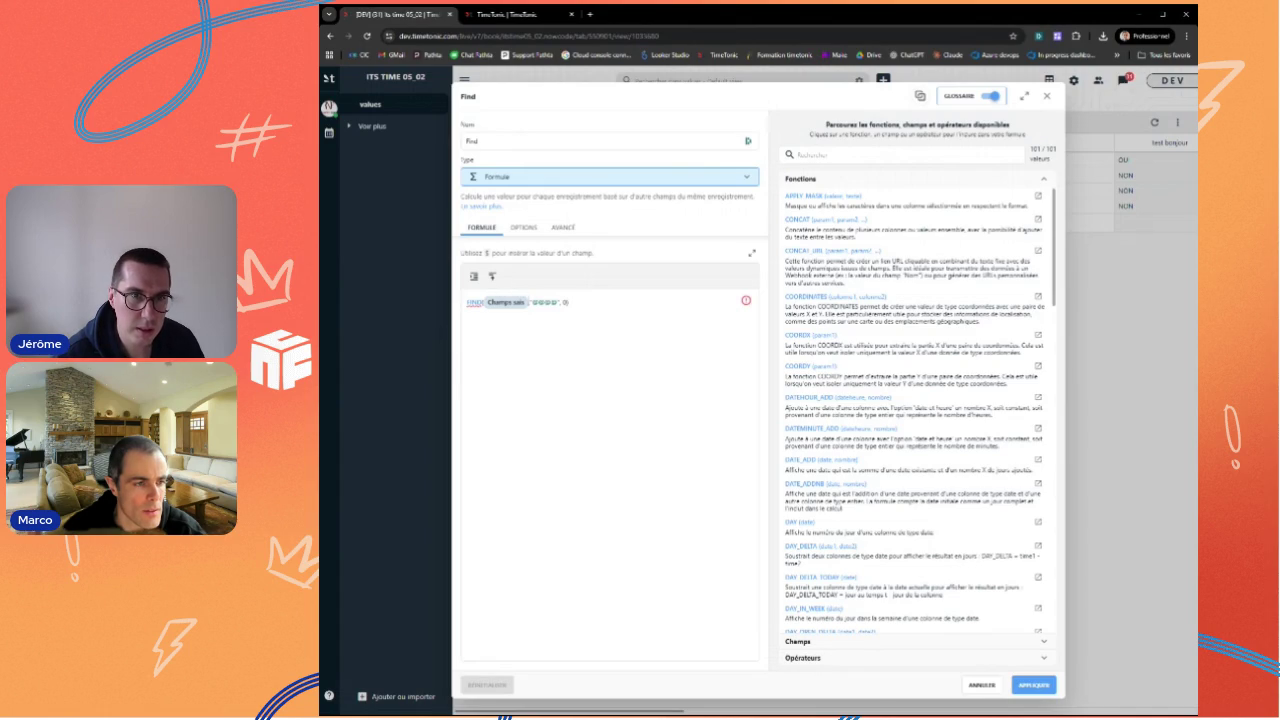
left_click(505, 301)
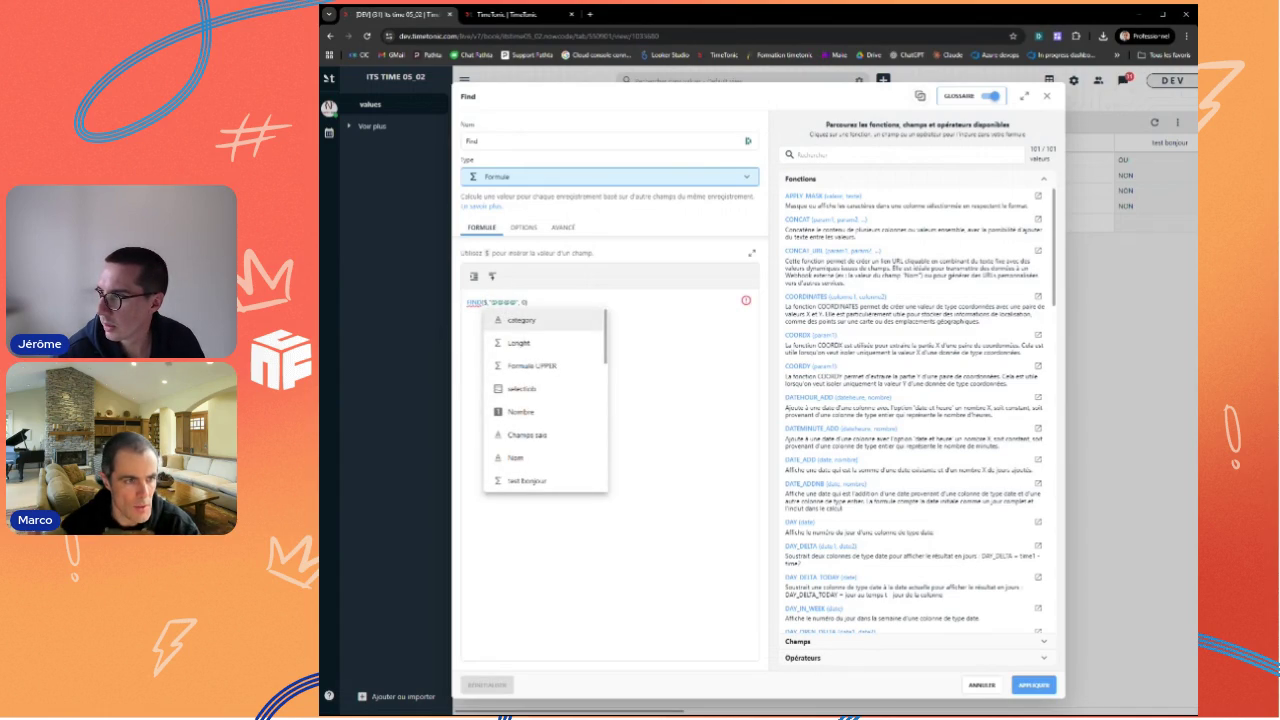
key("Escape")
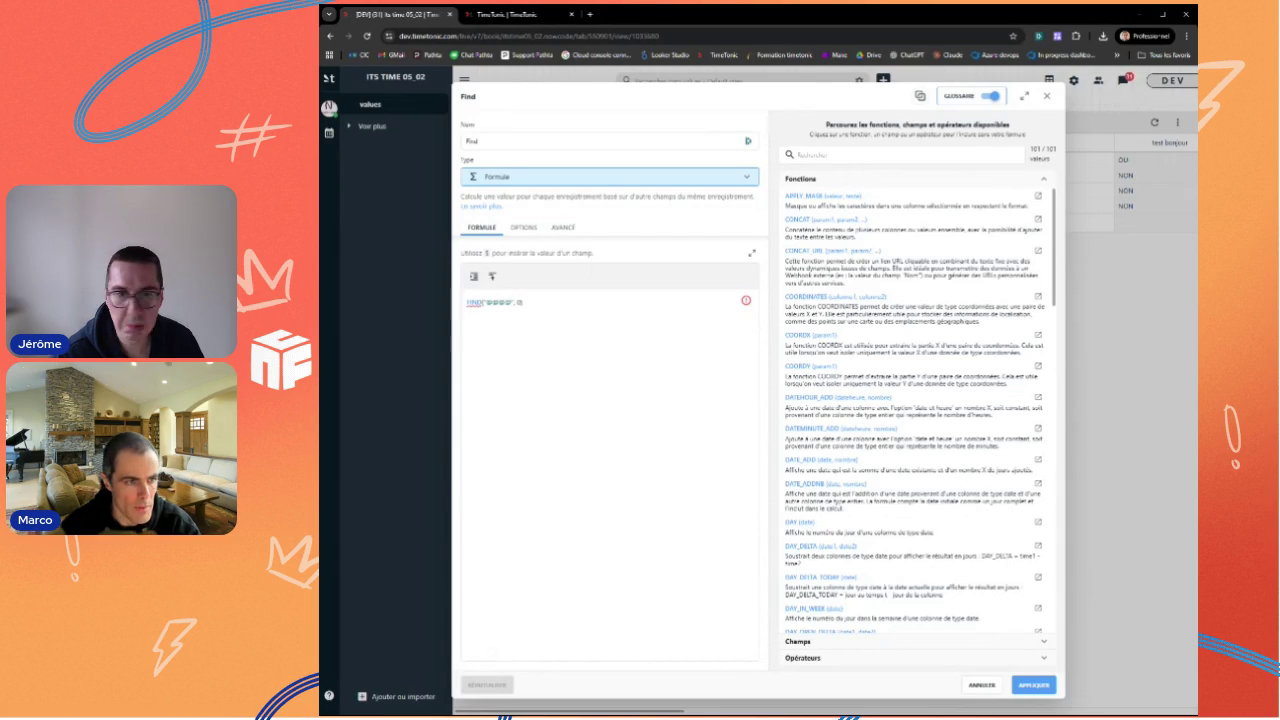
type("$te")
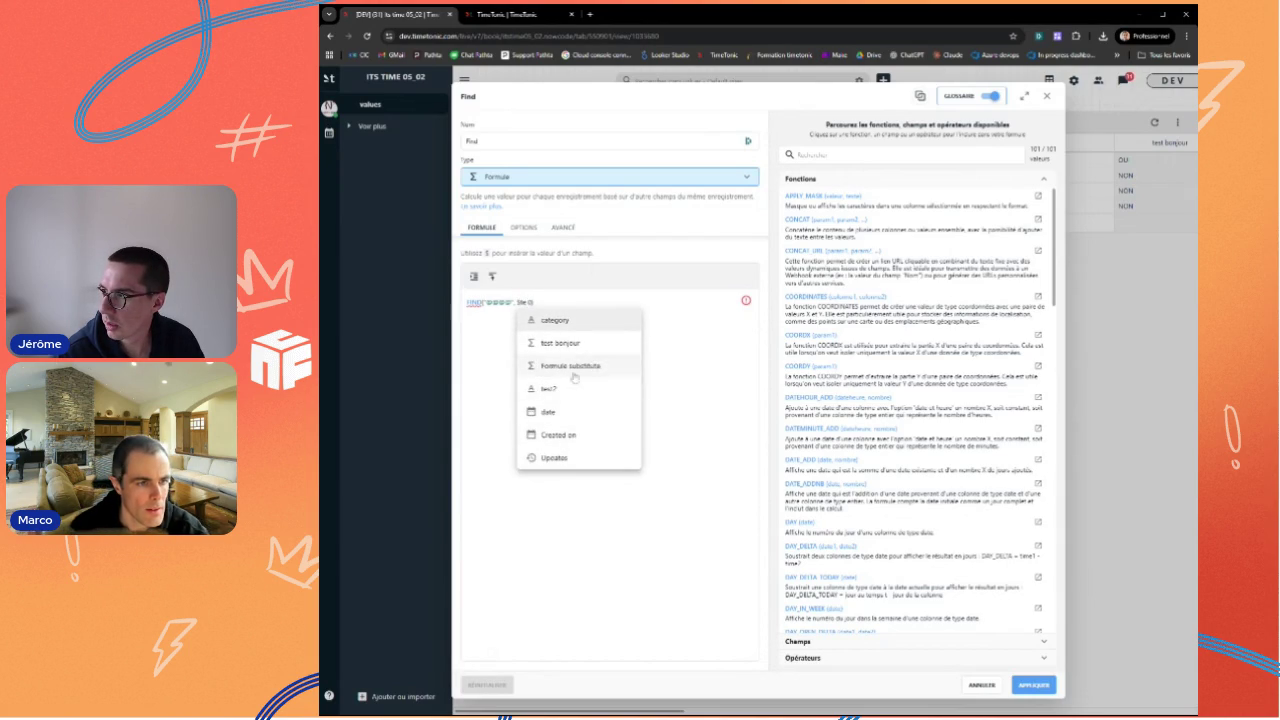
key("BackSpace")
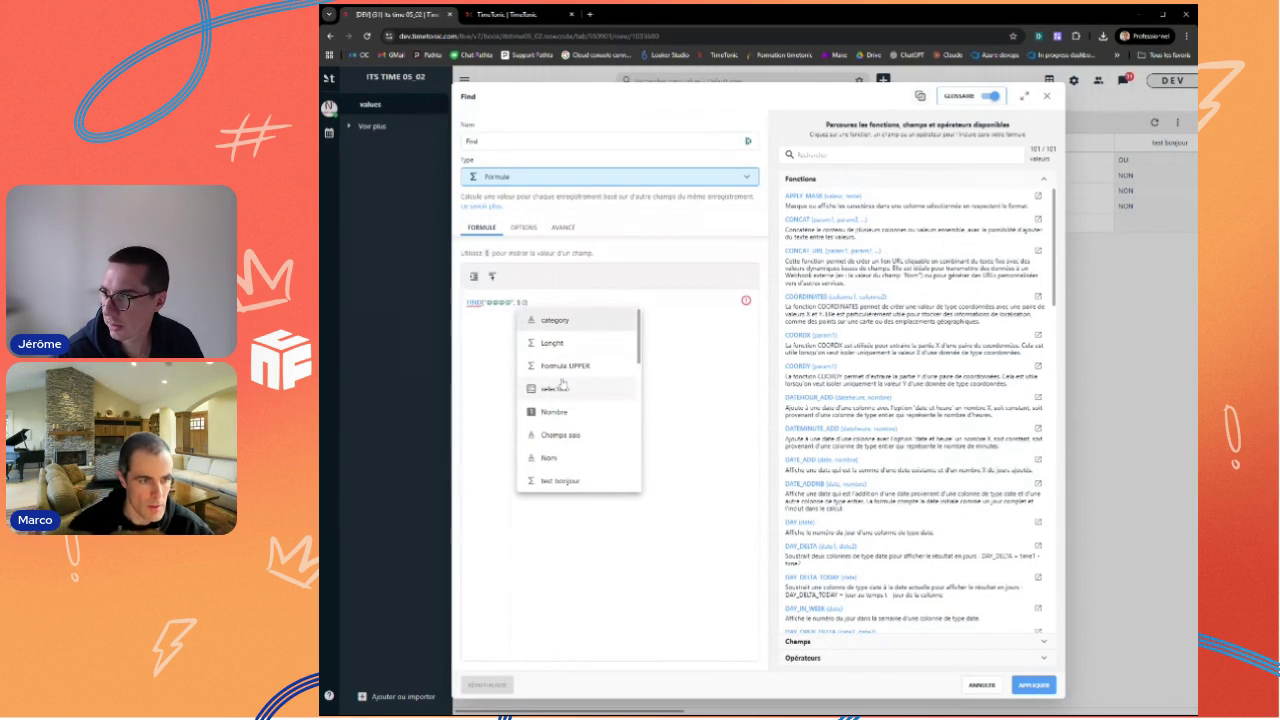
left_click(565, 436)
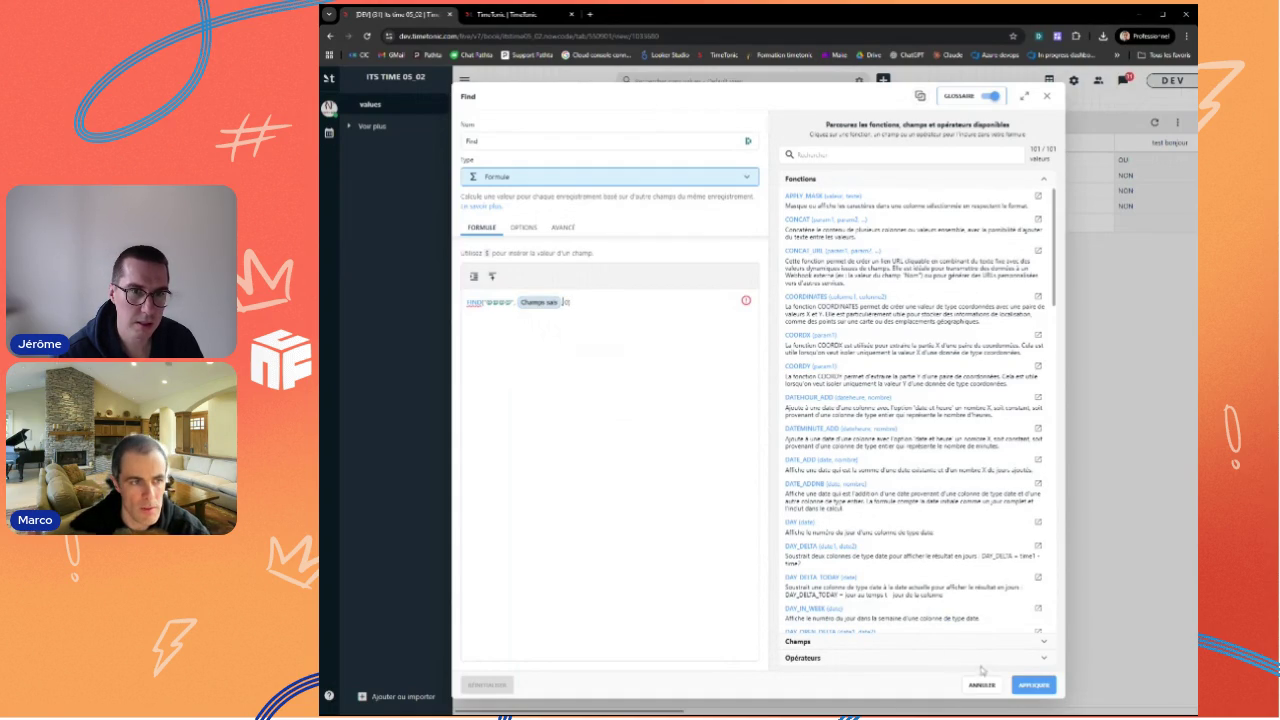
left_click(1020, 684)
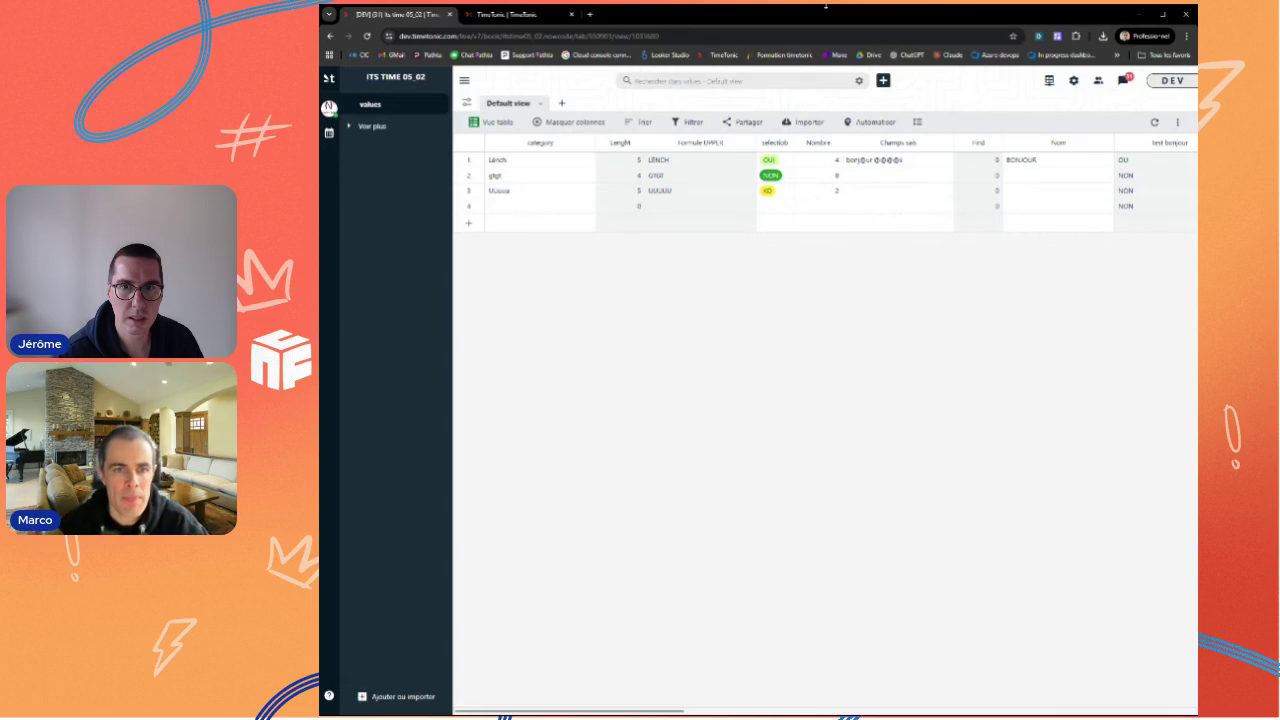
left_click(858, 164)
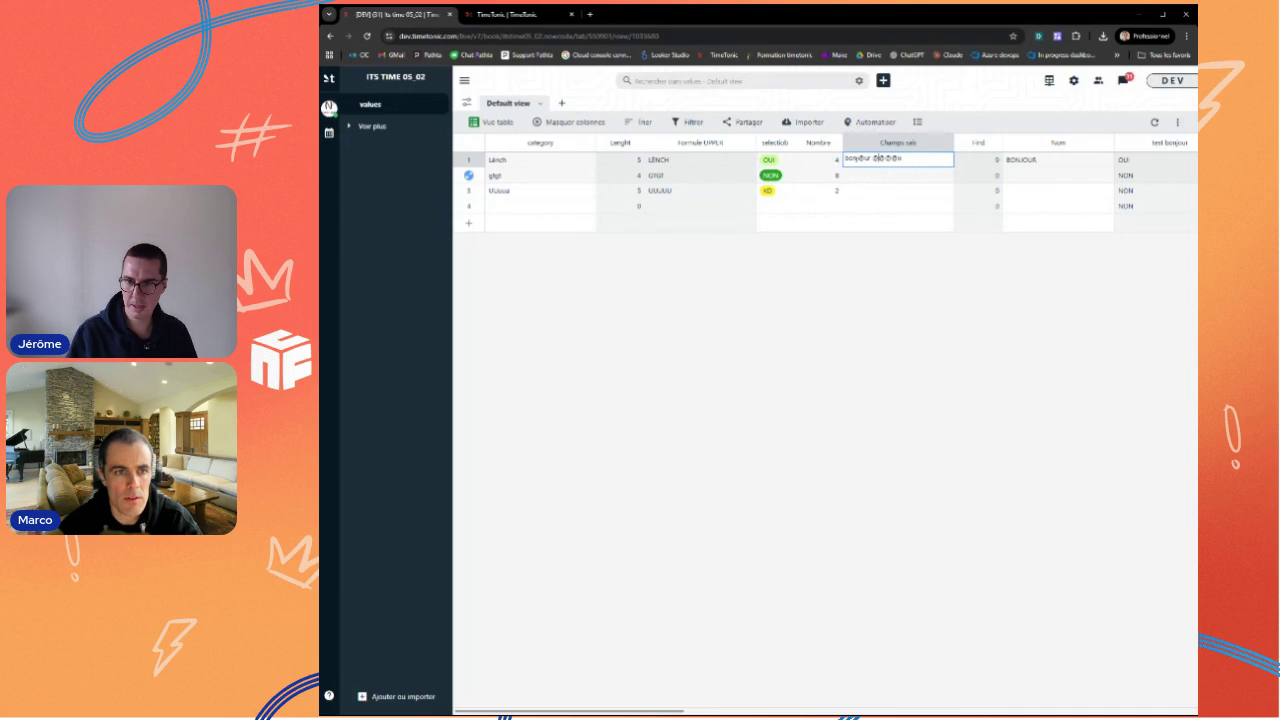
Step: Zoom in and commit row 1's Champs sais text so its Find value becomes 9
key("ctrl+plus")
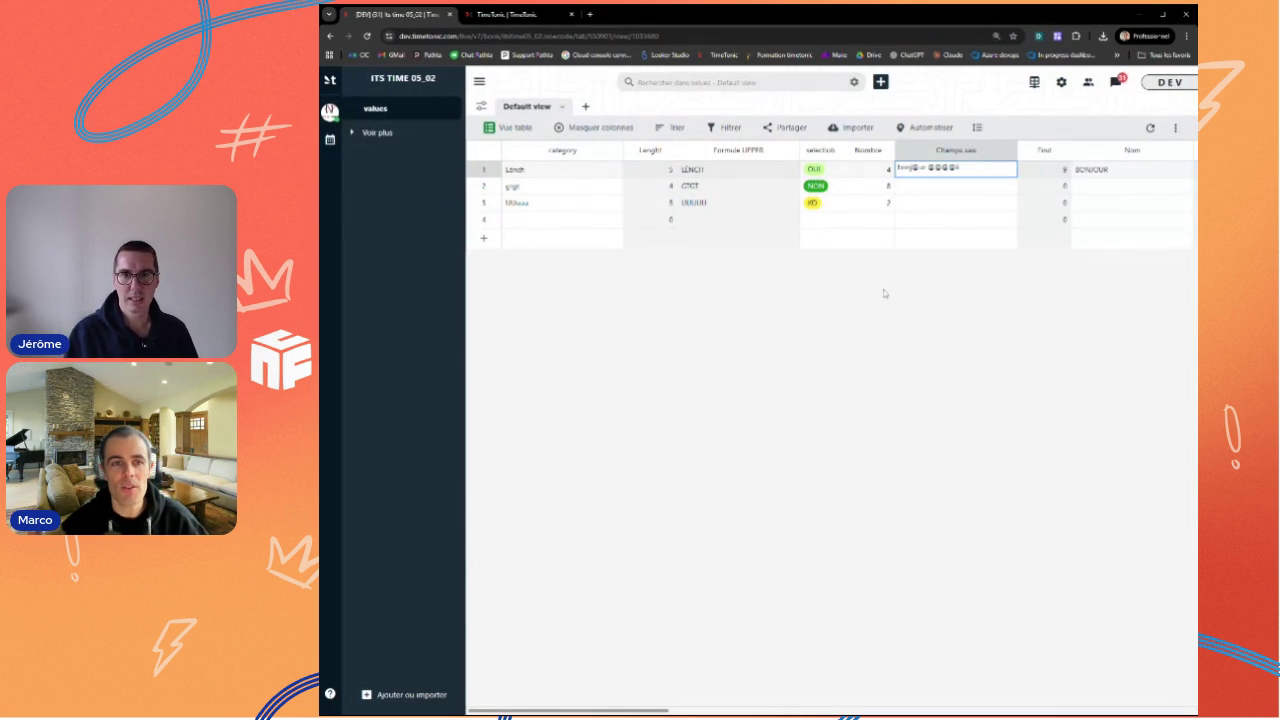
left_click(878, 293)
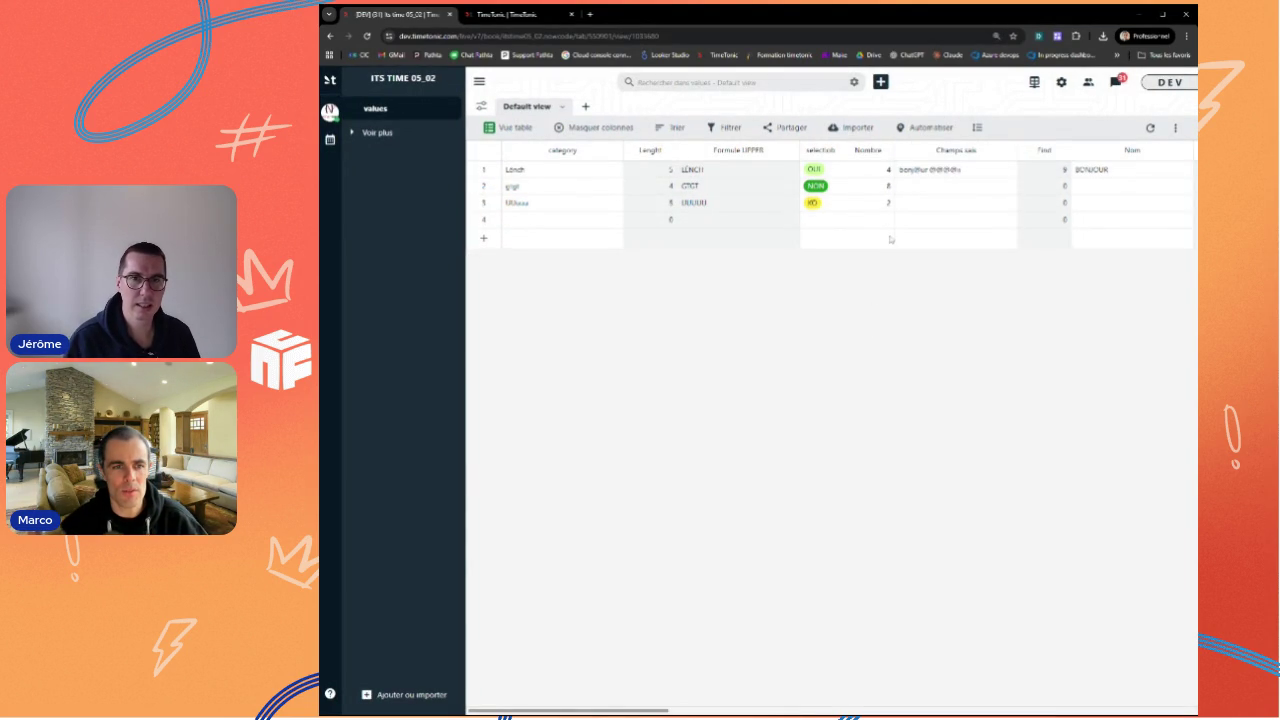
left_click(868, 238)
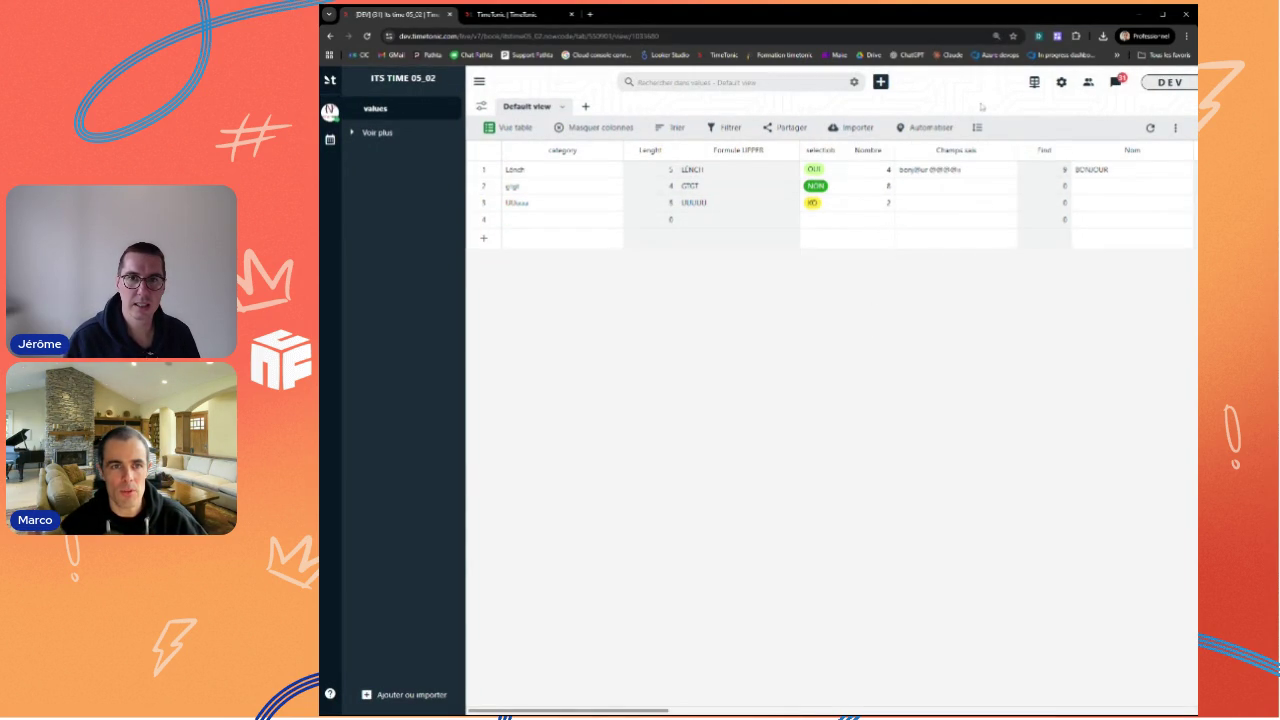
key("ctrl+plus")
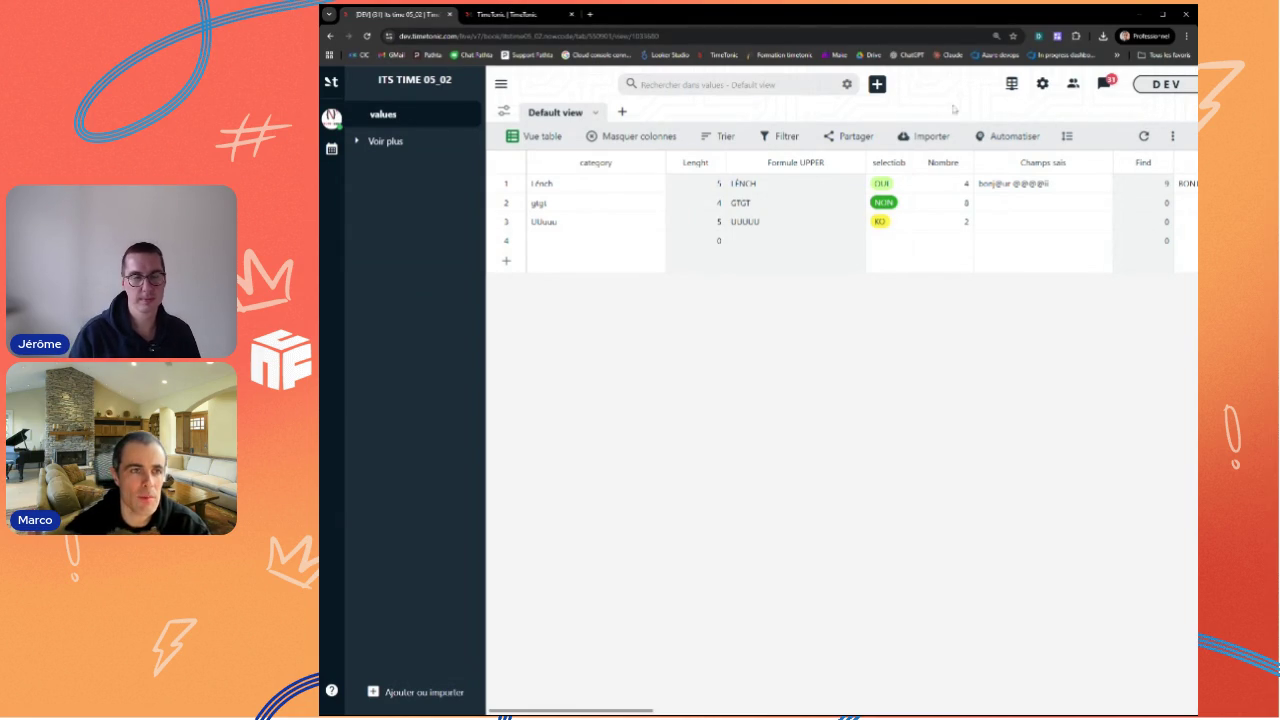
left_click(522, 17)
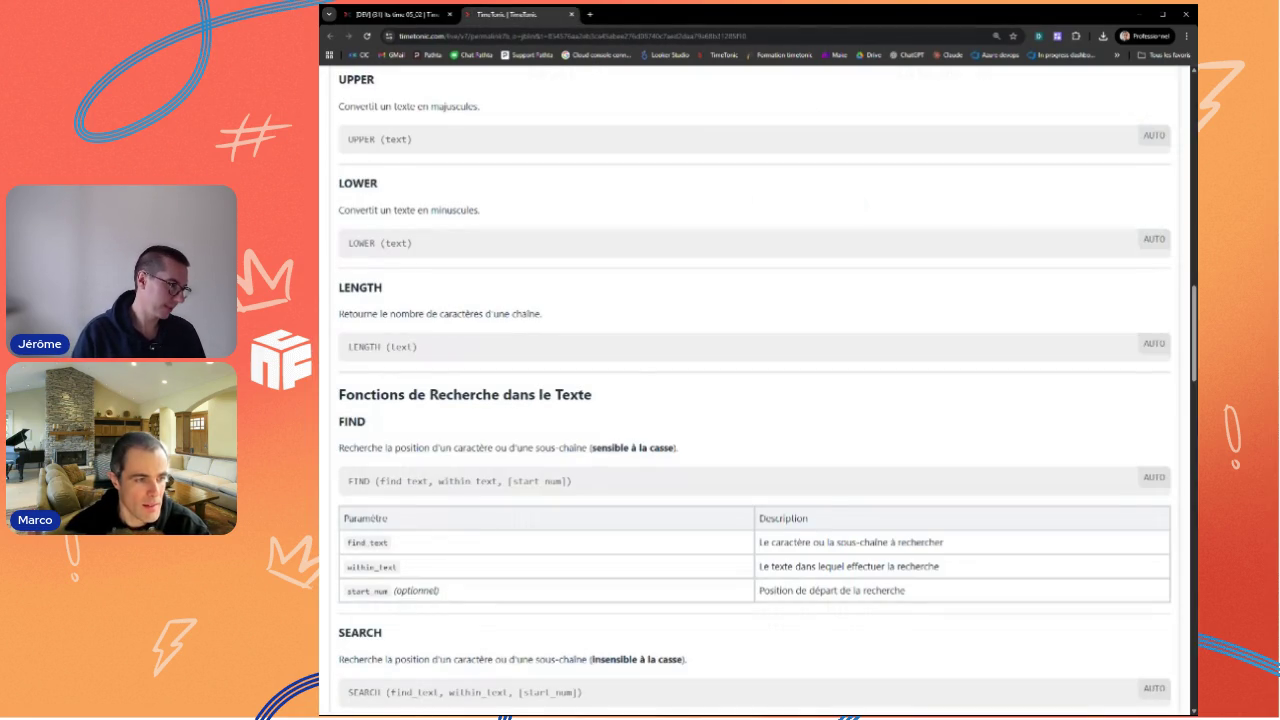
scroll(639, 384, "down", 2)
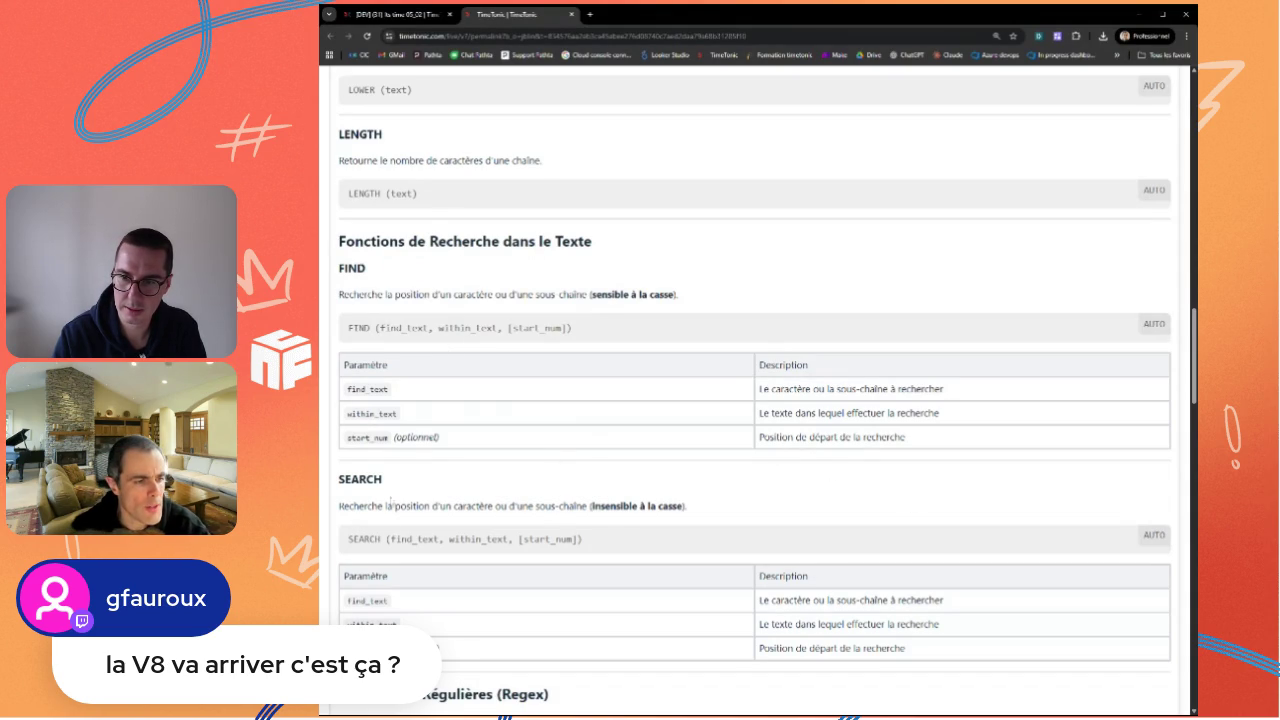
key("ctrl+Tab")
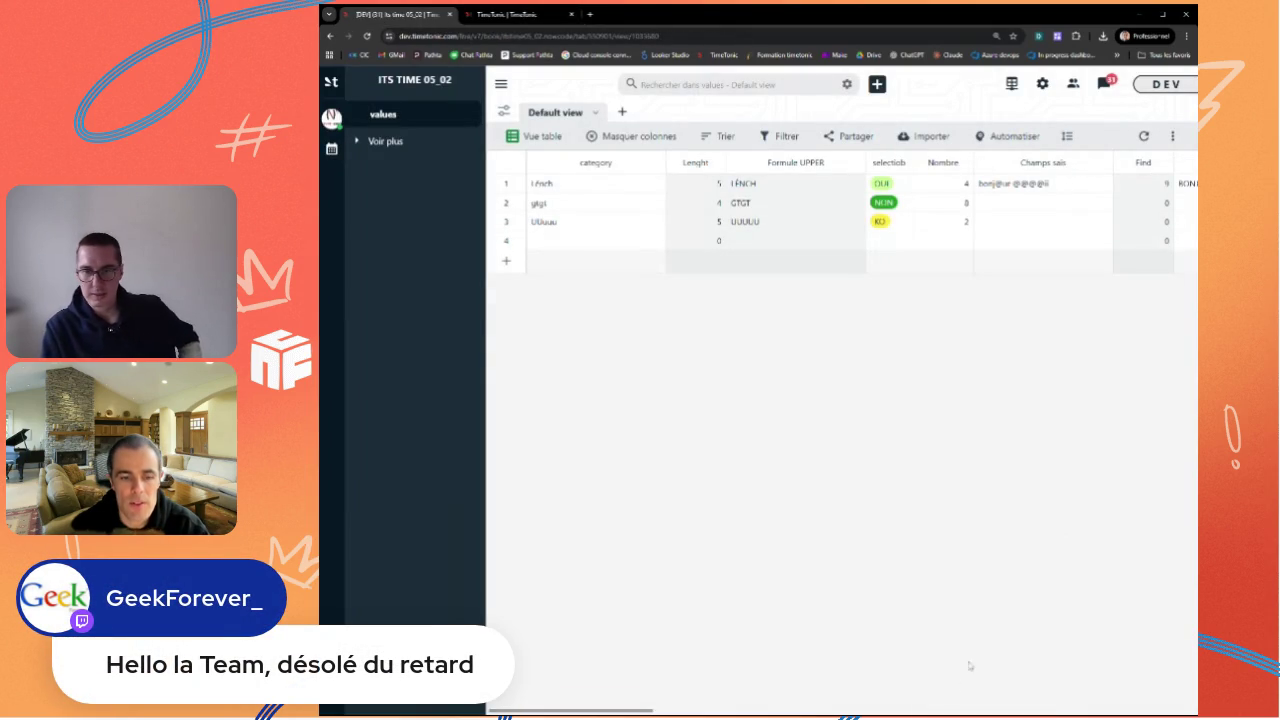
Step: Duplicate the Find field as Find (copie), replacing FIND with SEARCH in its formula
left_click_drag(632, 710, 671, 710)
left_click(1002, 166)
left_click(884, 285)
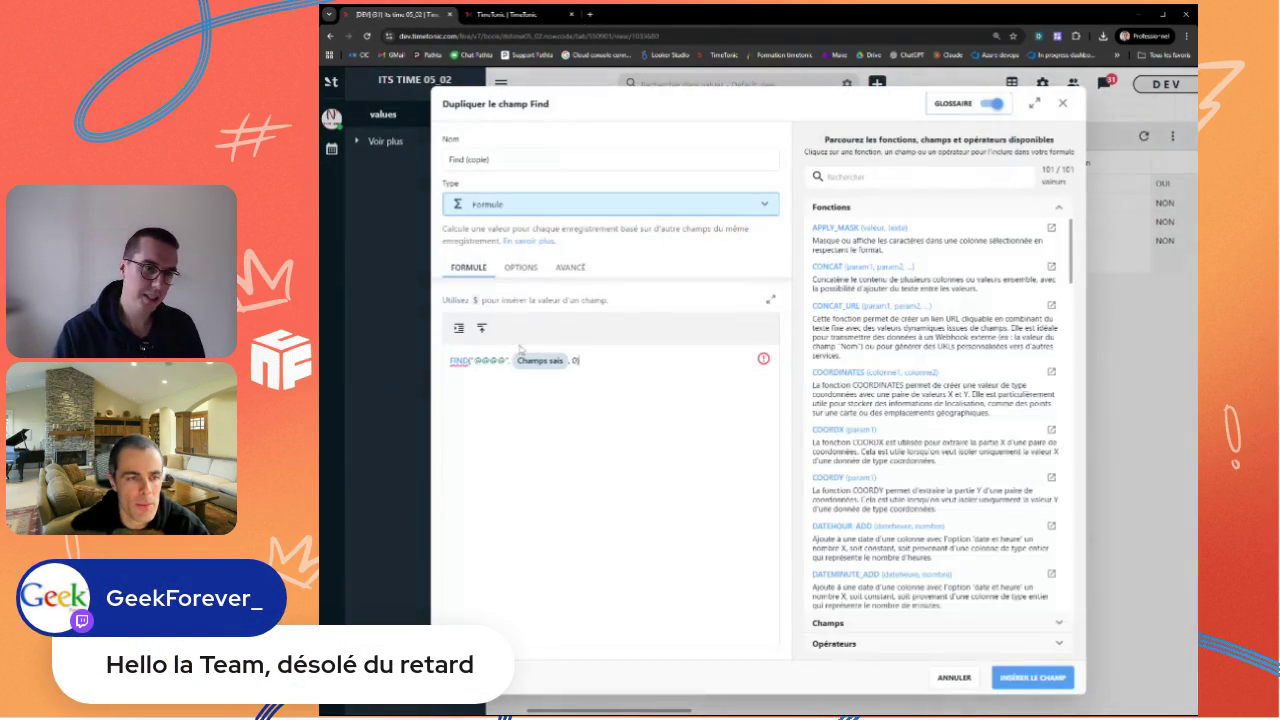
double_click(458, 360)
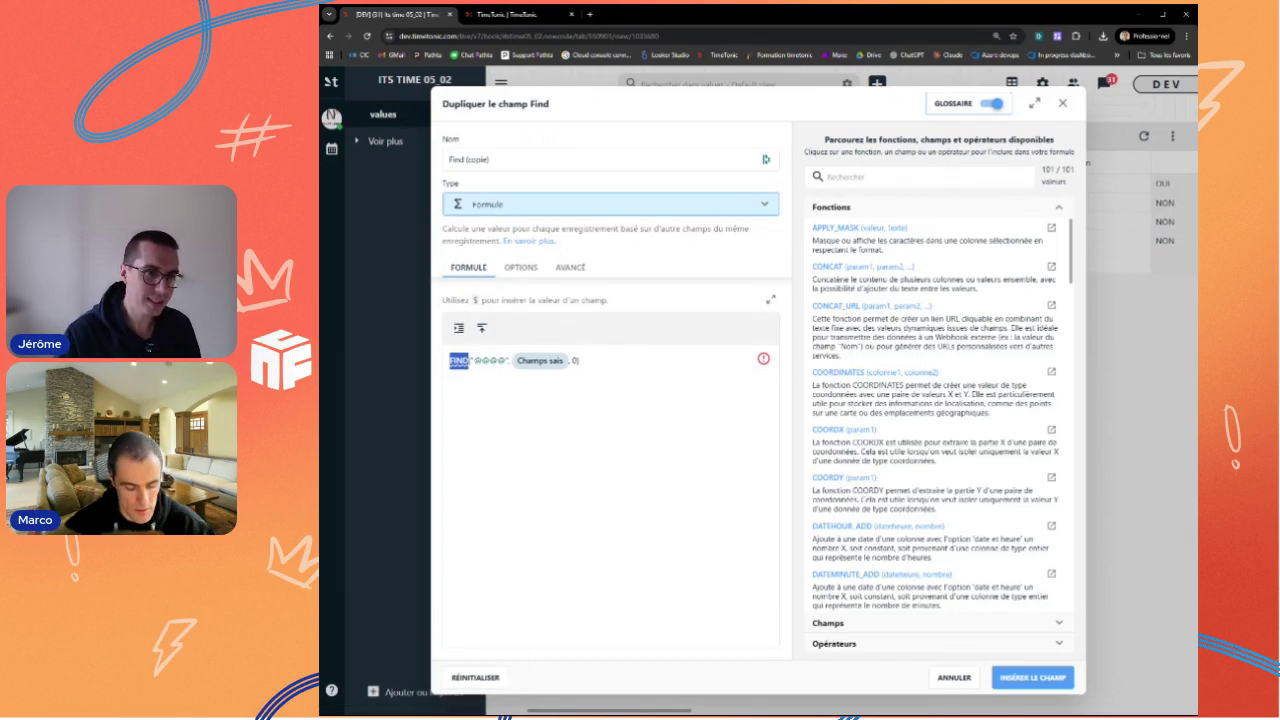
key("BackSpace")
type("SEARCH")
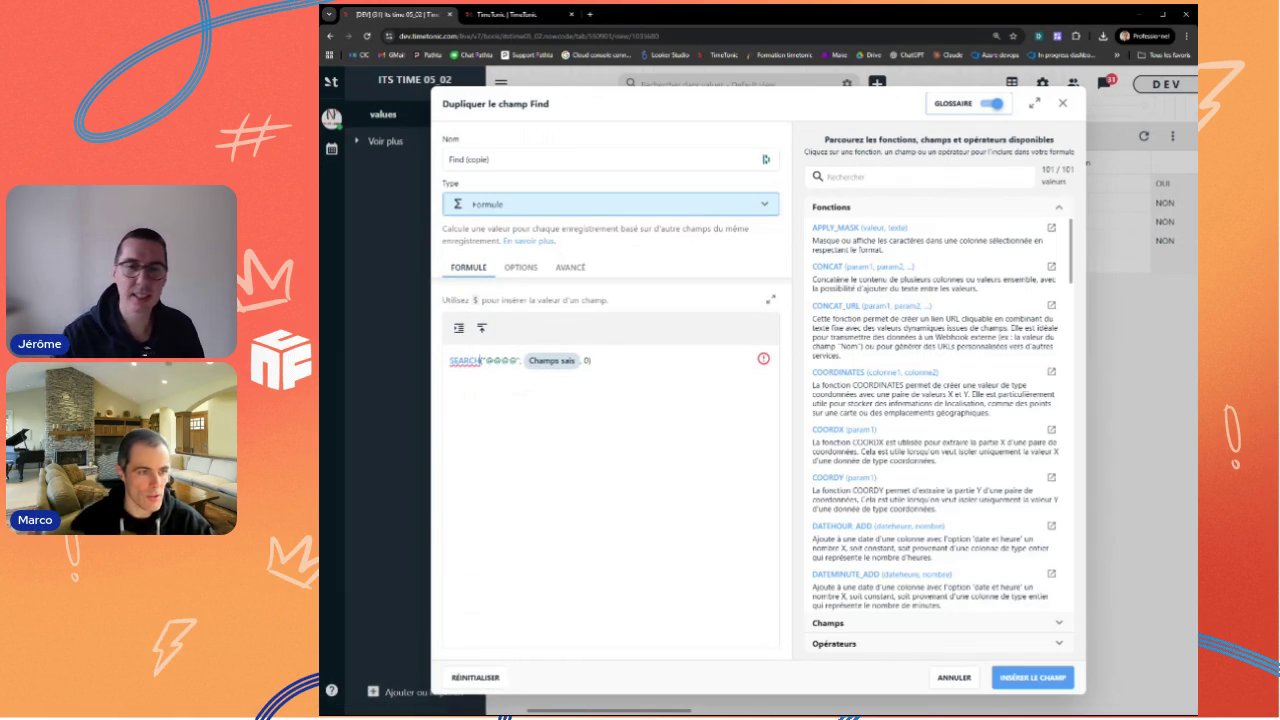
left_click(1030, 678)
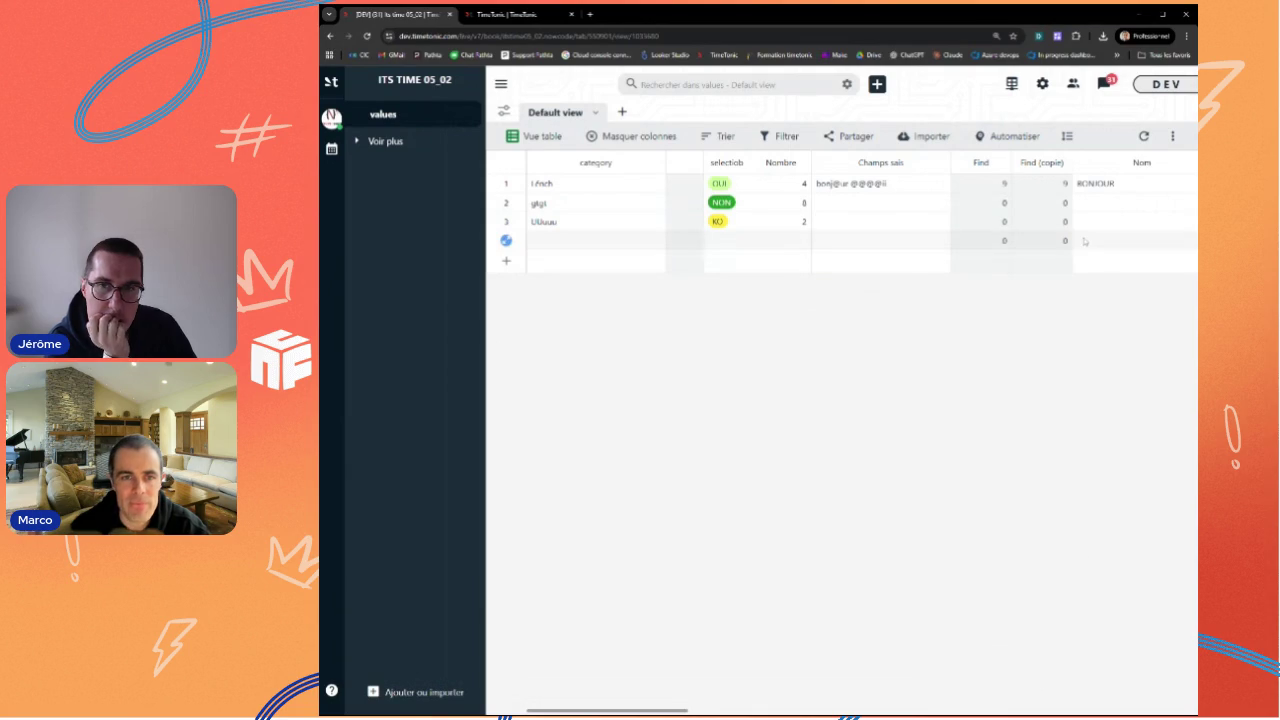
mouse_move(1040, 162)
left_click(505, 14)
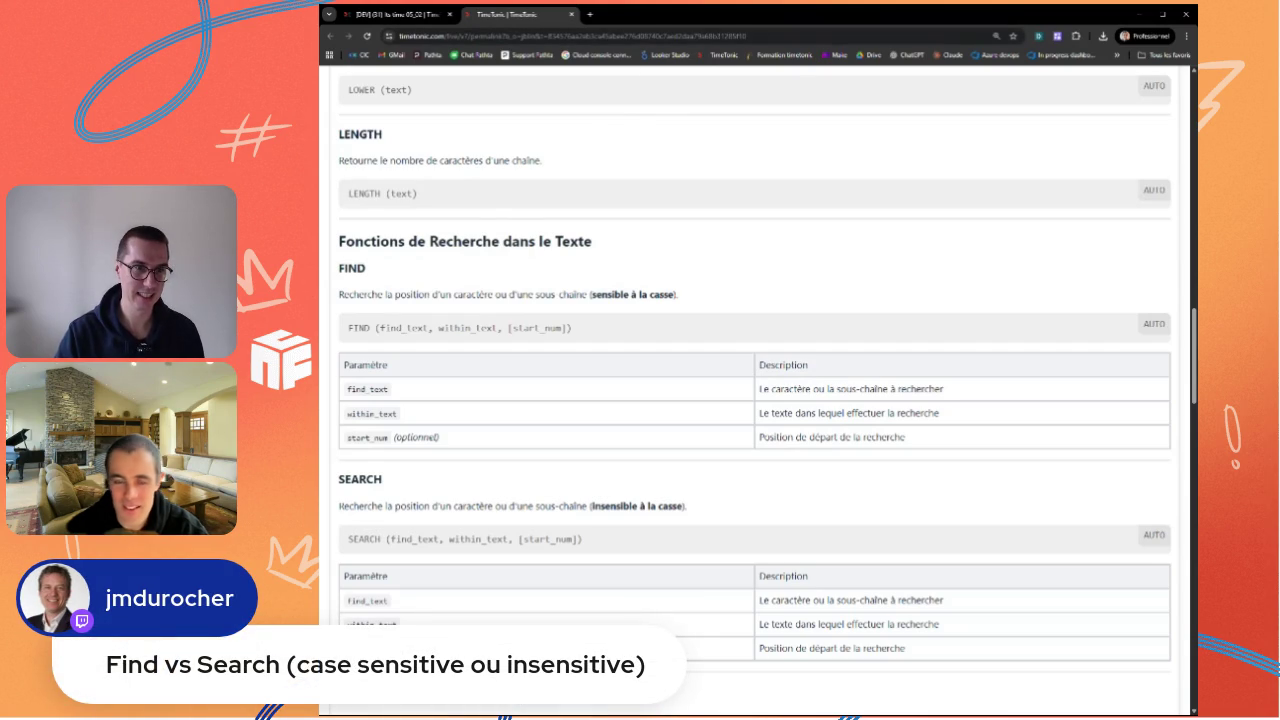
left_click(395, 14)
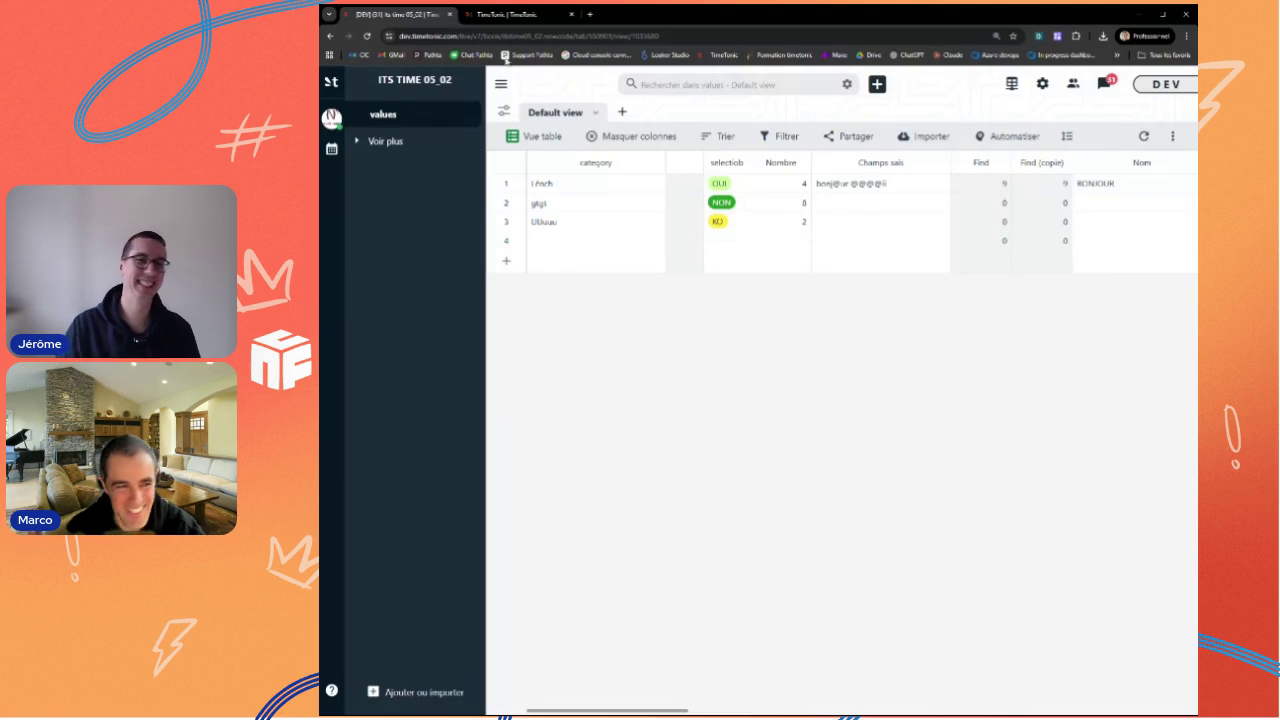
left_click(512, 16)
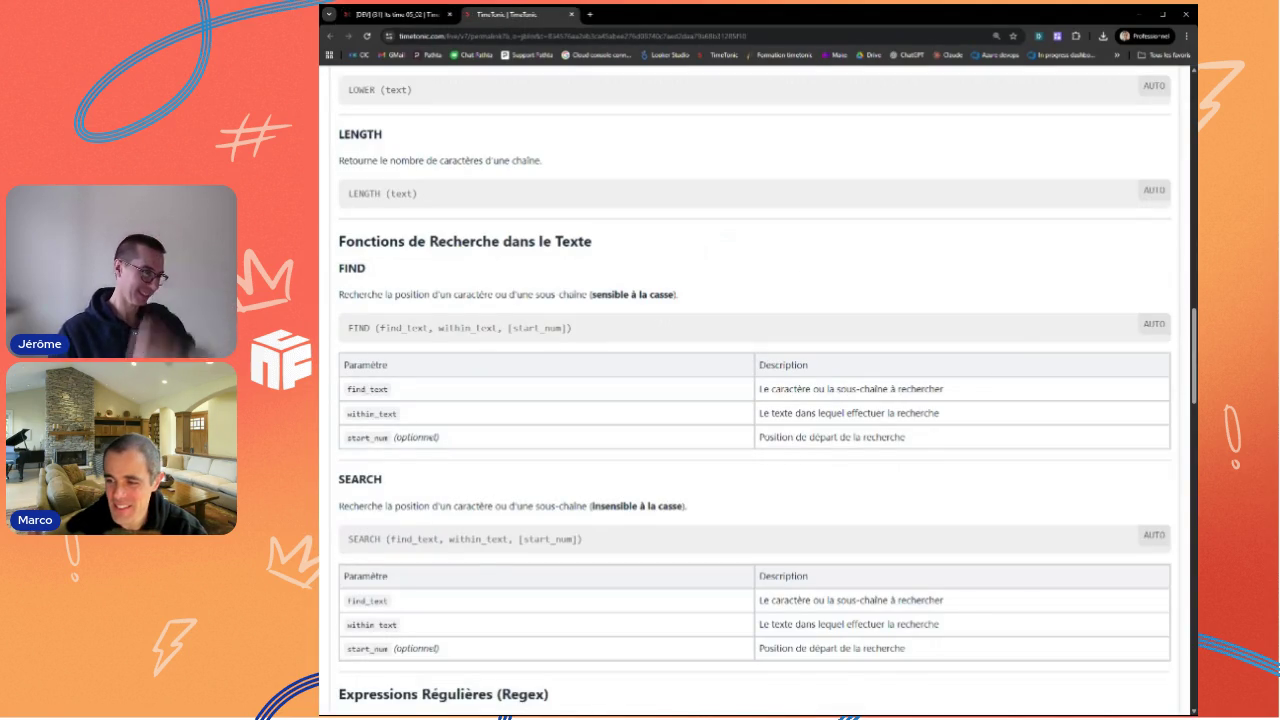
scroll(438, 496, "down", 1)
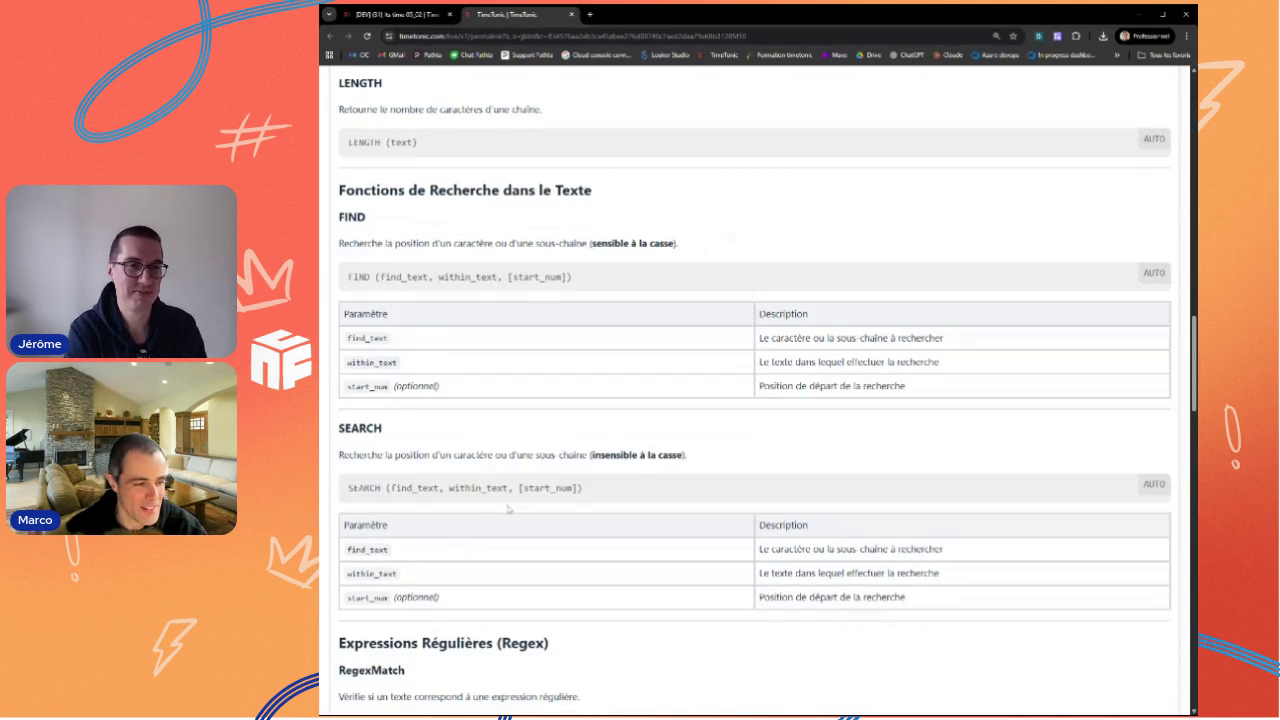
scroll(498, 510, "down", 1)
scroll(510, 515, "down", 2)
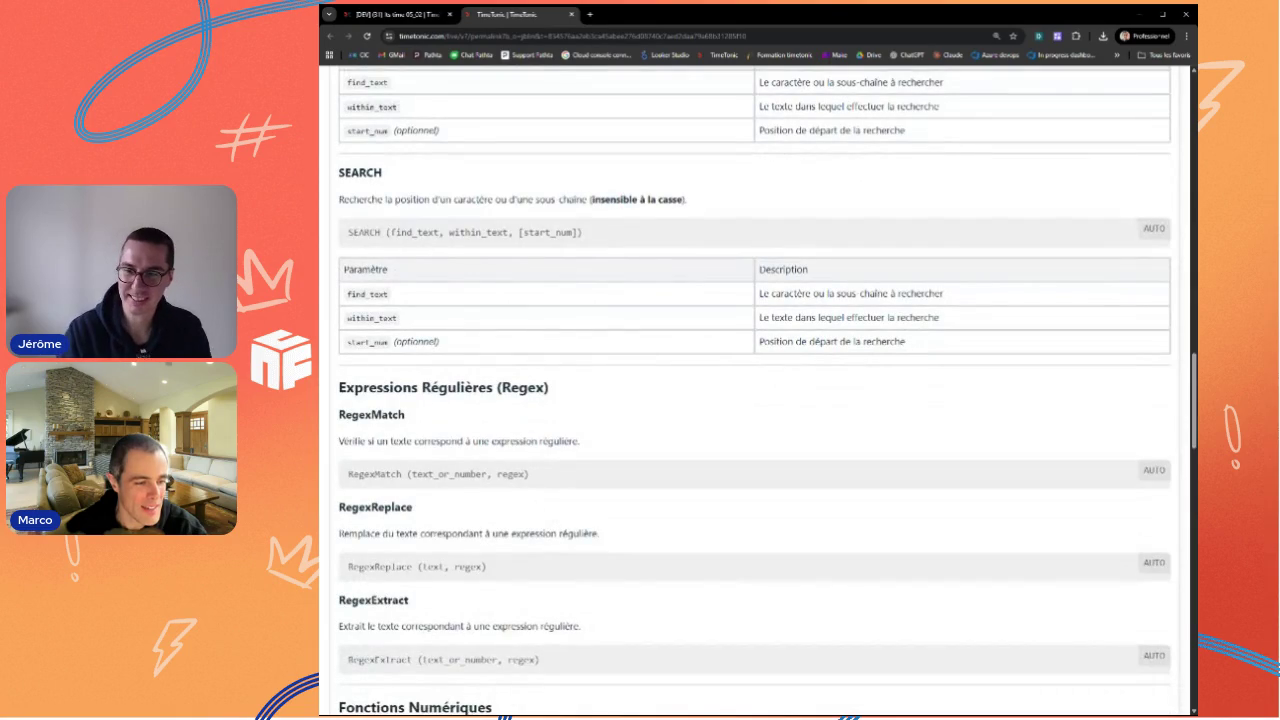
scroll(530, 541, "down", 1)
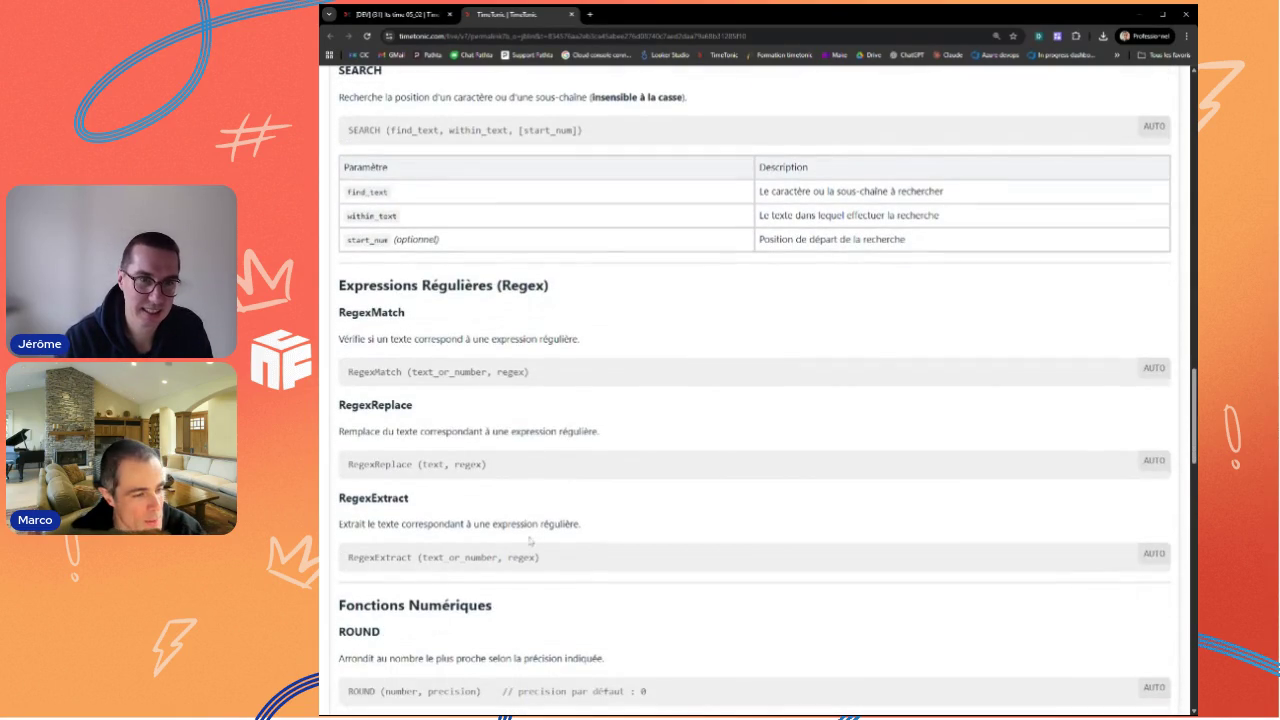
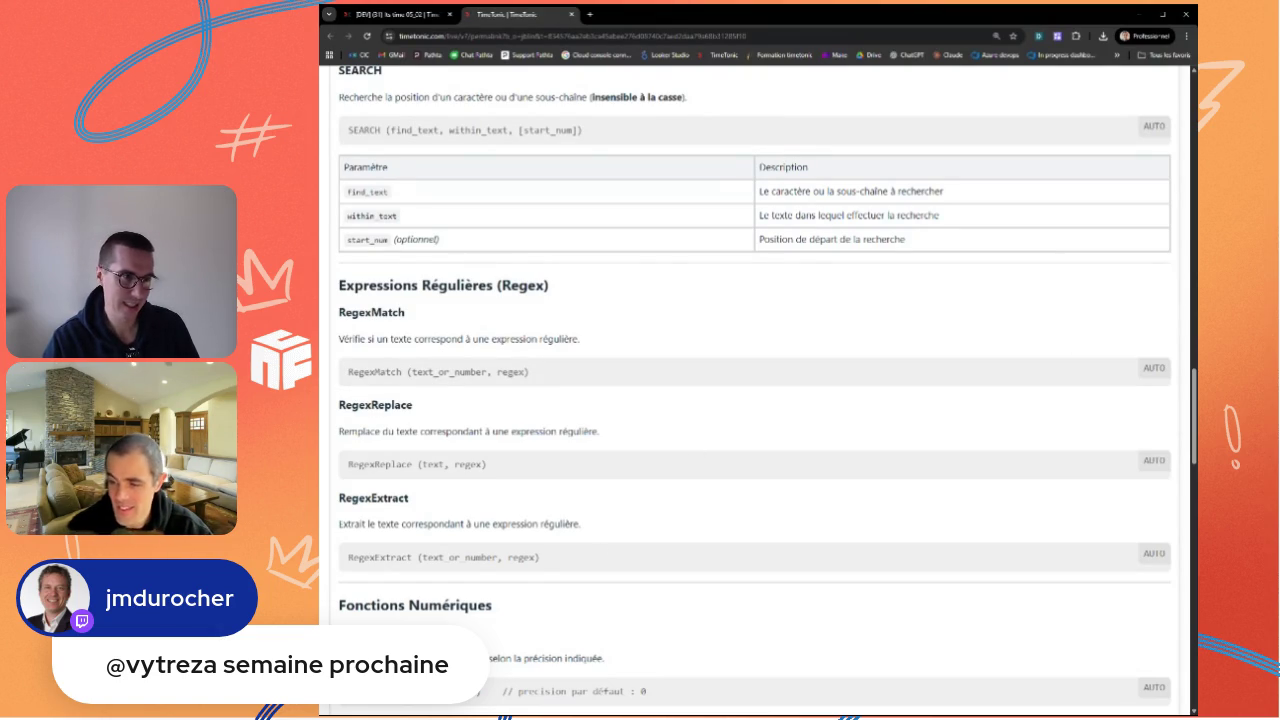
Step: Scroll the formula documentation past Regex to Fonctions Numériques (ROUND, INT, CEILING)
scroll(601, 548, "down", 1)
scroll(601, 548, "down", 1)
scroll(601, 548, "down", 1)
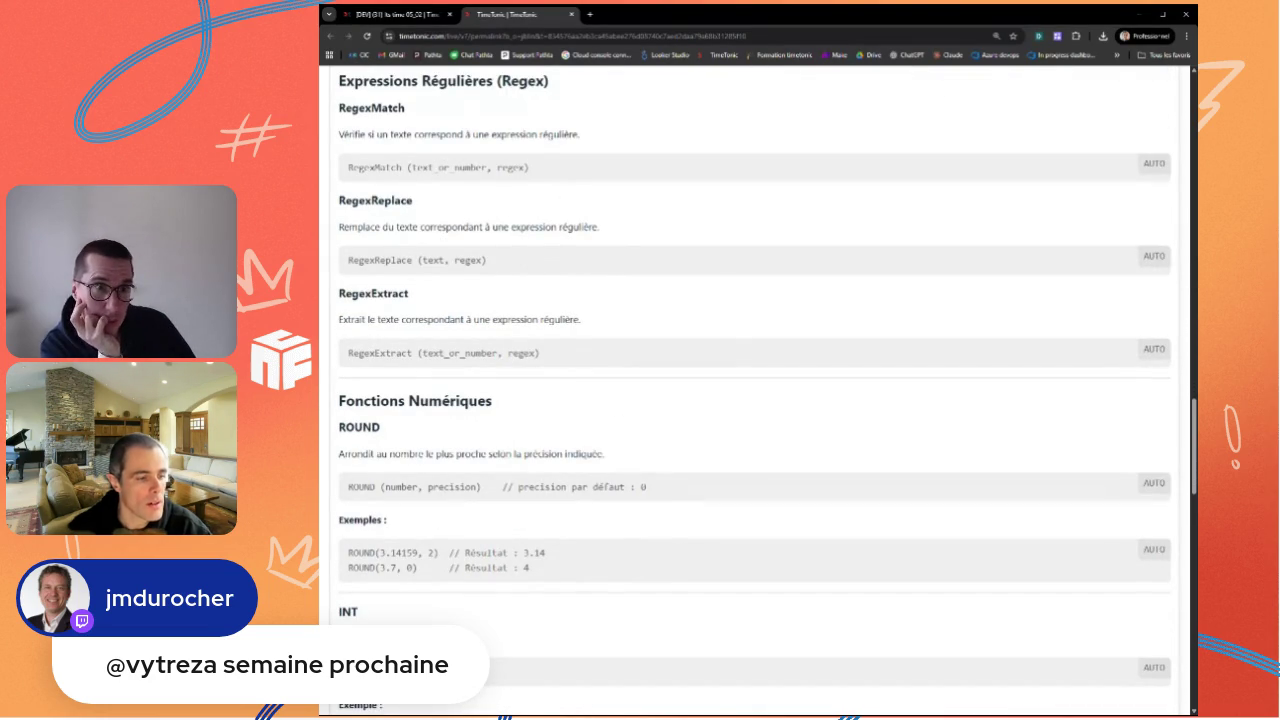
scroll(371, 594, "down", 1)
scroll(371, 594, "down", 1)
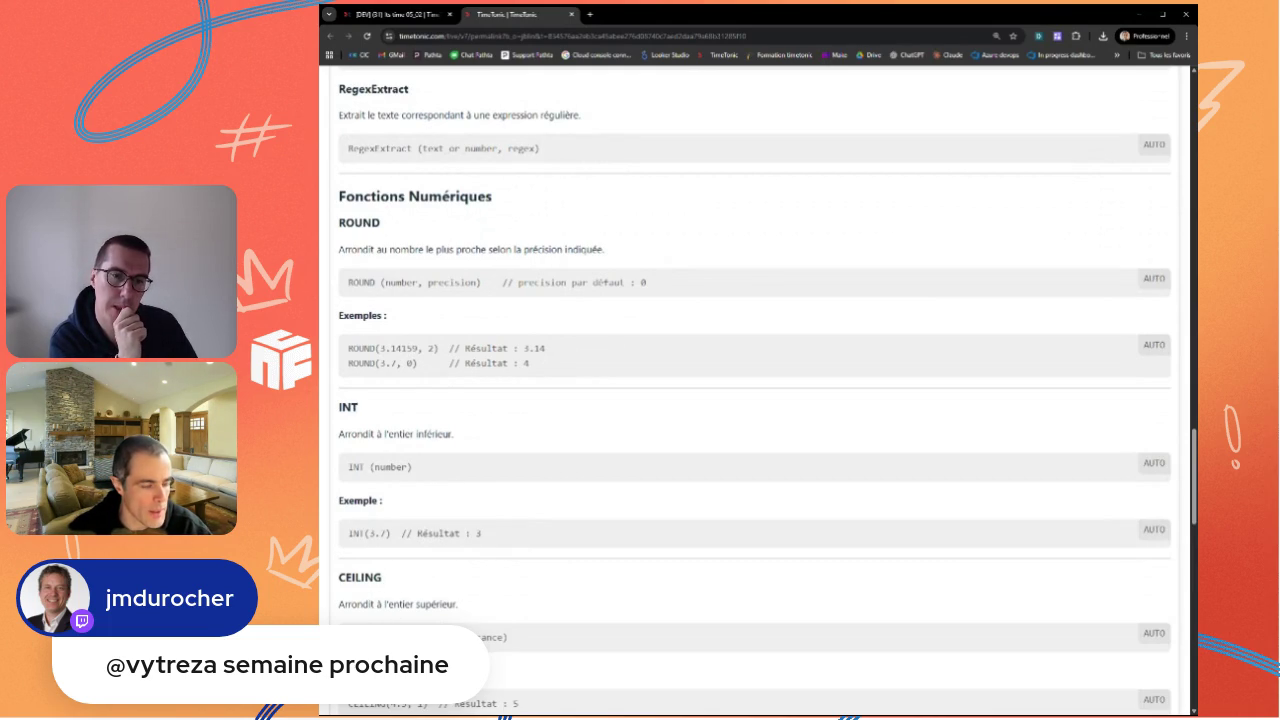
scroll(490, 610, "down", 1)
scroll(755, 400, "down", 1)
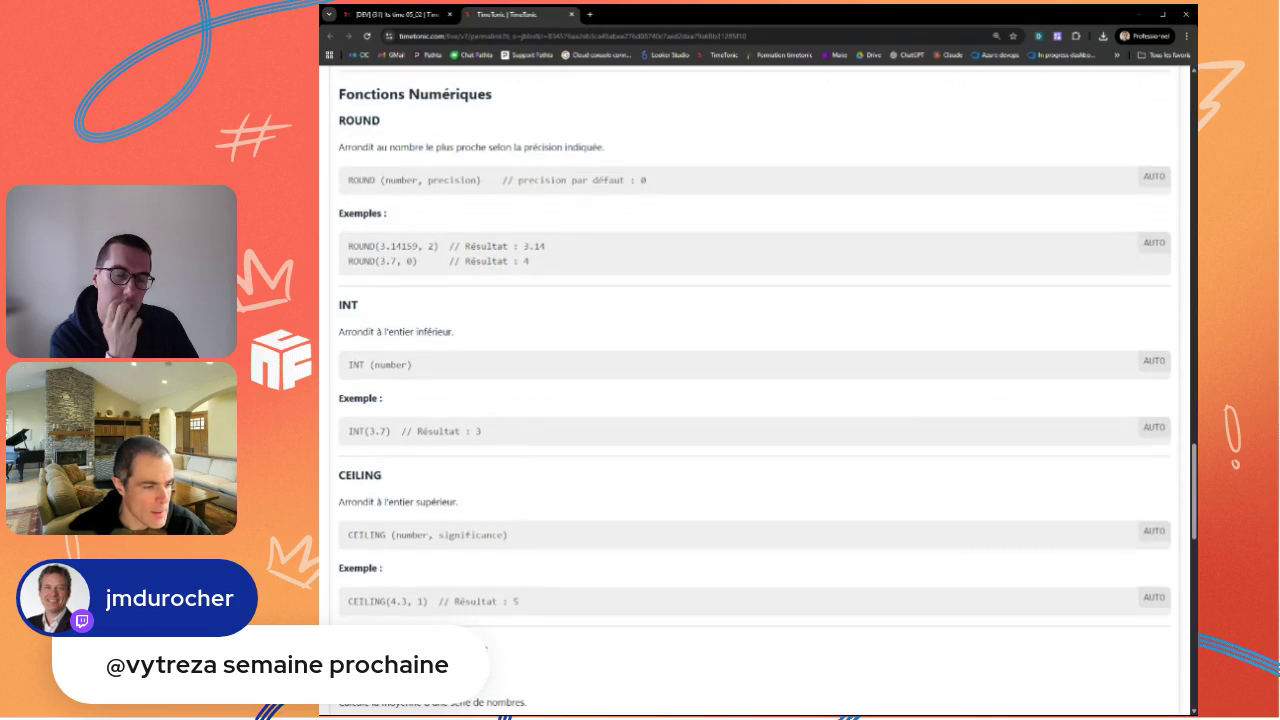
scroll(755, 400, "down", 1)
scroll(755, 400, "down", 1)
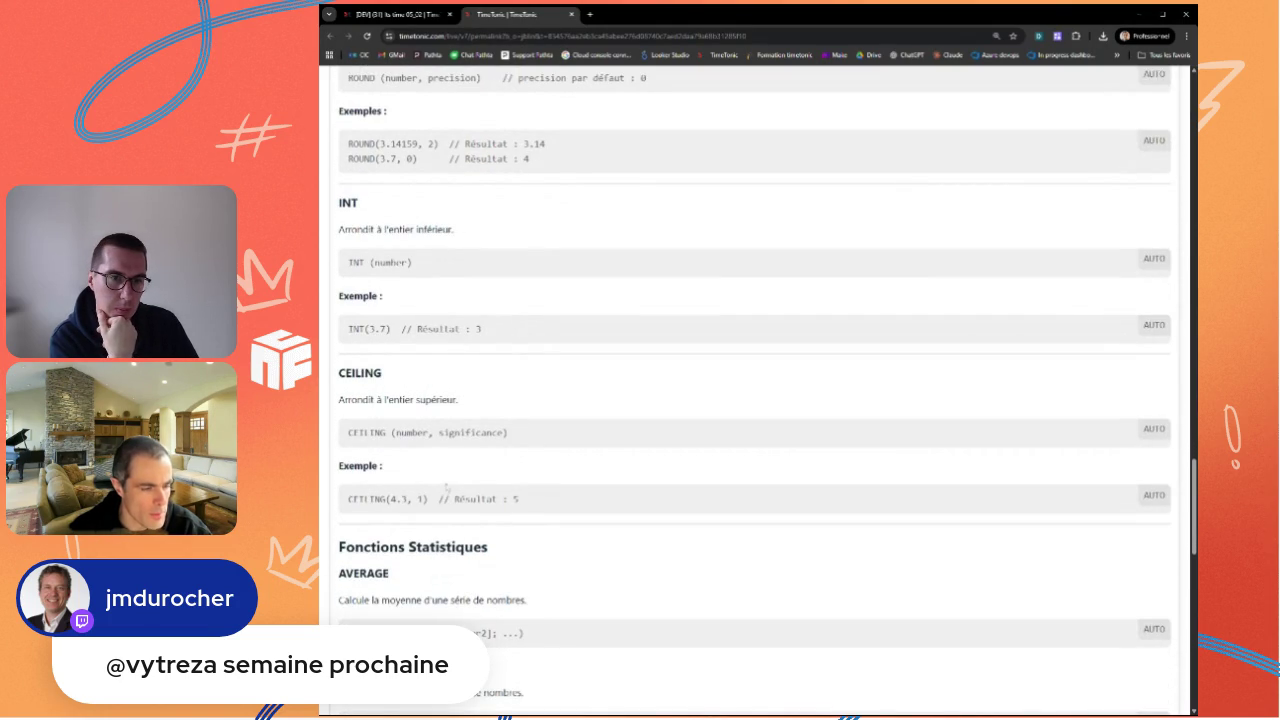
scroll(755, 400, "down", 2)
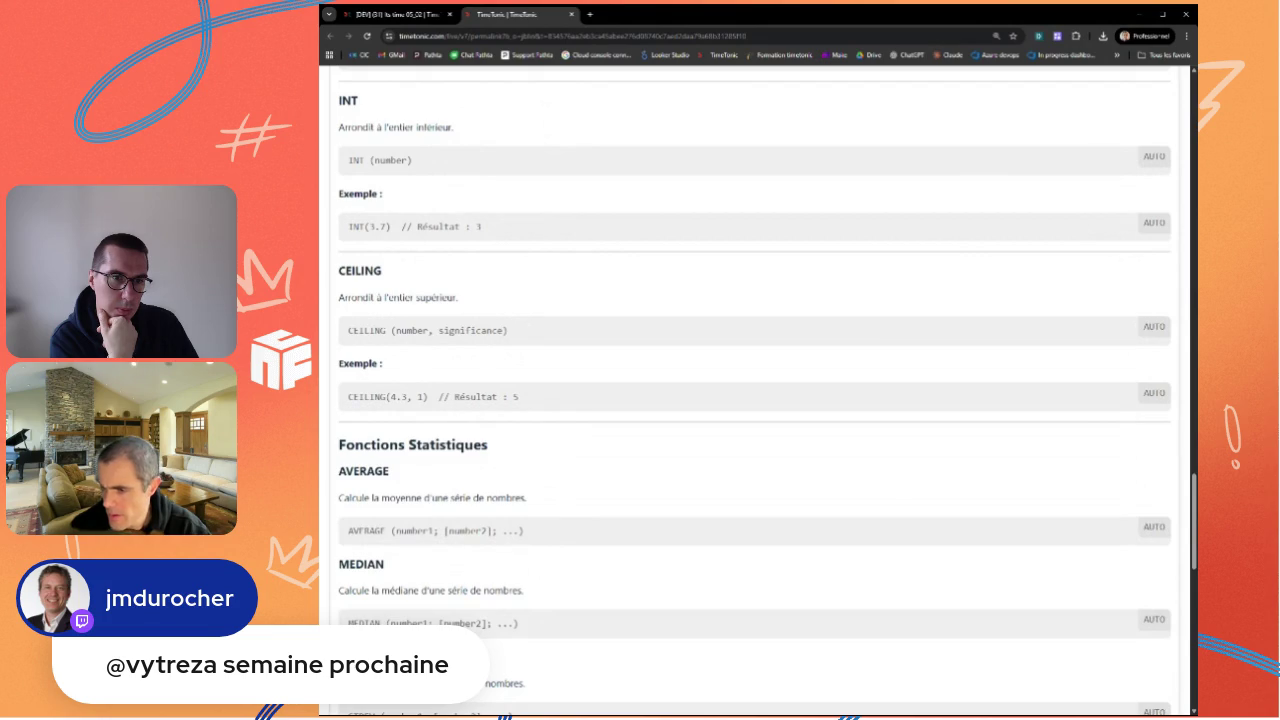
scroll(755, 400, "up", 3)
scroll(755, 400, "up", 1)
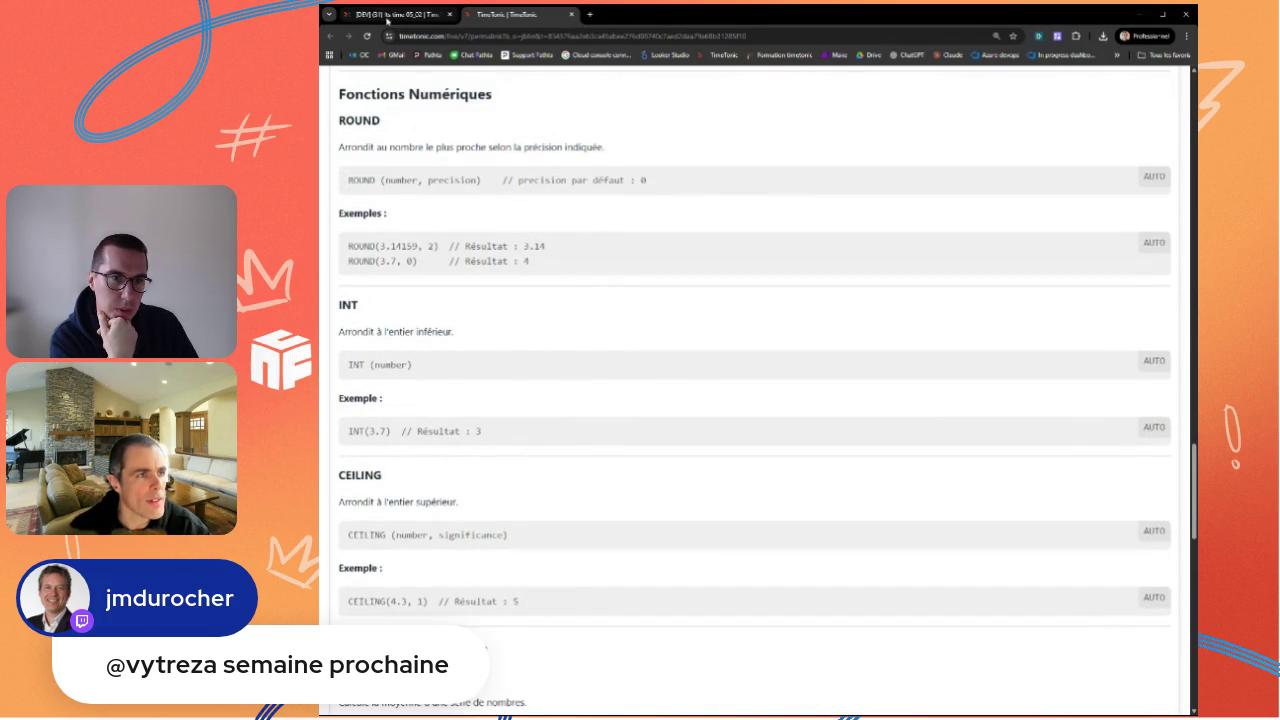
Step: Change the Nombre field's number type to Décimal in the values table
left_click(387, 16)
left_click(801, 166)
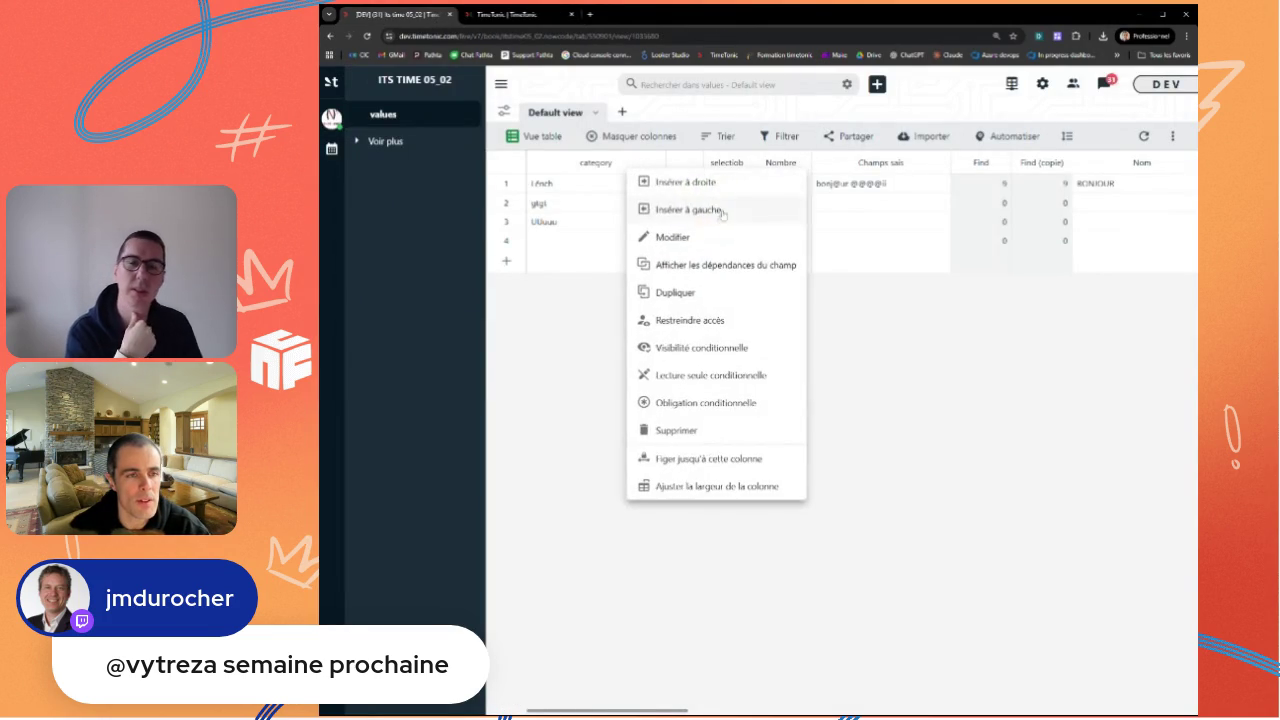
left_click(718, 230)
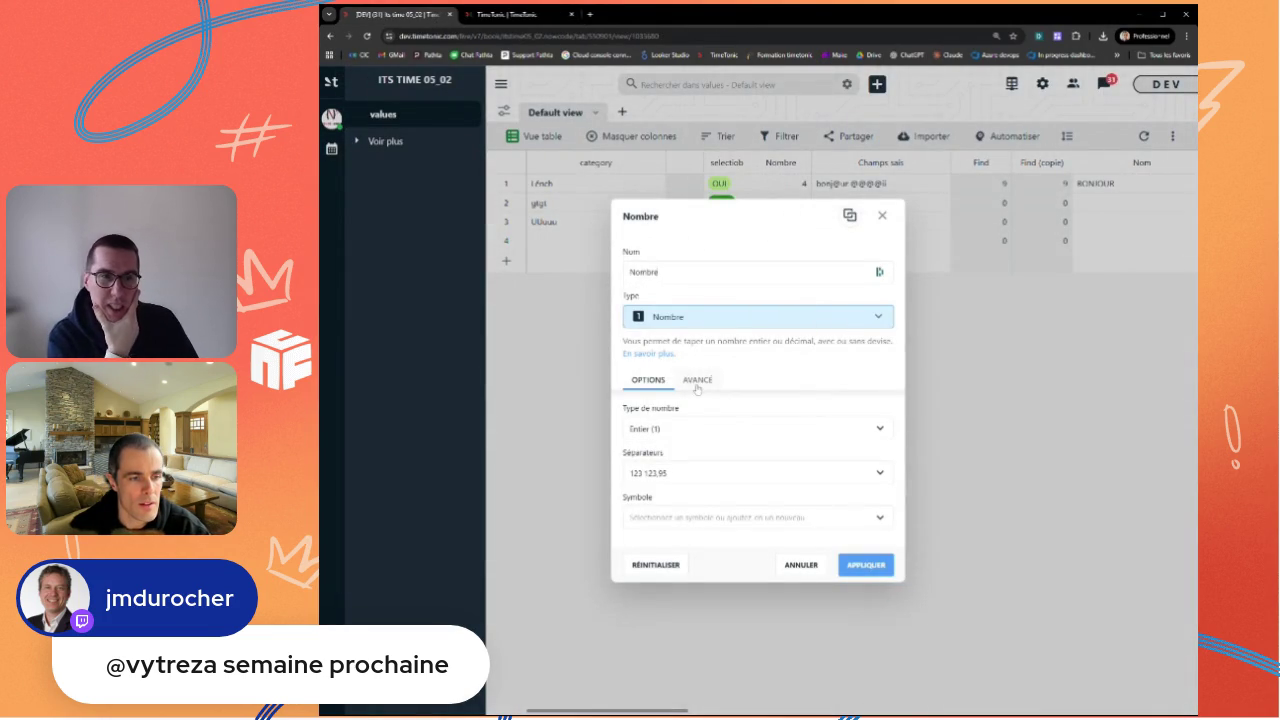
left_click(678, 428)
left_click(669, 484)
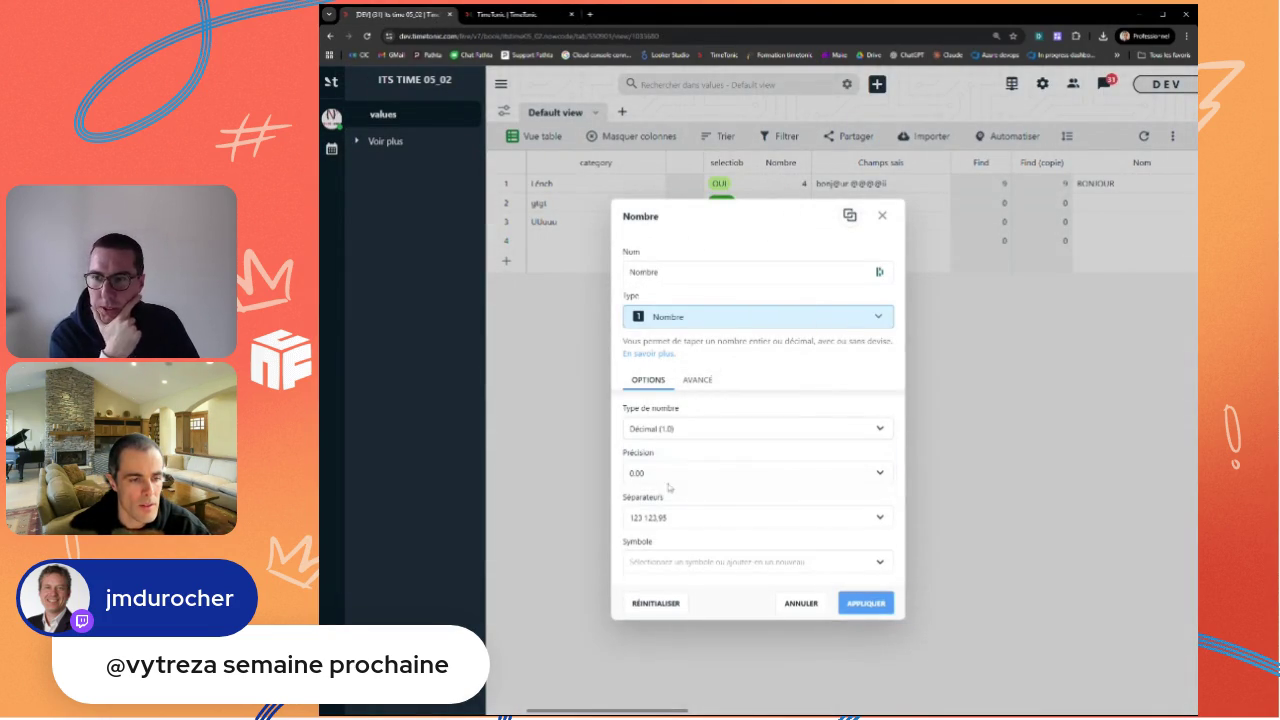
left_click(863, 600)
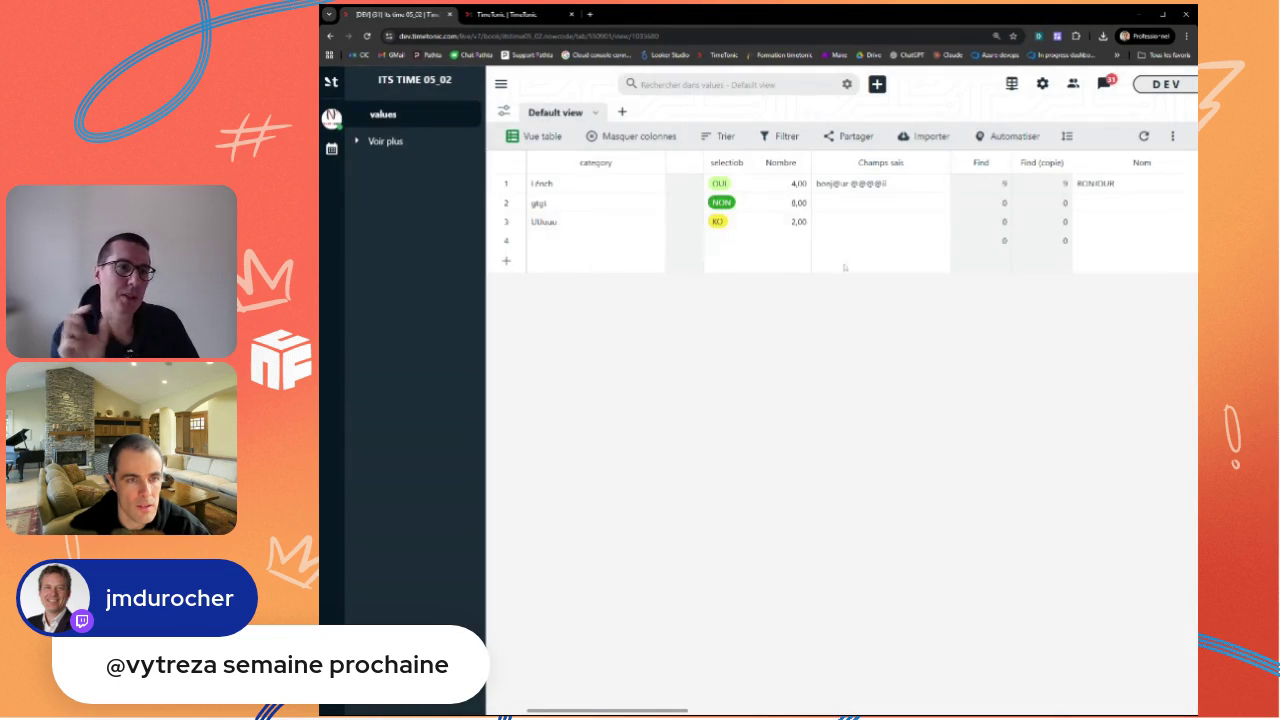
Step: Enter Nombre values 4,20, 3,40, 3,50, 3,70 and 3,60 across five rows
left_click(785, 183)
type("4,2")
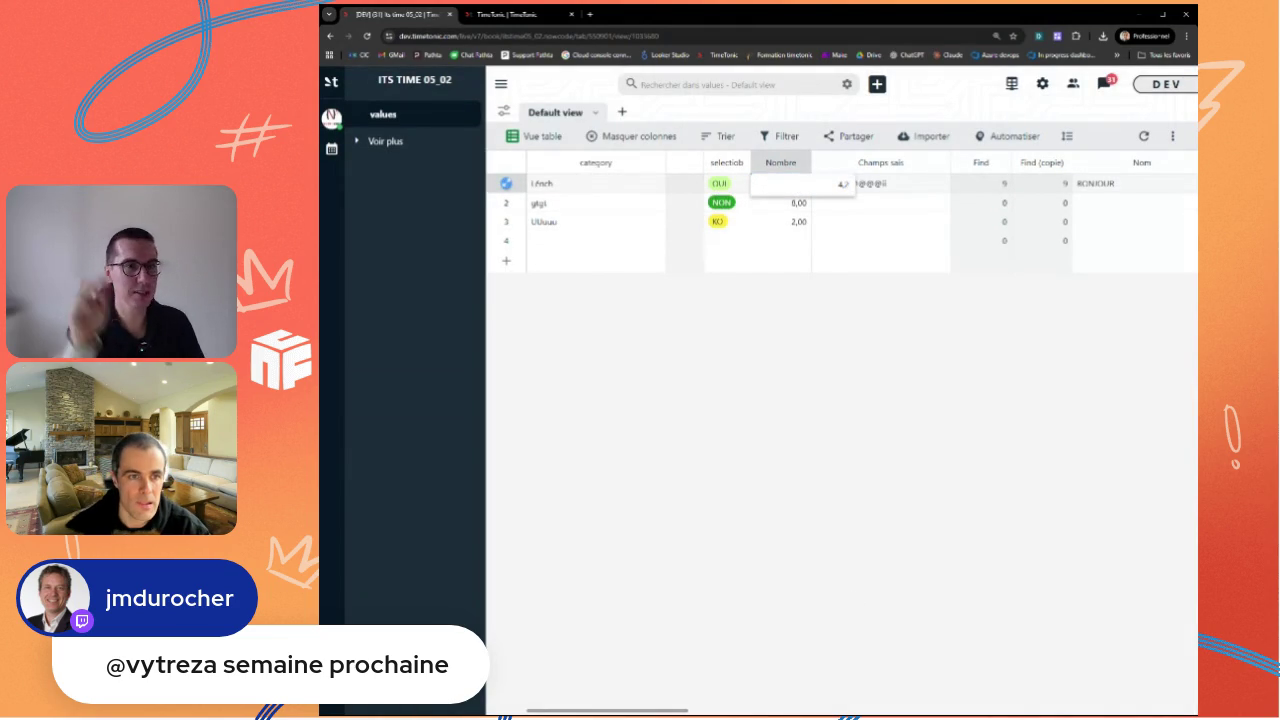
left_click(784, 203)
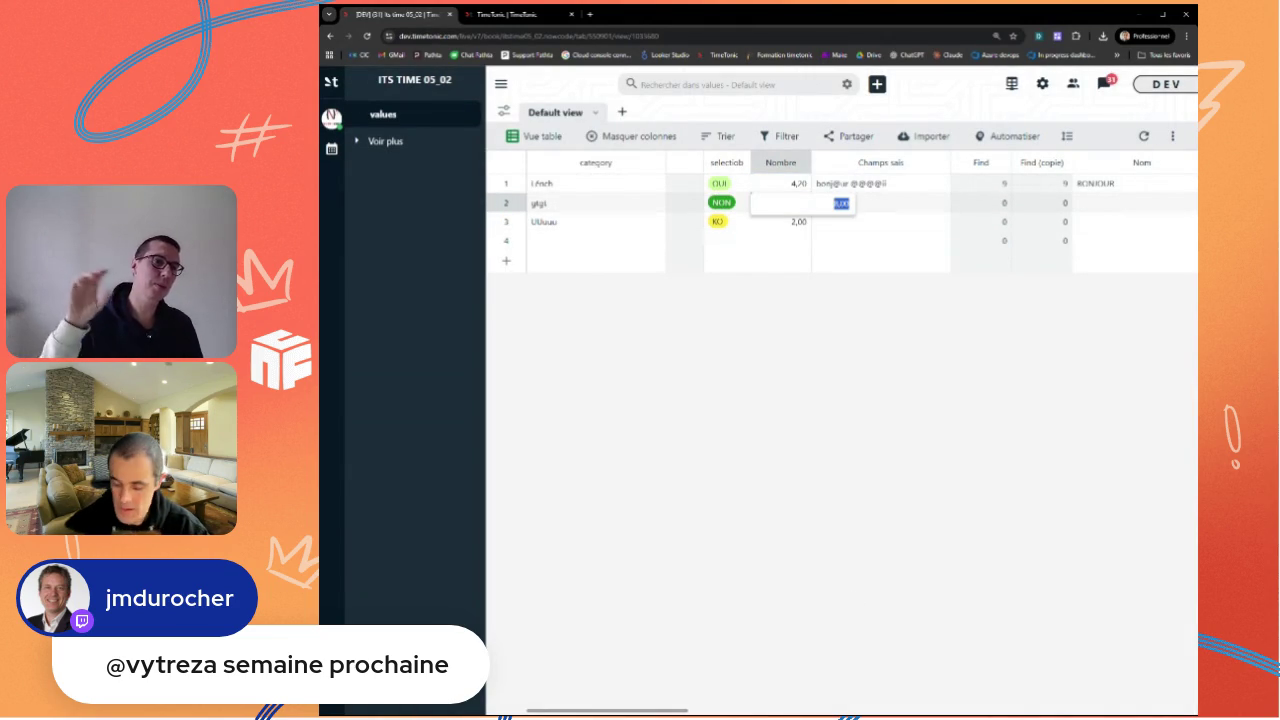
type("5,4")
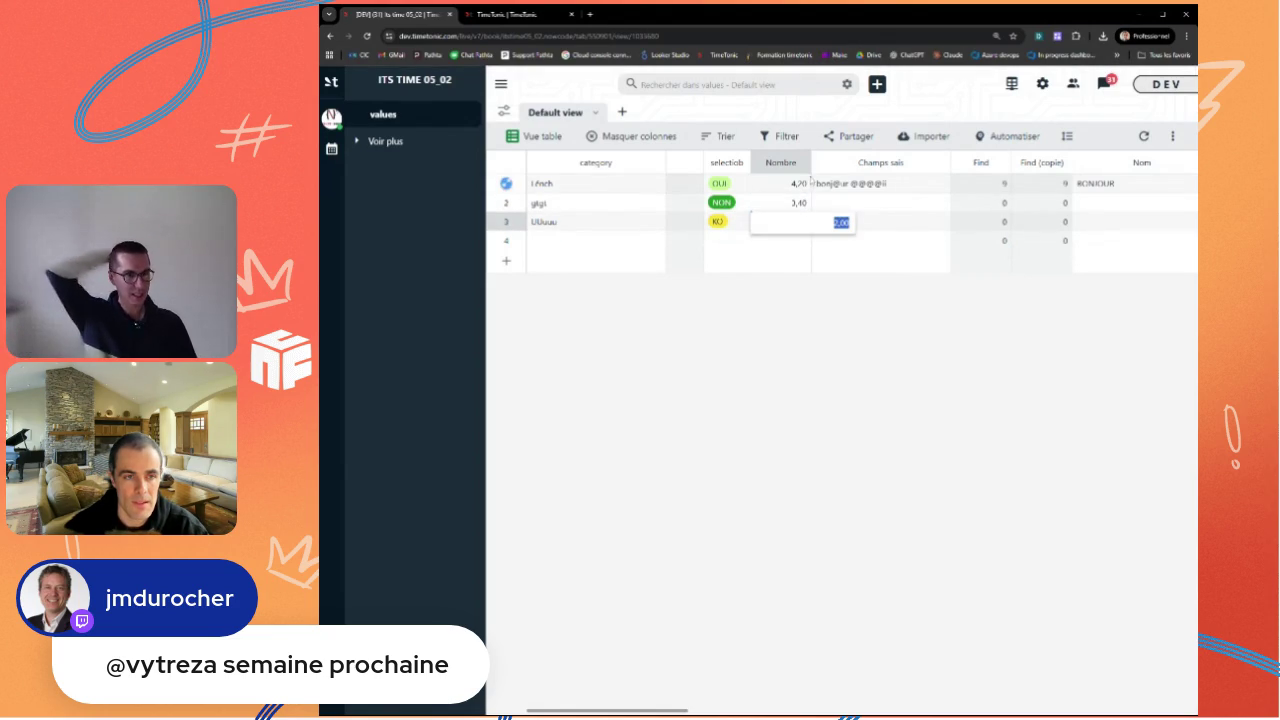
key("Return")
left_click(797, 203)
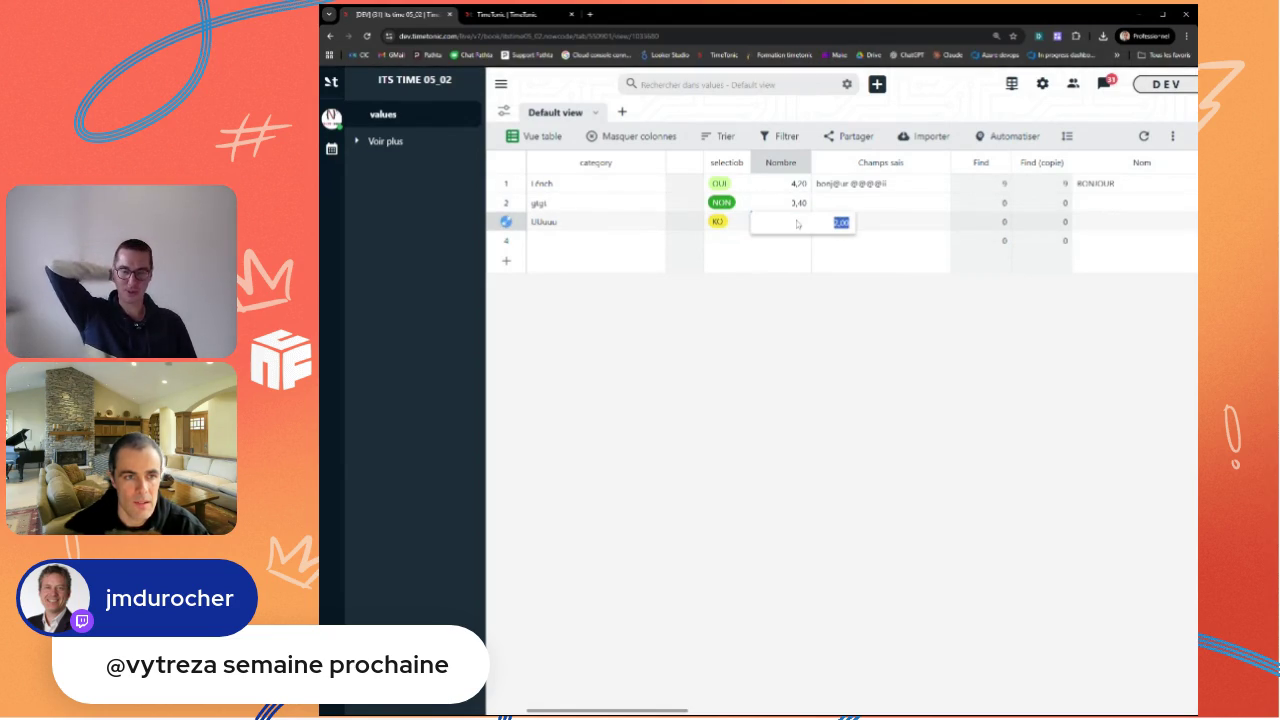
type("3,5")
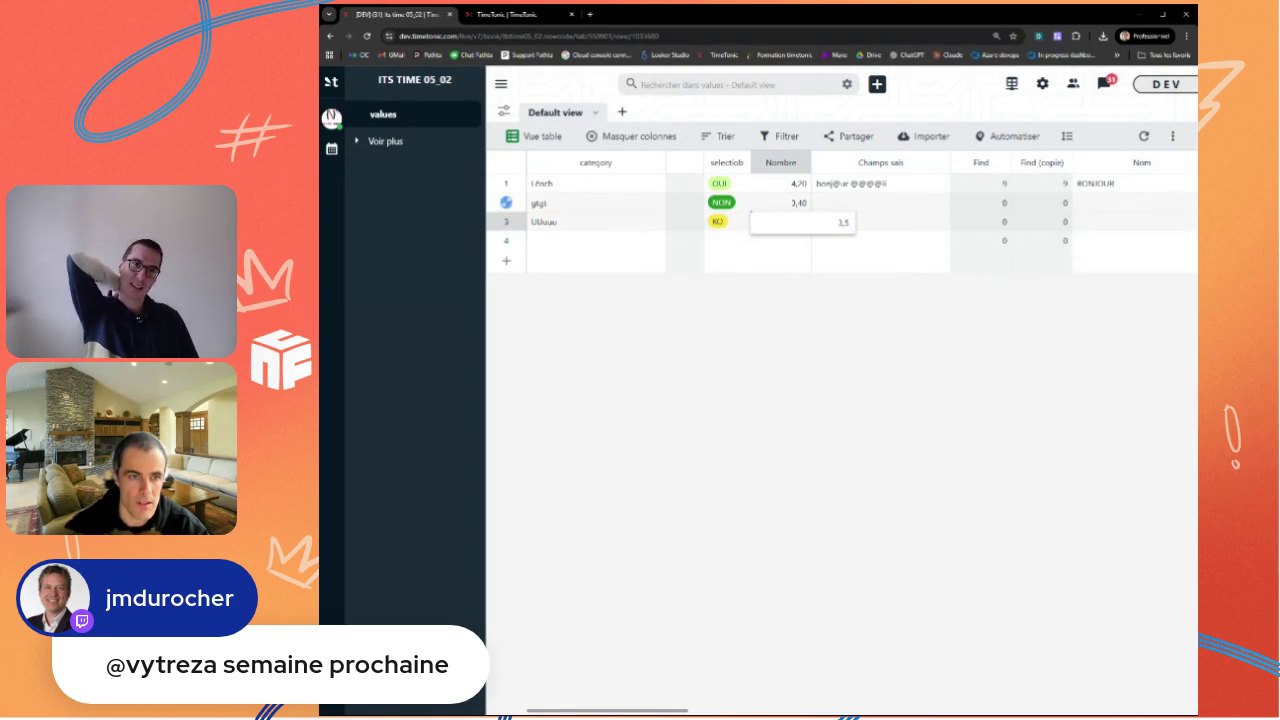
left_click(782, 242)
type("3,")
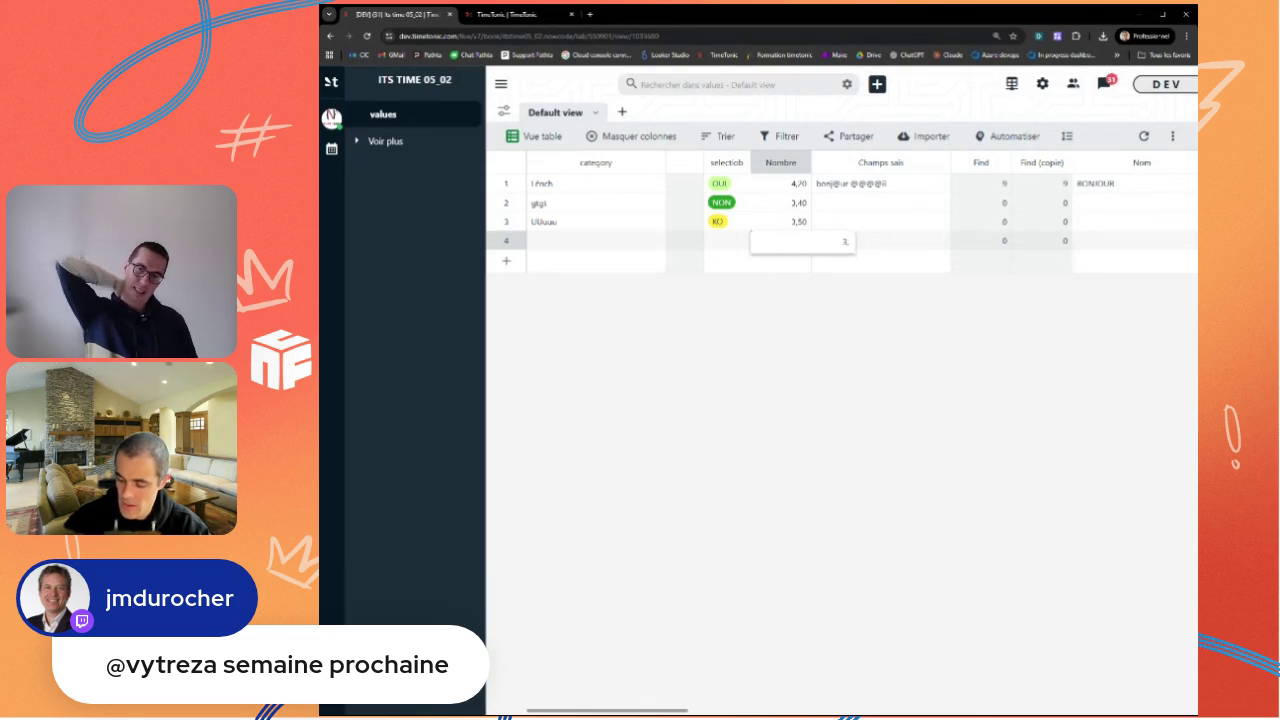
type("7")
key("Return")
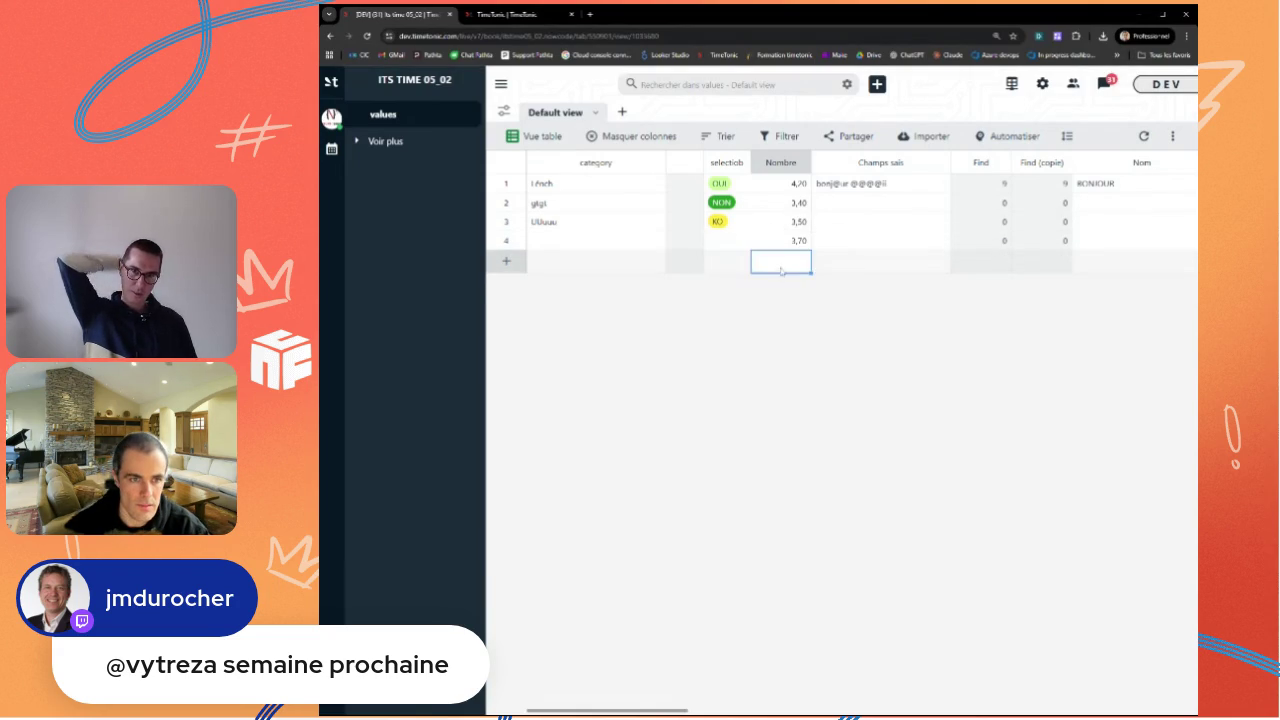
type("36")
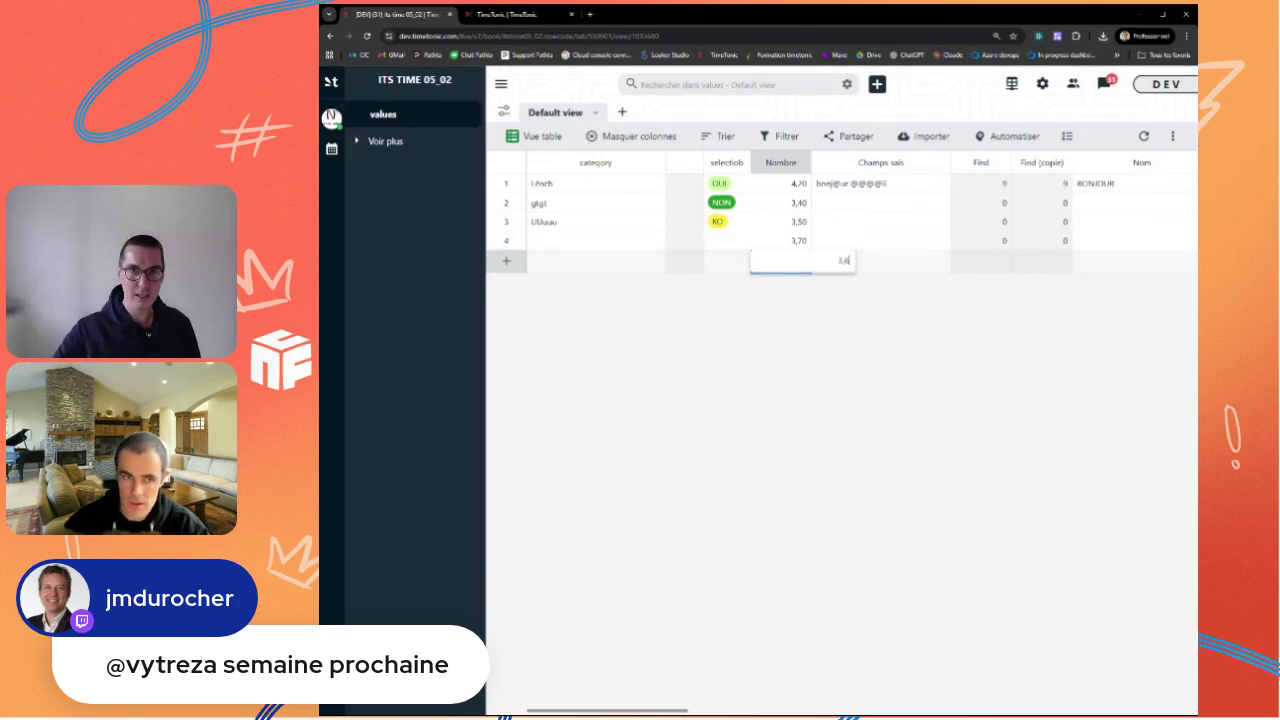
left_click(797, 334)
left_click(727, 162)
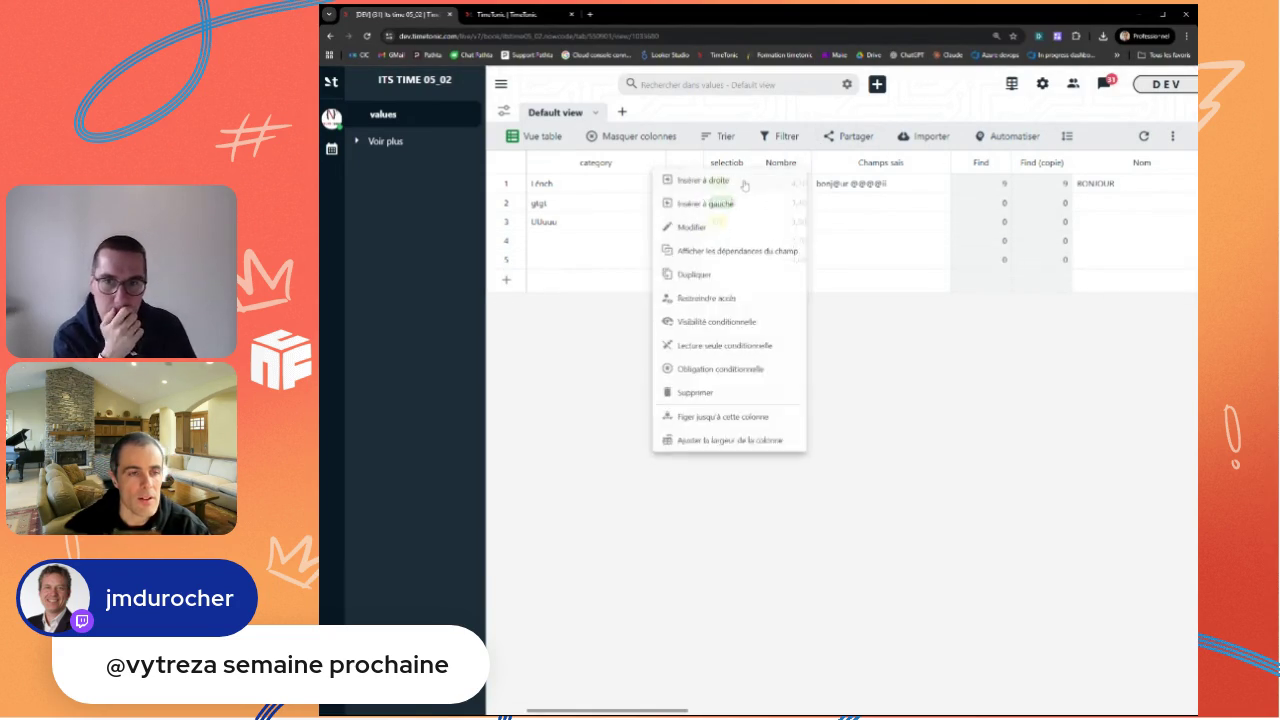
Step: Insert a Formule field named ROUND beside Nombre, starting the formula ROUND(Nombre
left_click(737, 192)
type("ON")
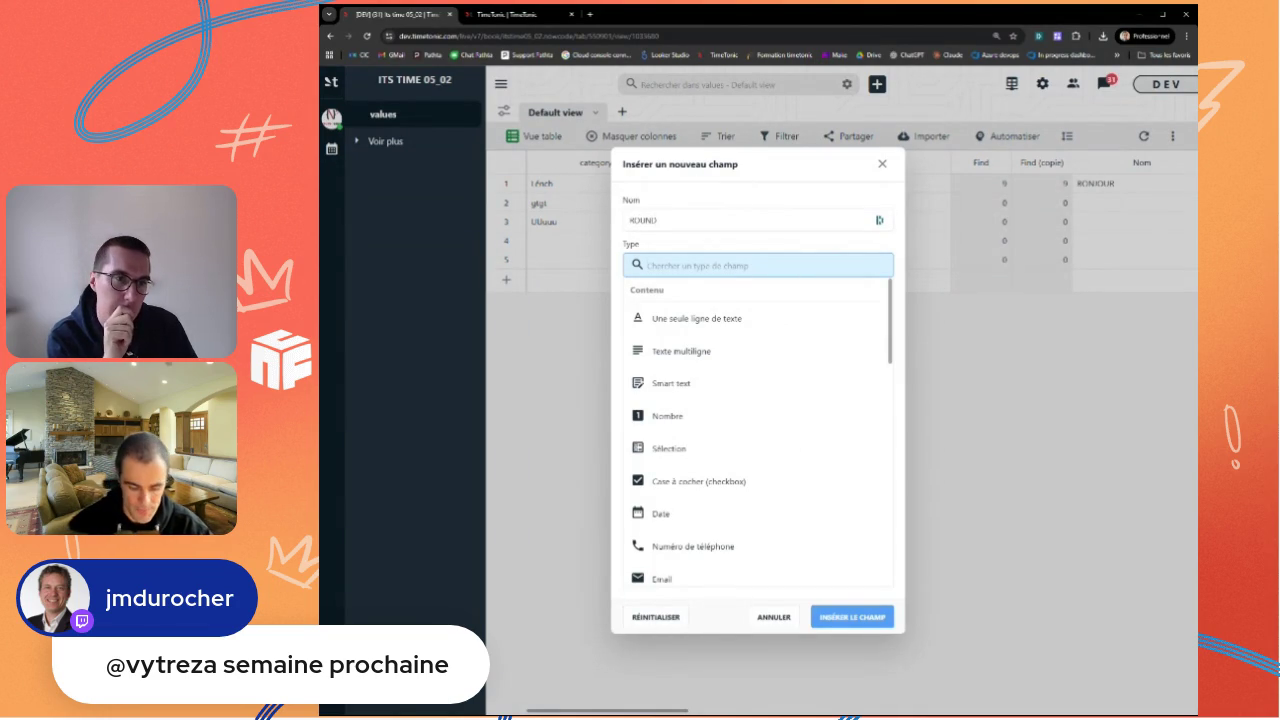
type("fo")
left_click(667, 318)
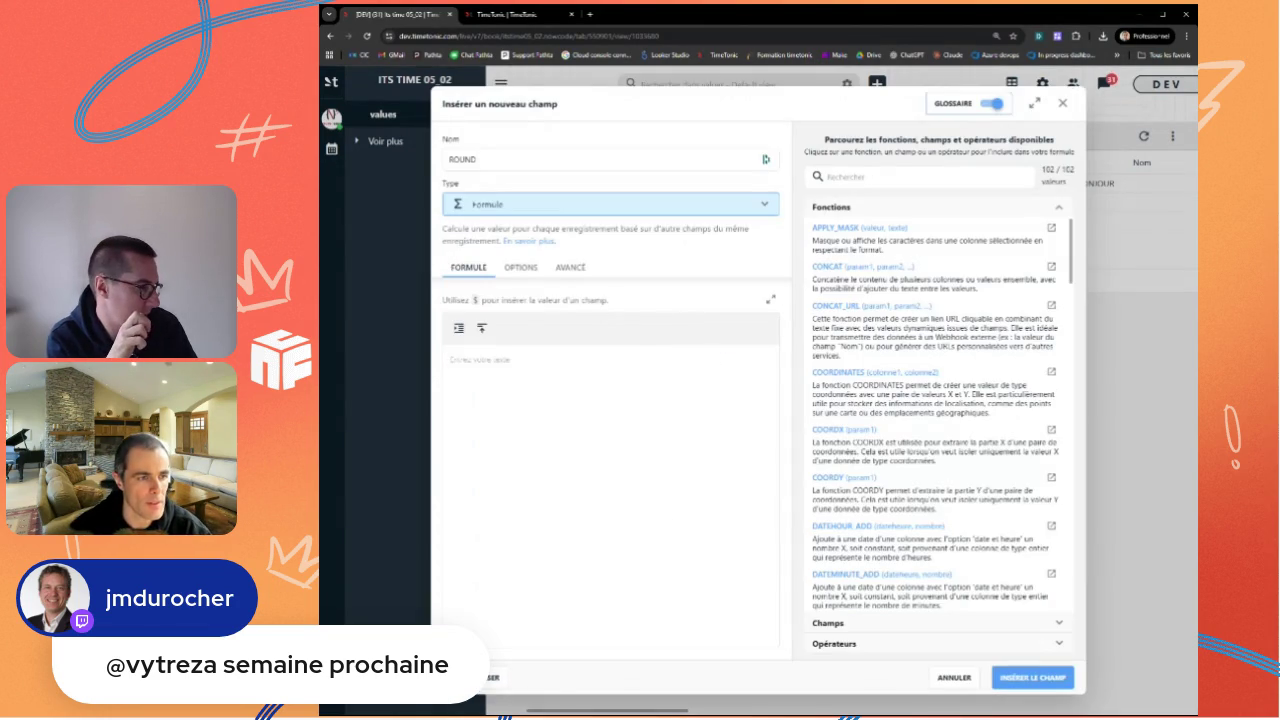
type("ROUND")
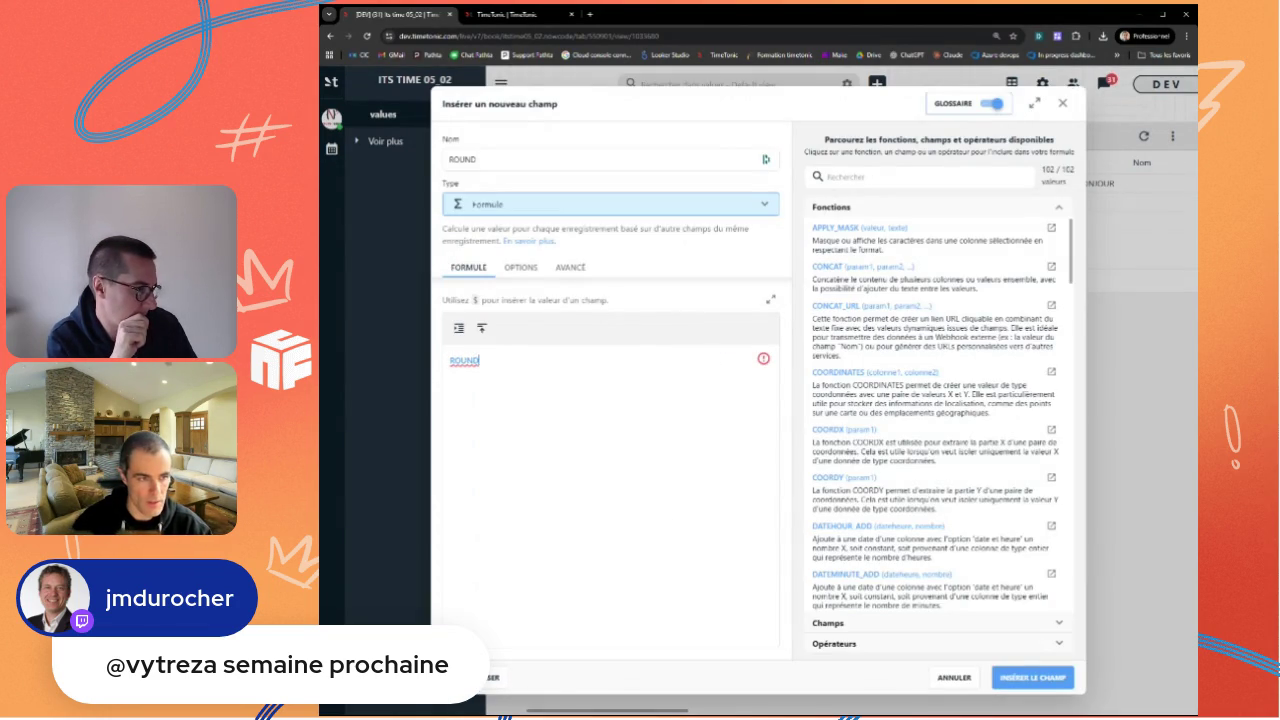
type("($")
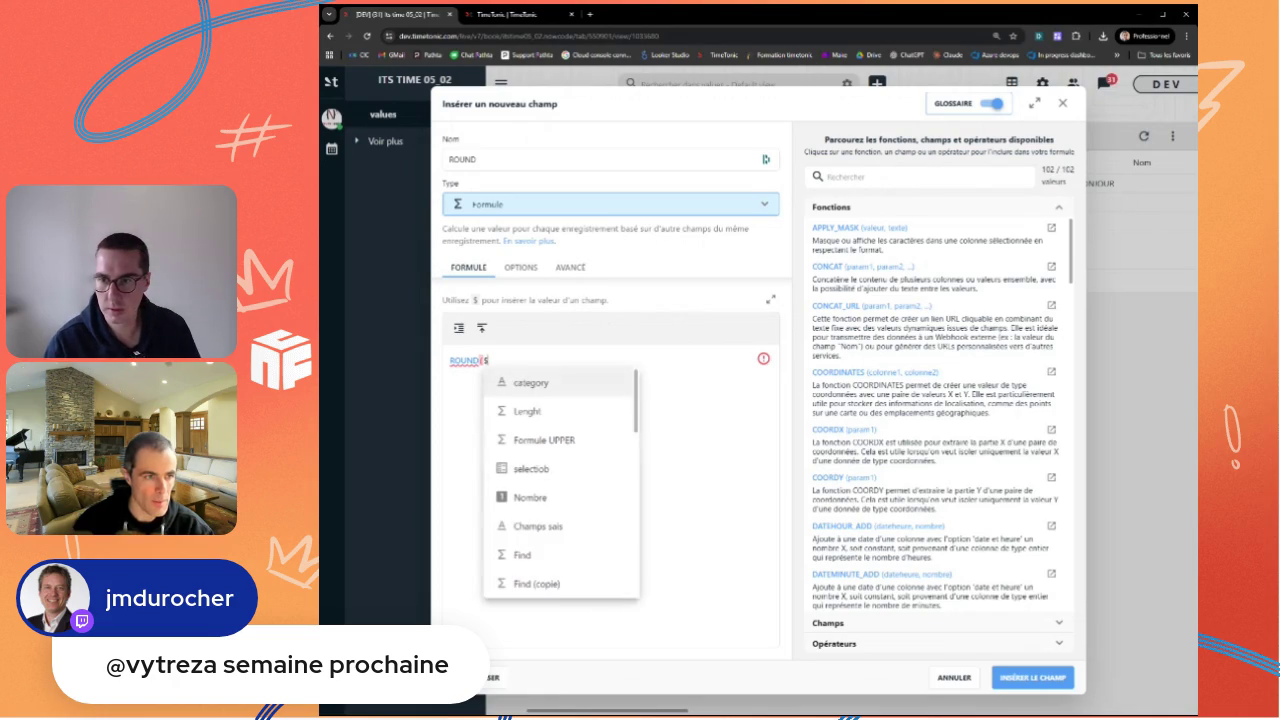
left_click(530, 498)
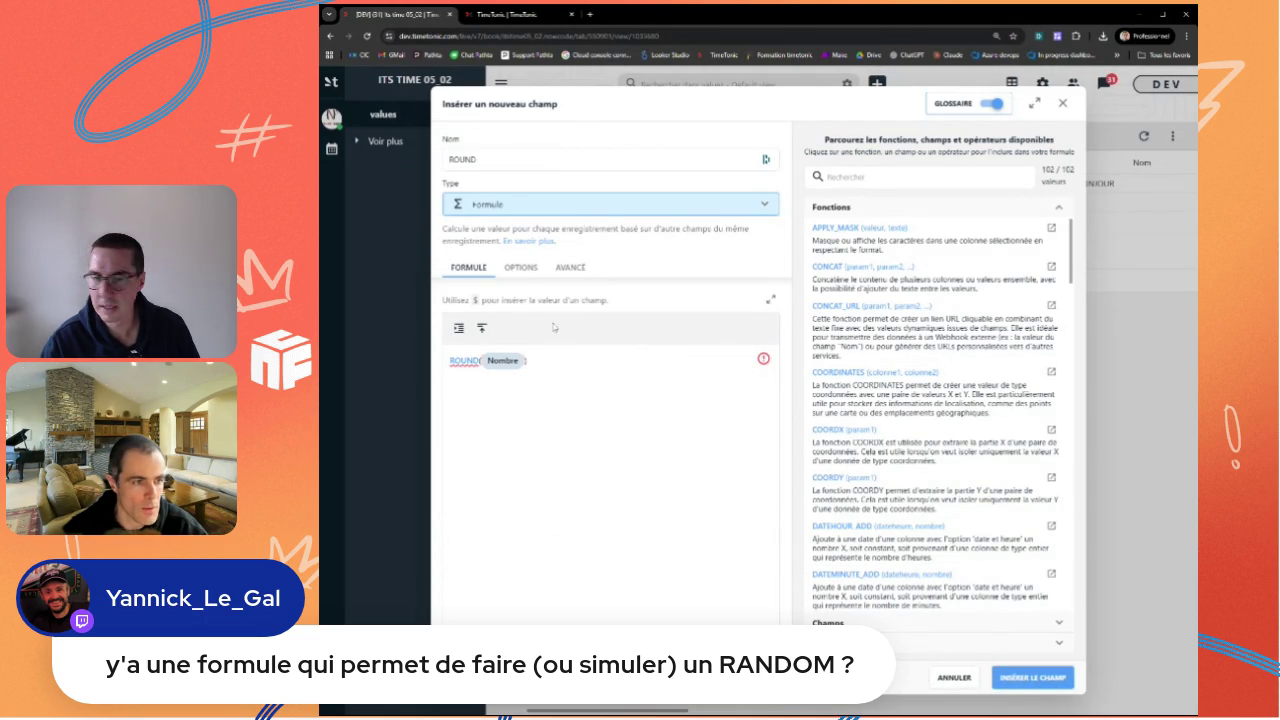
key("ctrl+Tab")
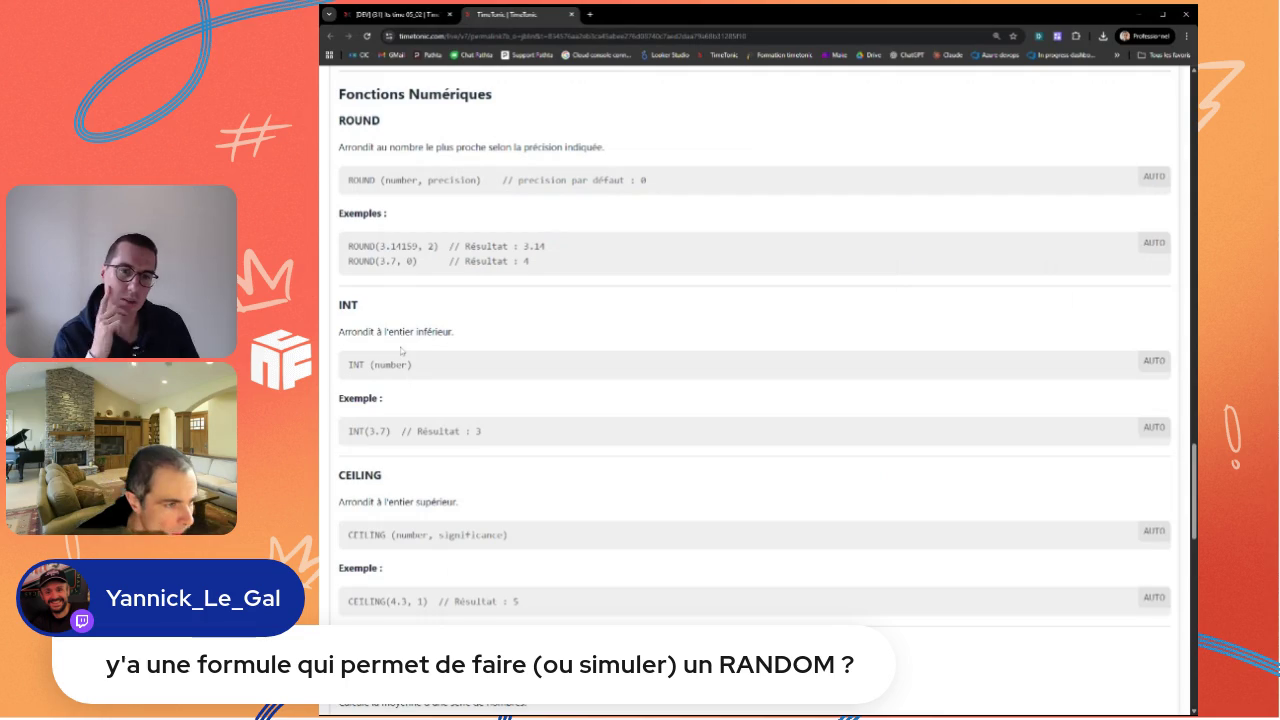
Step: Glance at the ROUND documentation, then return to the ROUND(Nombre draft field
scroll(413, 461, "down", 3)
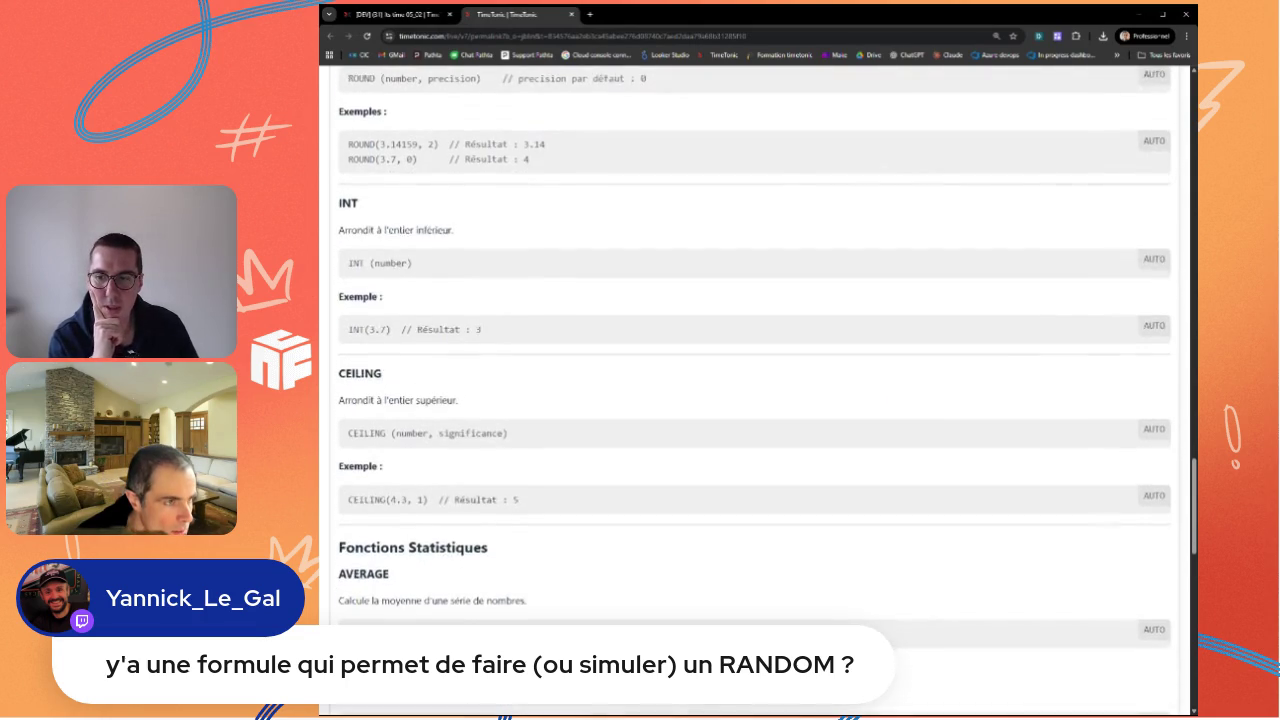
scroll(413, 461, "up", 3)
scroll(755, 400, "up", 1)
key("ctrl+Tab")
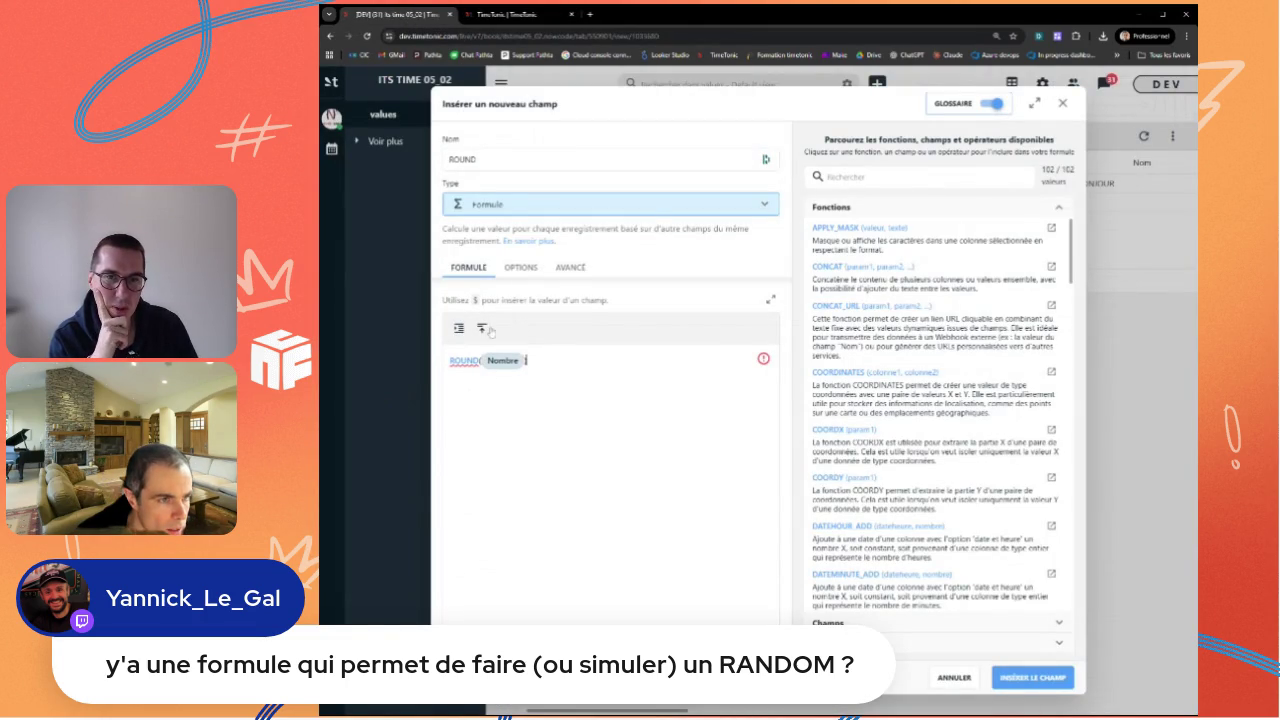
mouse_move(610, 380)
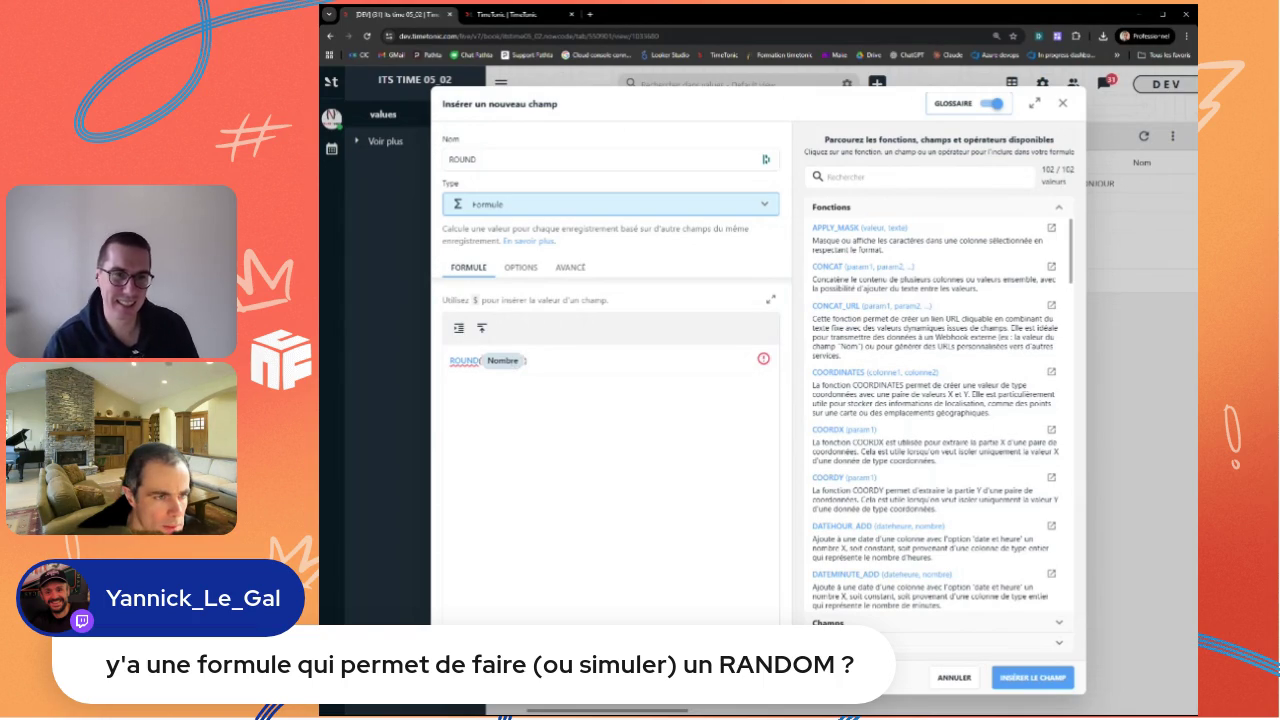
Step: Replace ROUND with INT in the formula and try creating the field
double_click(465, 360)
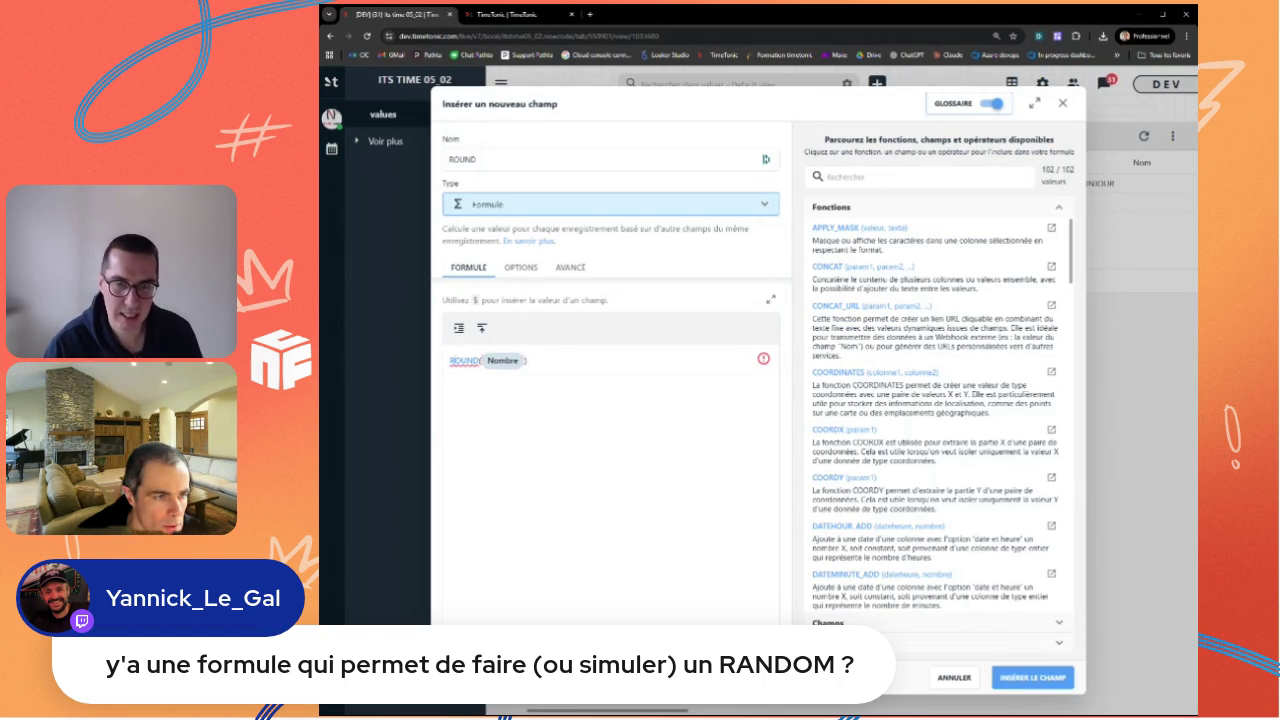
key("ctrl+space")
double_click(465, 360)
type("INT")
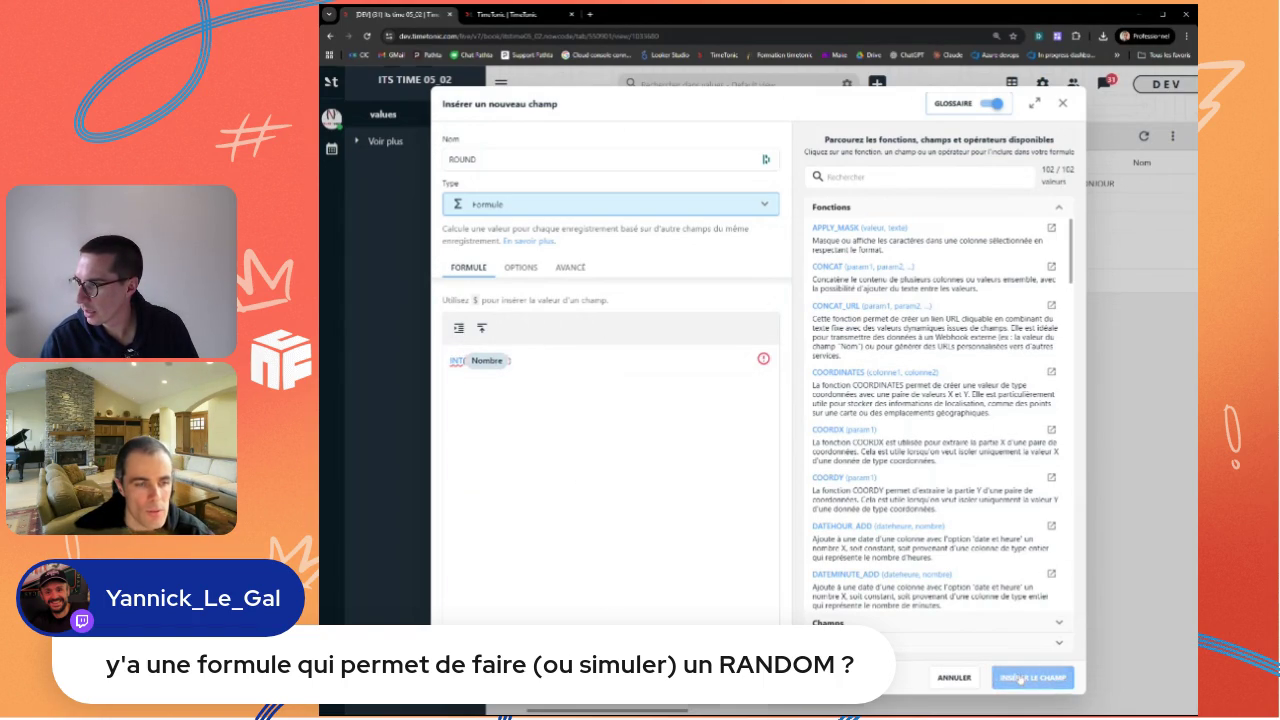
left_click(1020, 680)
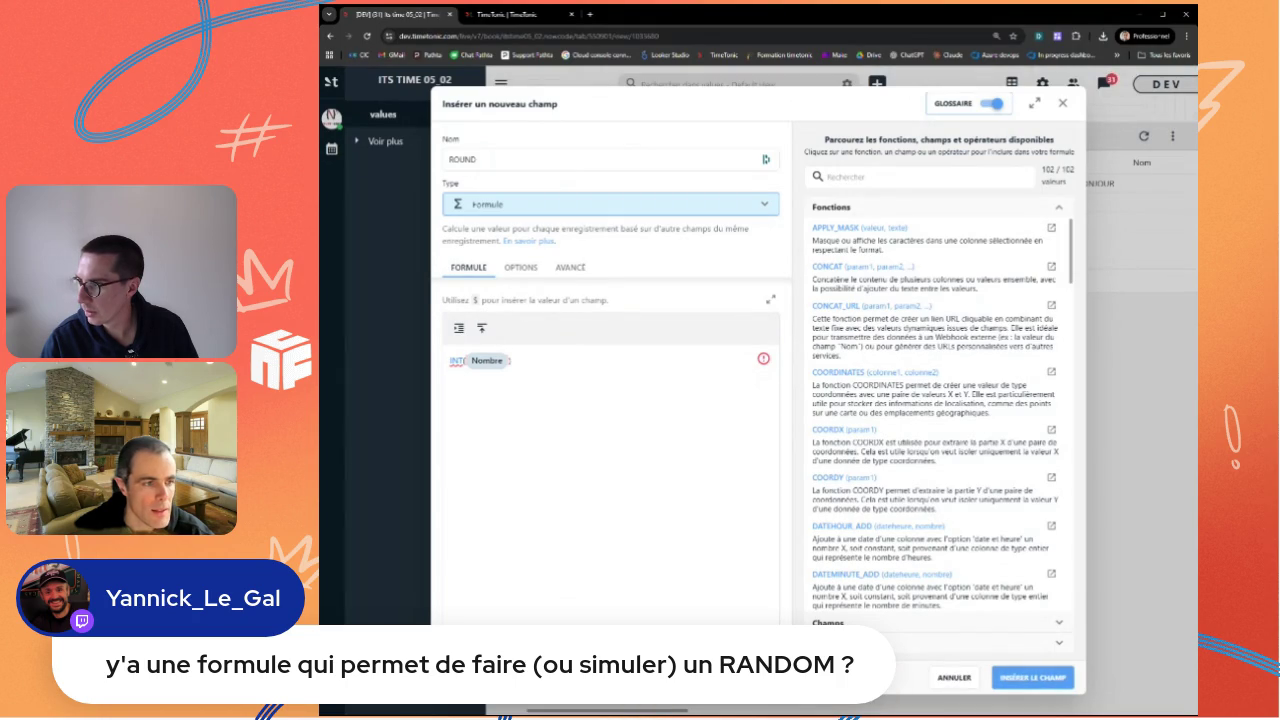
Step: Switch the function to CEILING, try creating the field, then try CEILING(3.2)
type("CO")
key("Return")
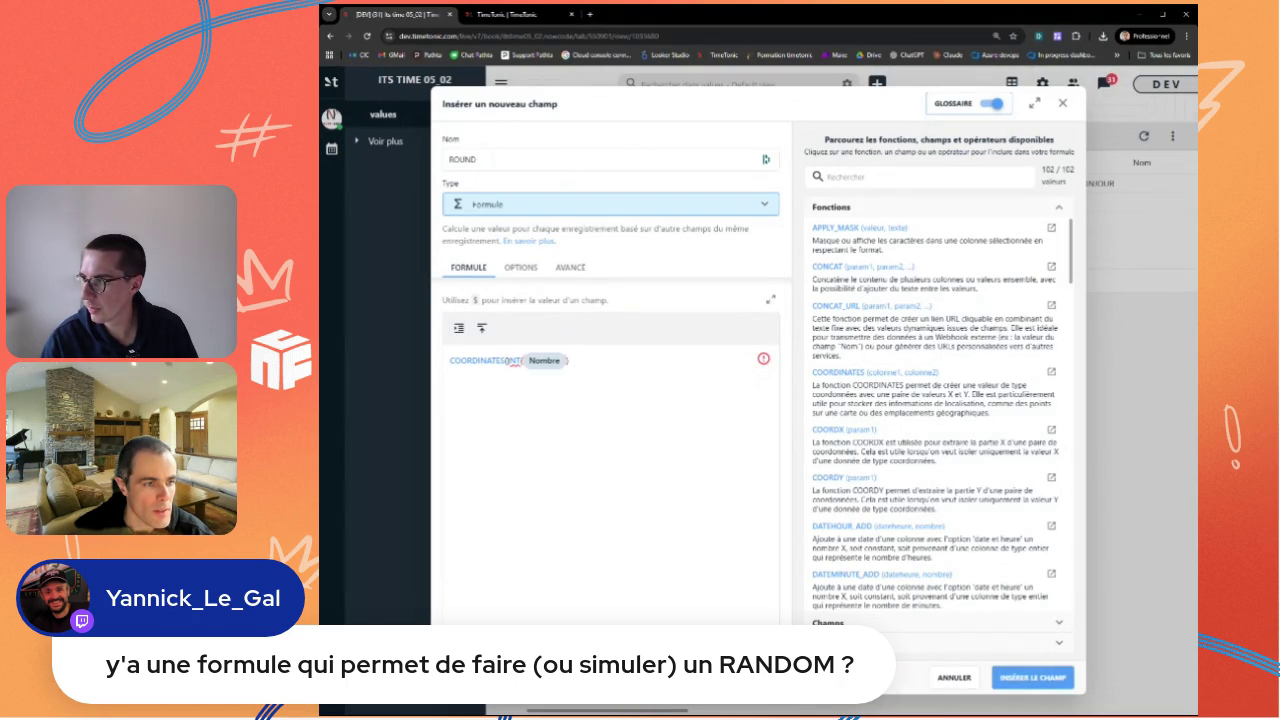
key("BackSpace")
key("BackSpace")
key("BackSpace")
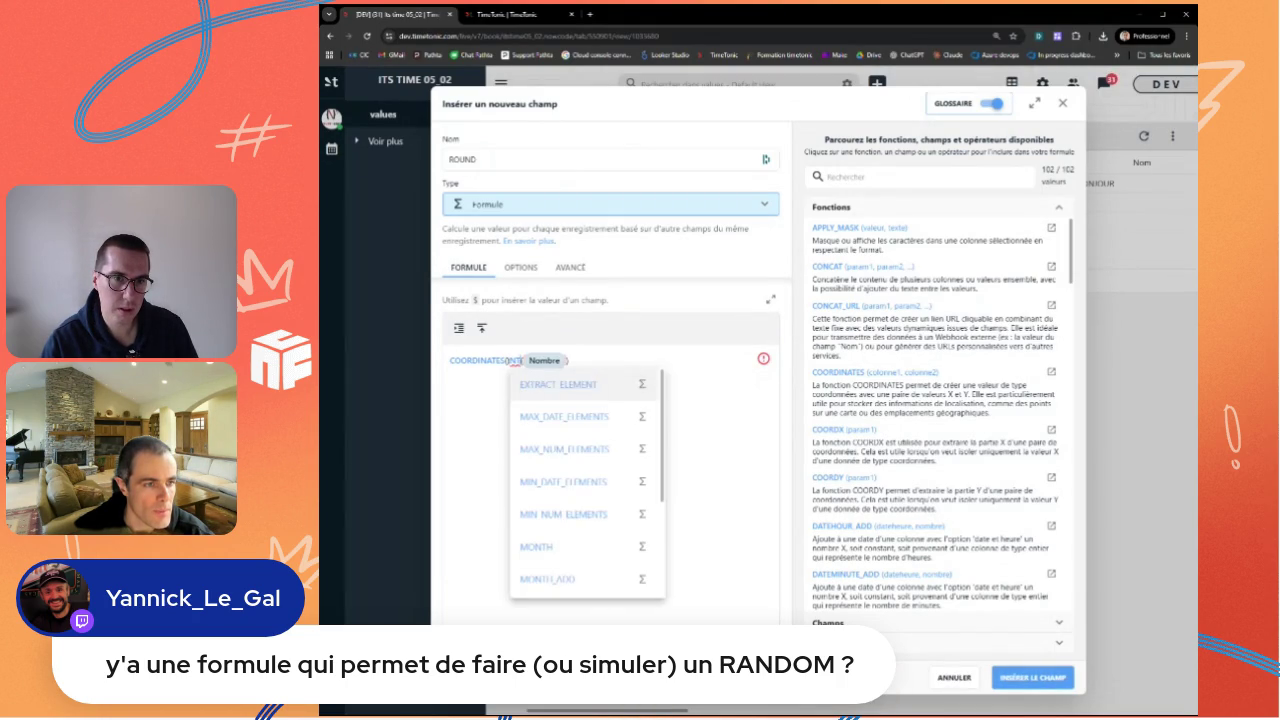
key("BackSpace")
key("BackSpace")
key("BackSpace")
type("CE")
key("Return")
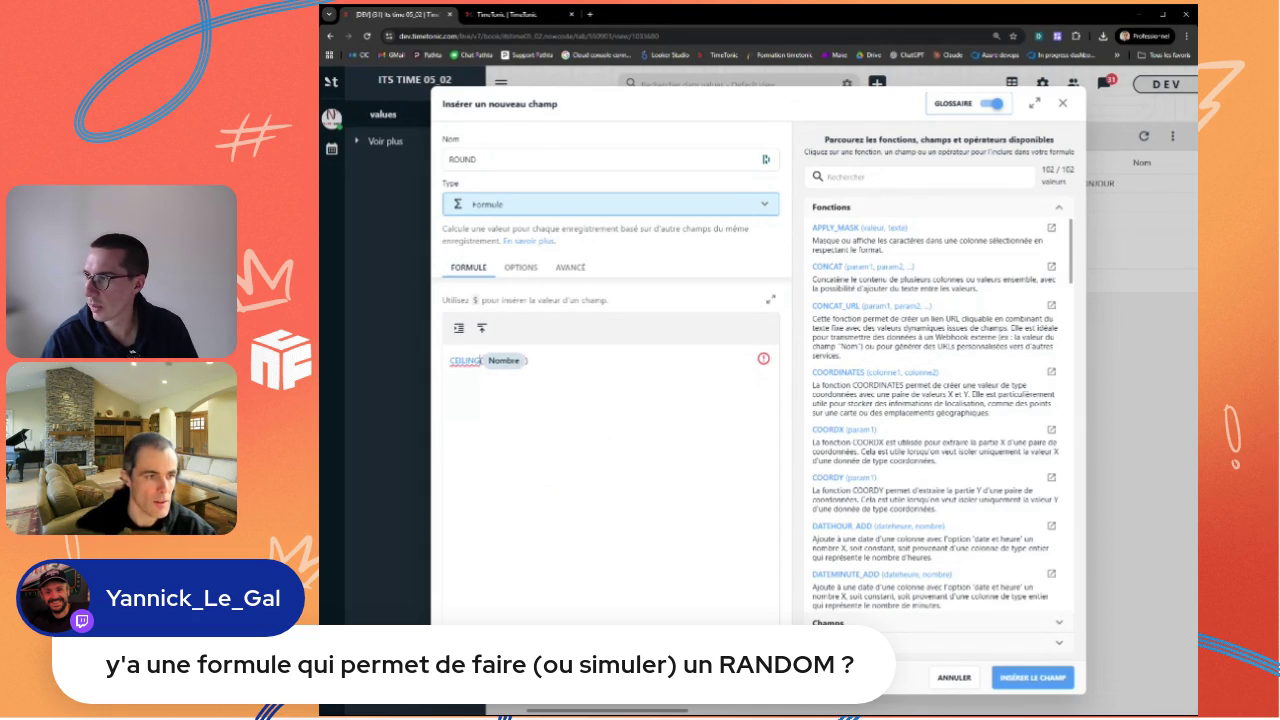
left_click(1020, 679)
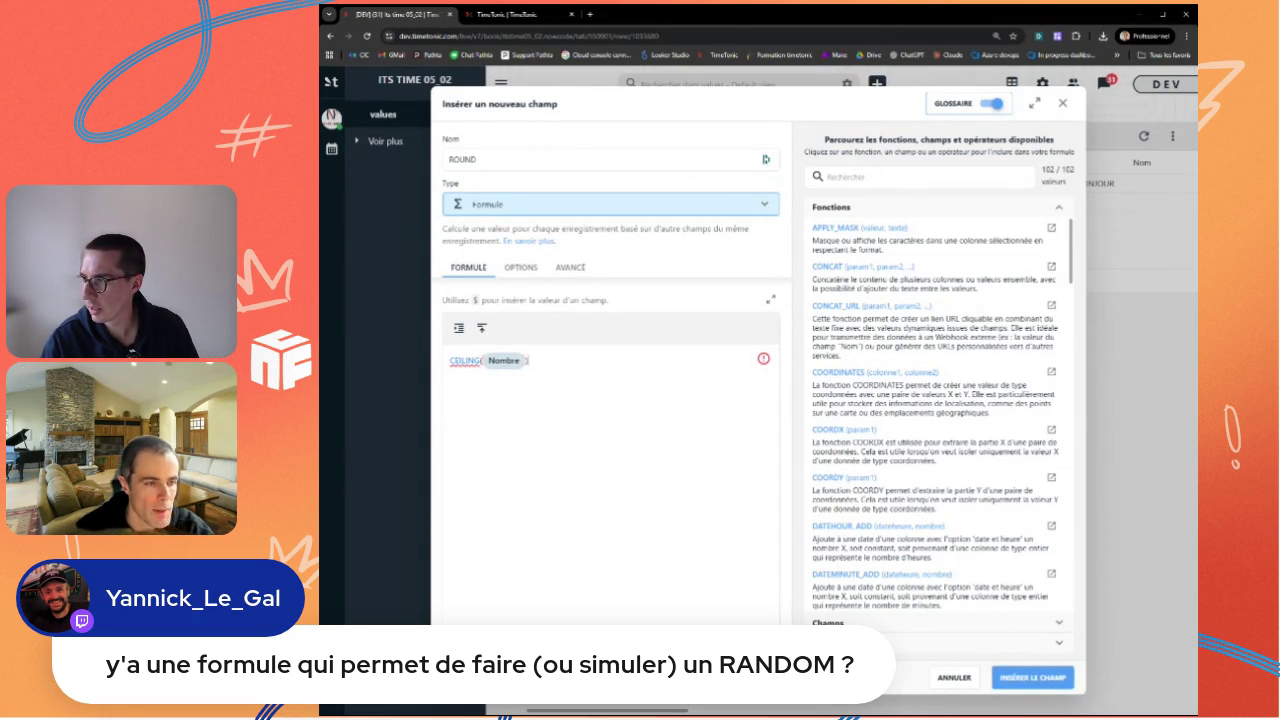
key("BackSpace")
key("Escape")
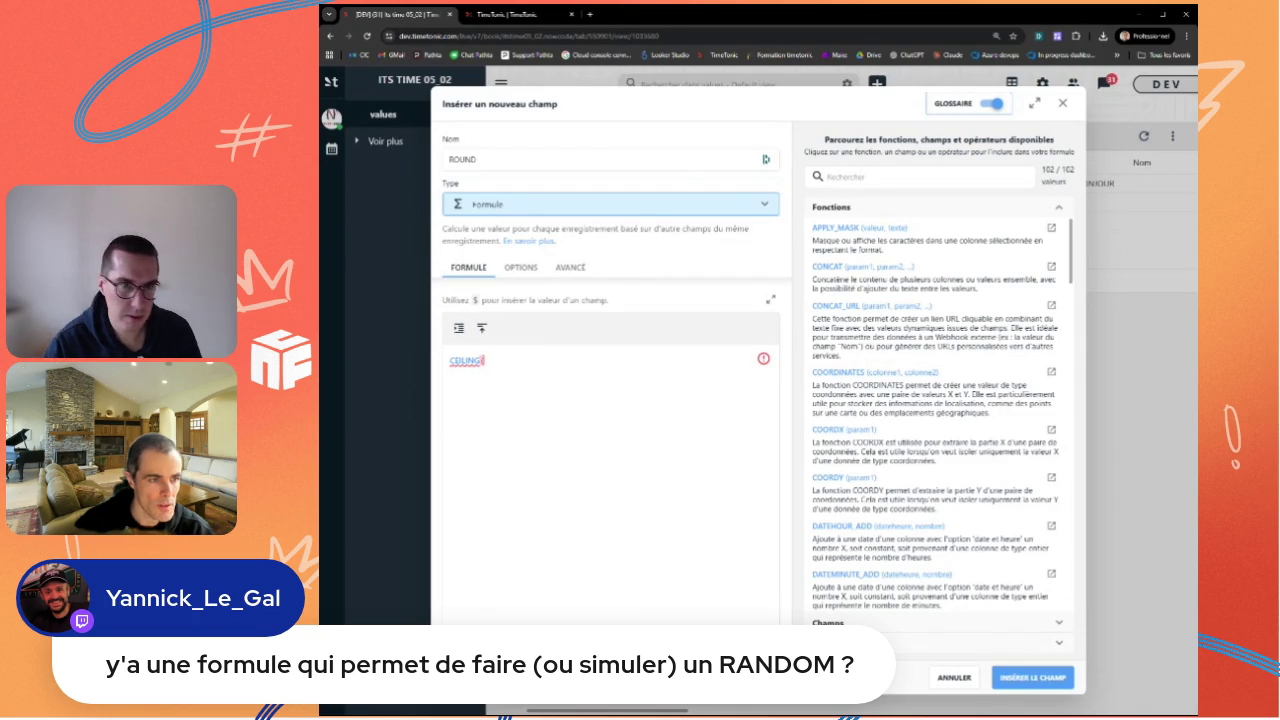
type(")")
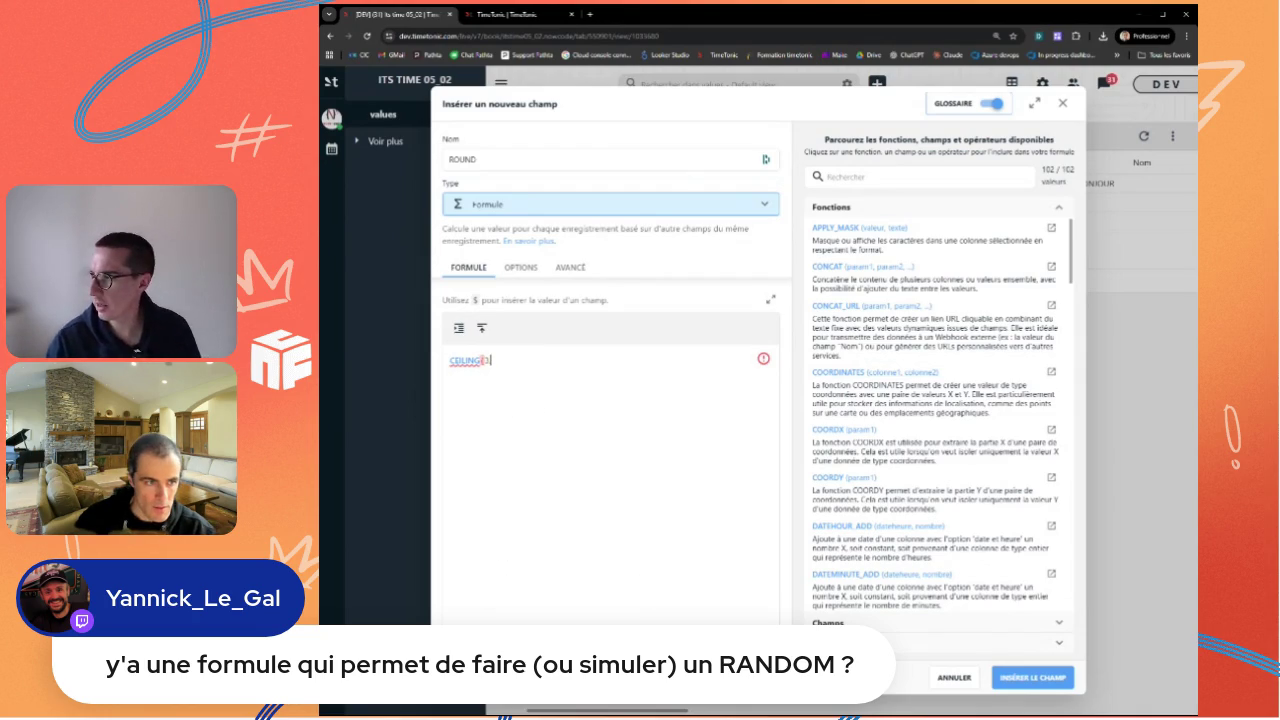
type("3.2")
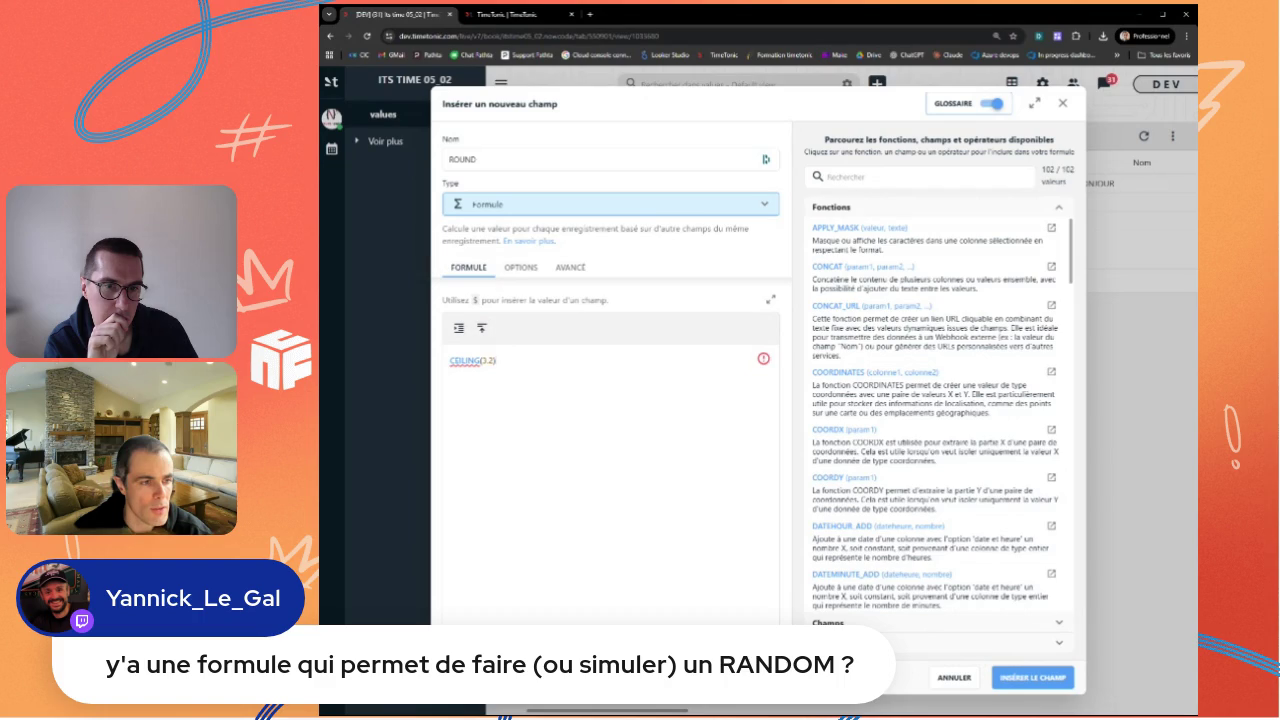
Step: Rewrite the formula as ROUND(Nombre, 1) and try creating the field
key("ctrl+a")
type("ROUND(")
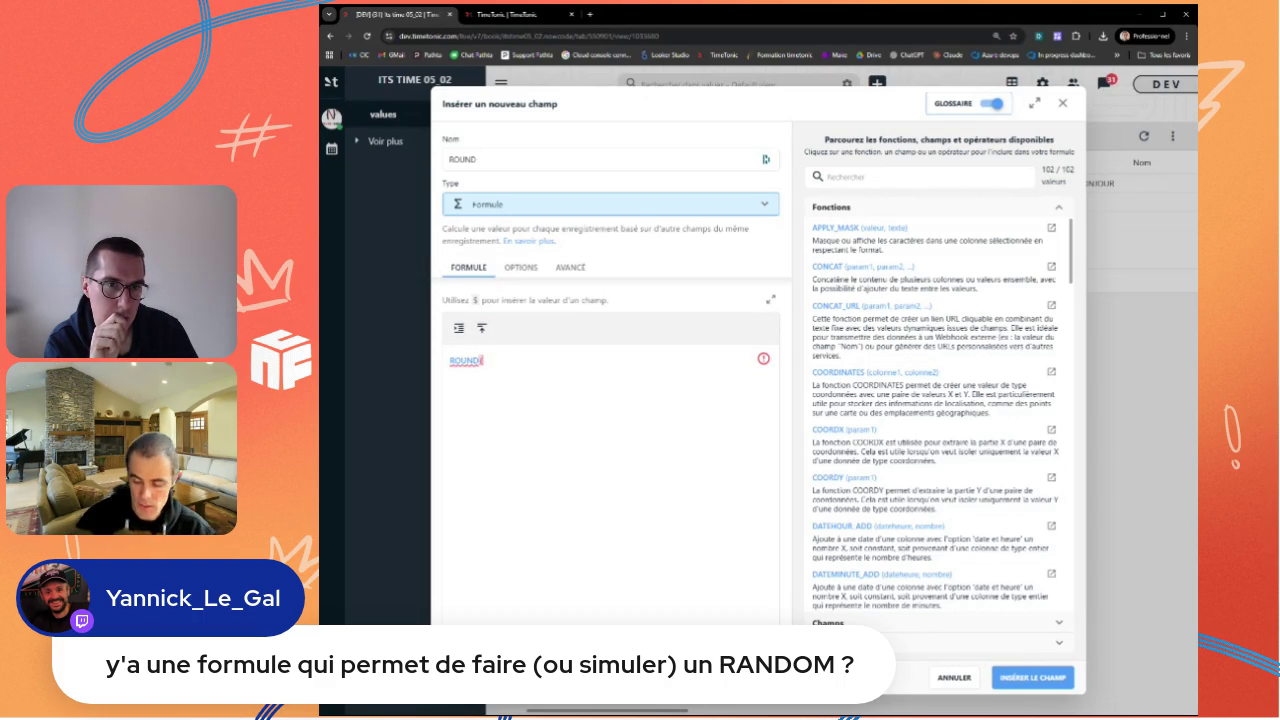
type("$")
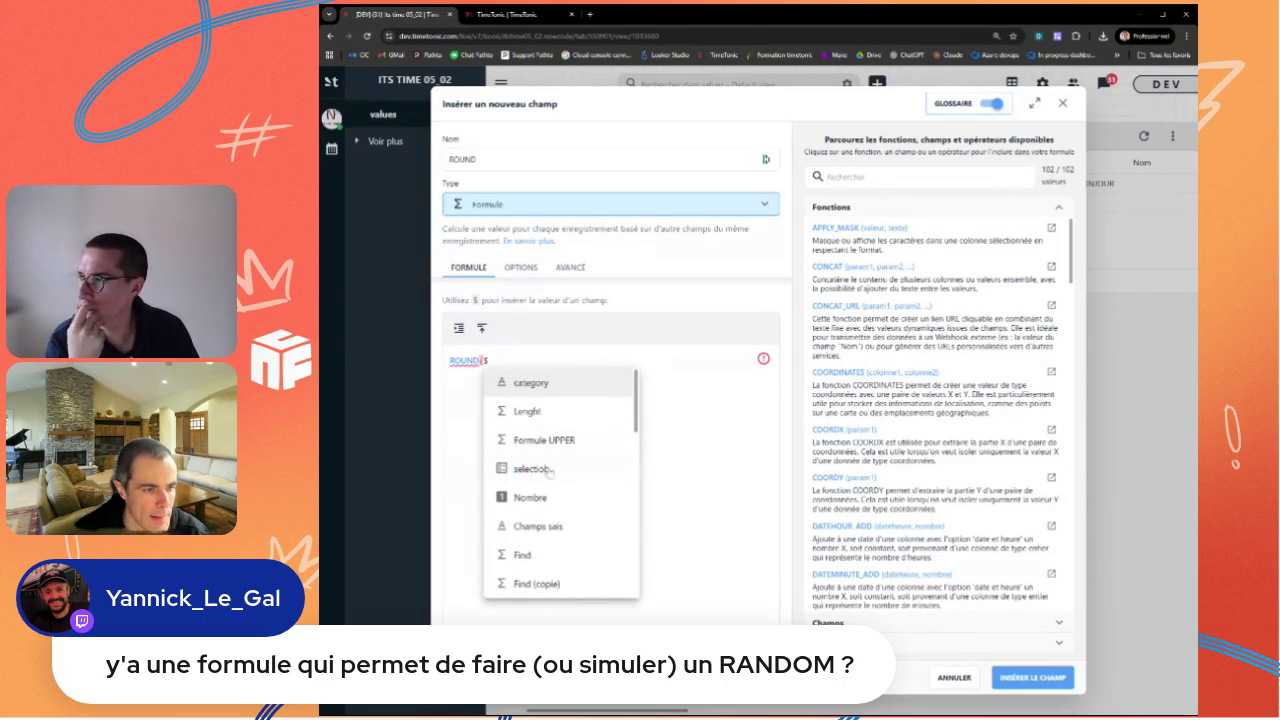
left_click(530, 497)
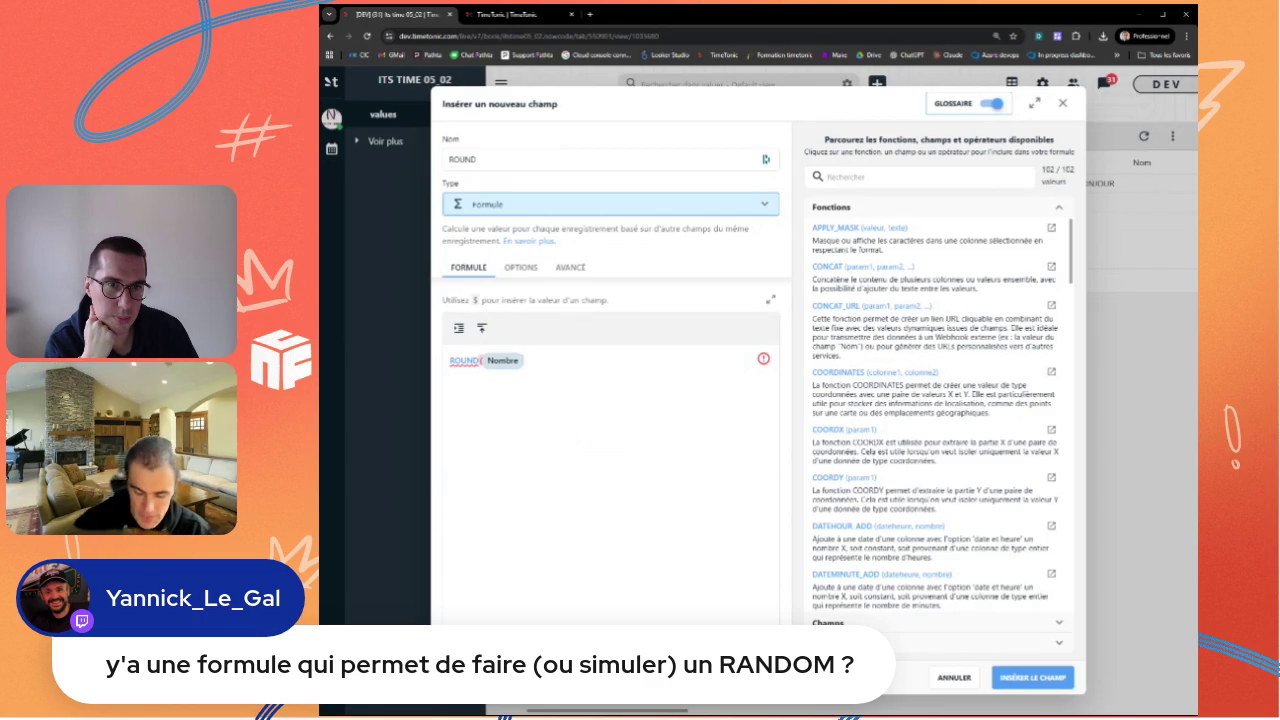
type(", ")
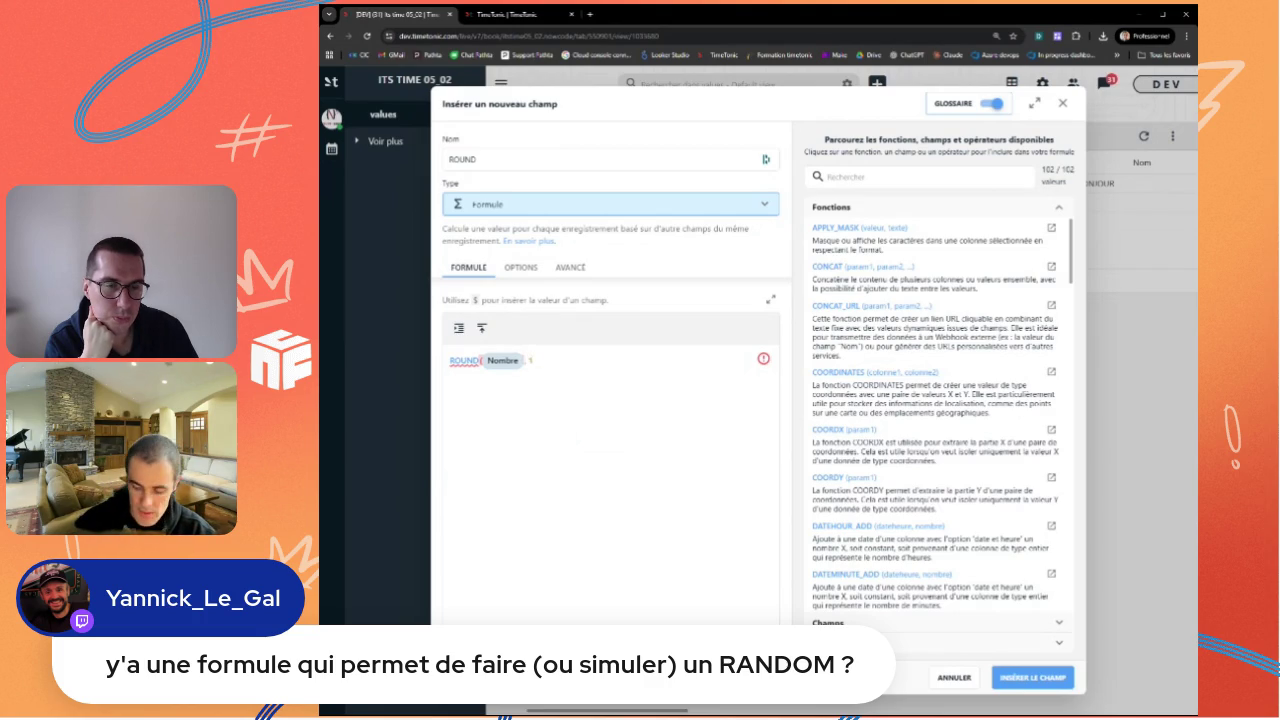
type("1)")
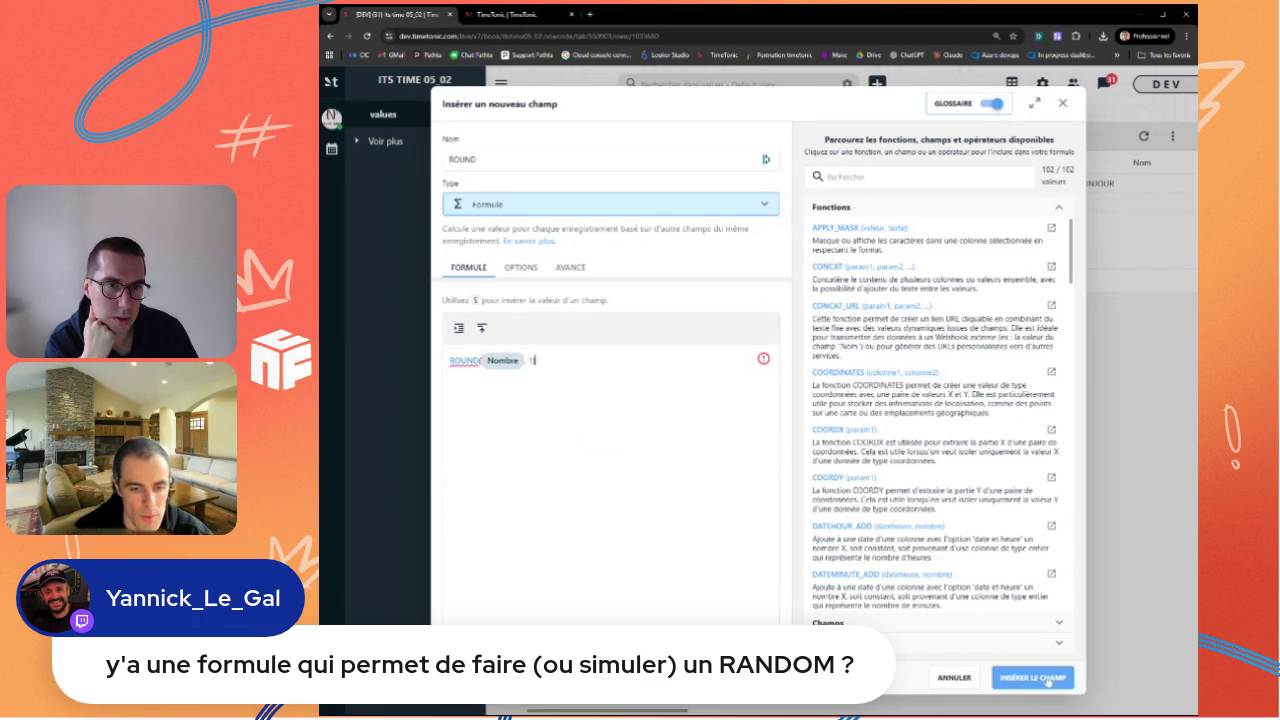
left_click(1046, 682)
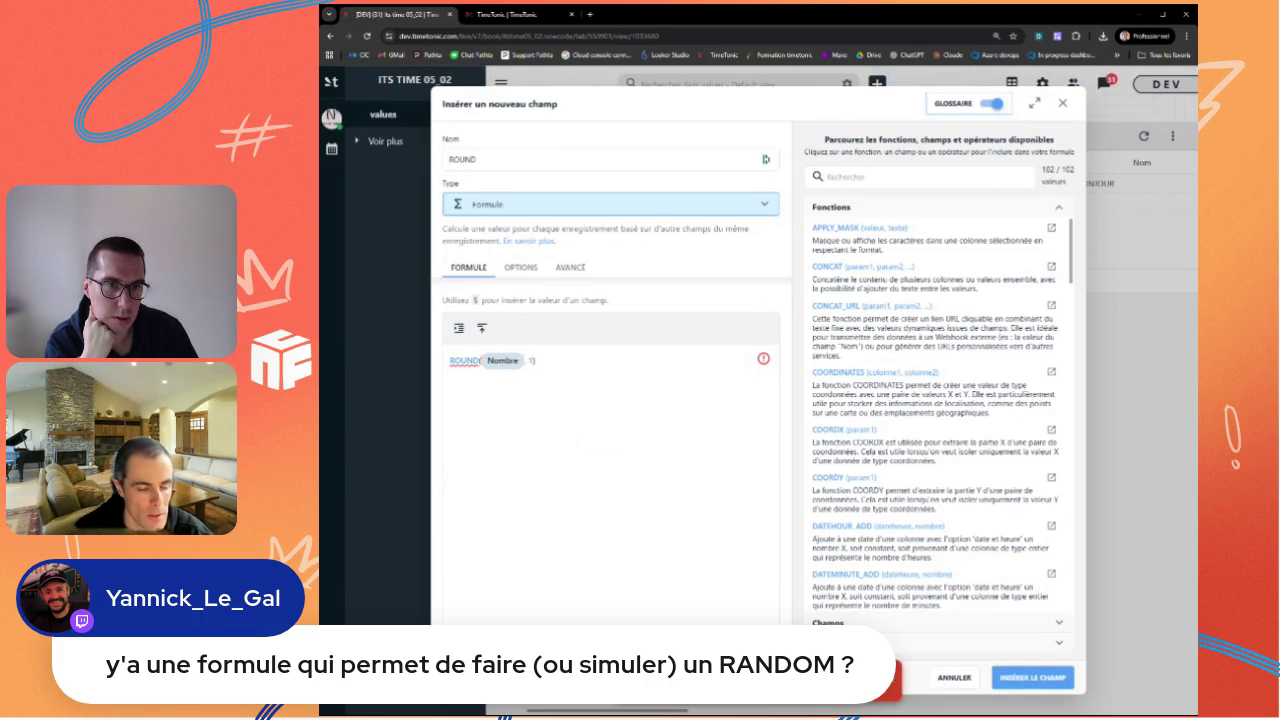
Step: Change ROUND to CEILING, check the numeric functions docs, and retry creating the field
double_click(464, 361)
key("BackSpace")
type("CEIL")
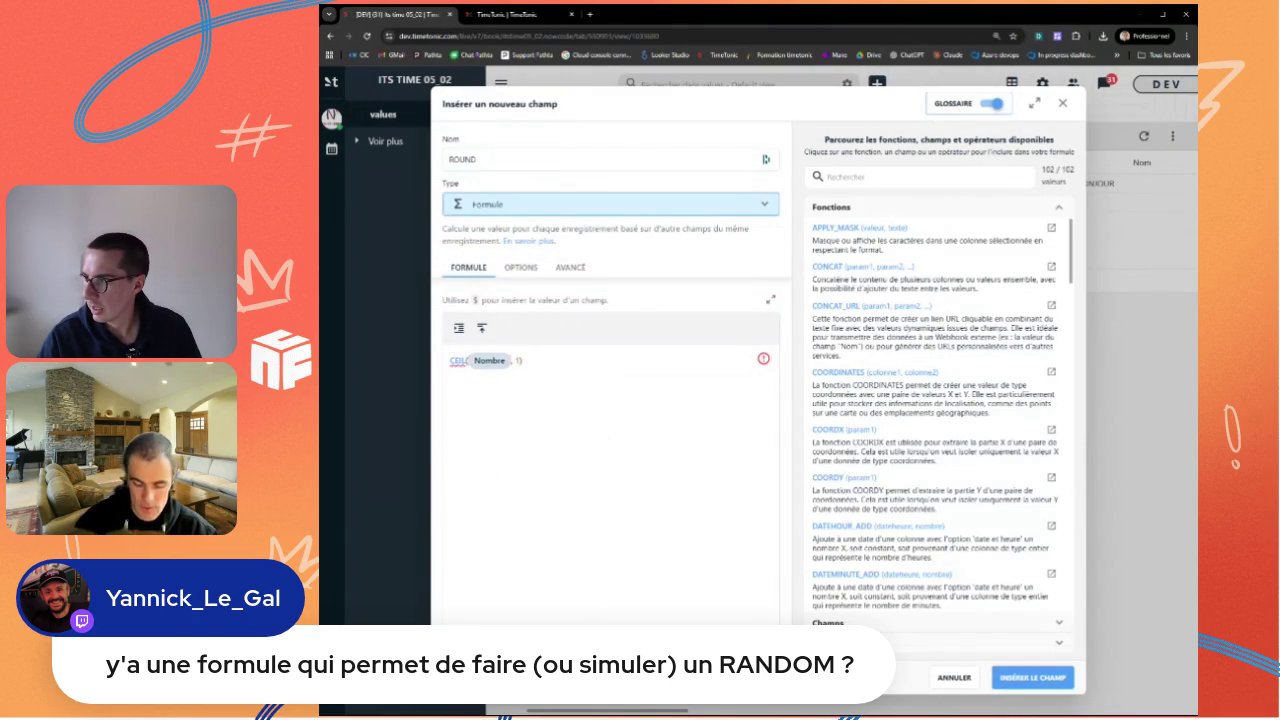
type("ING")
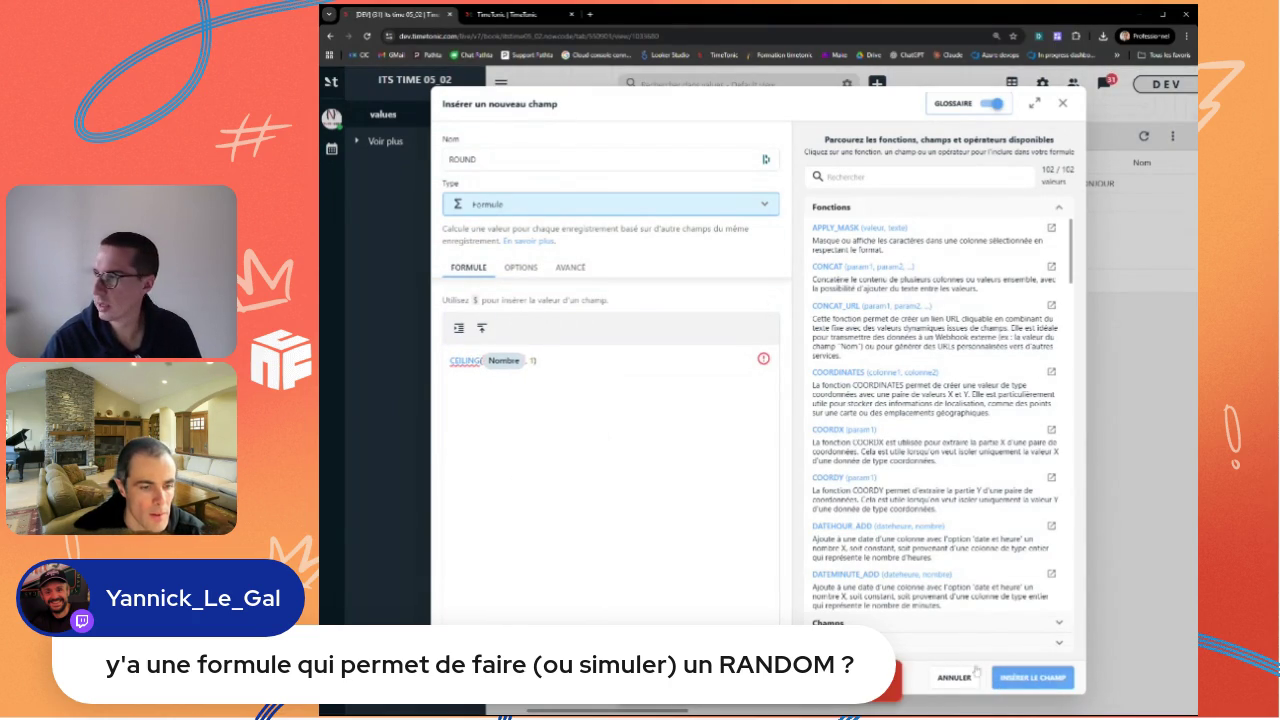
left_click(510, 15)
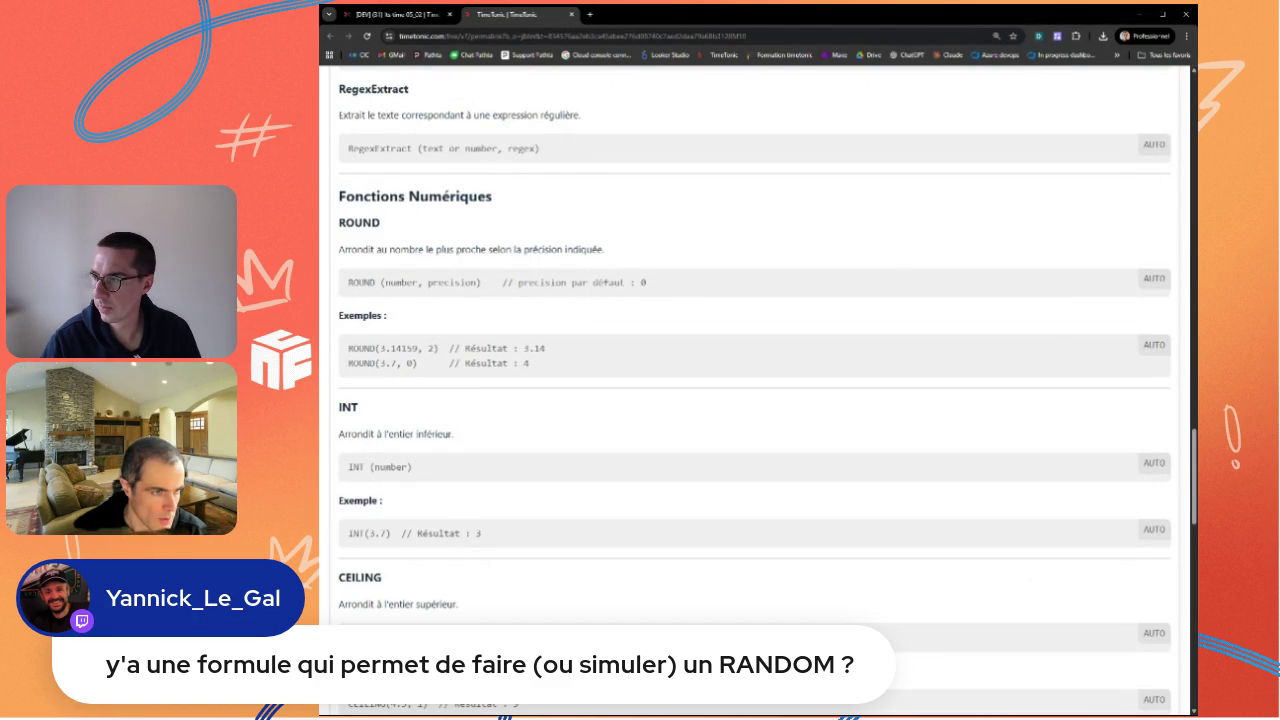
left_click(408, 15)
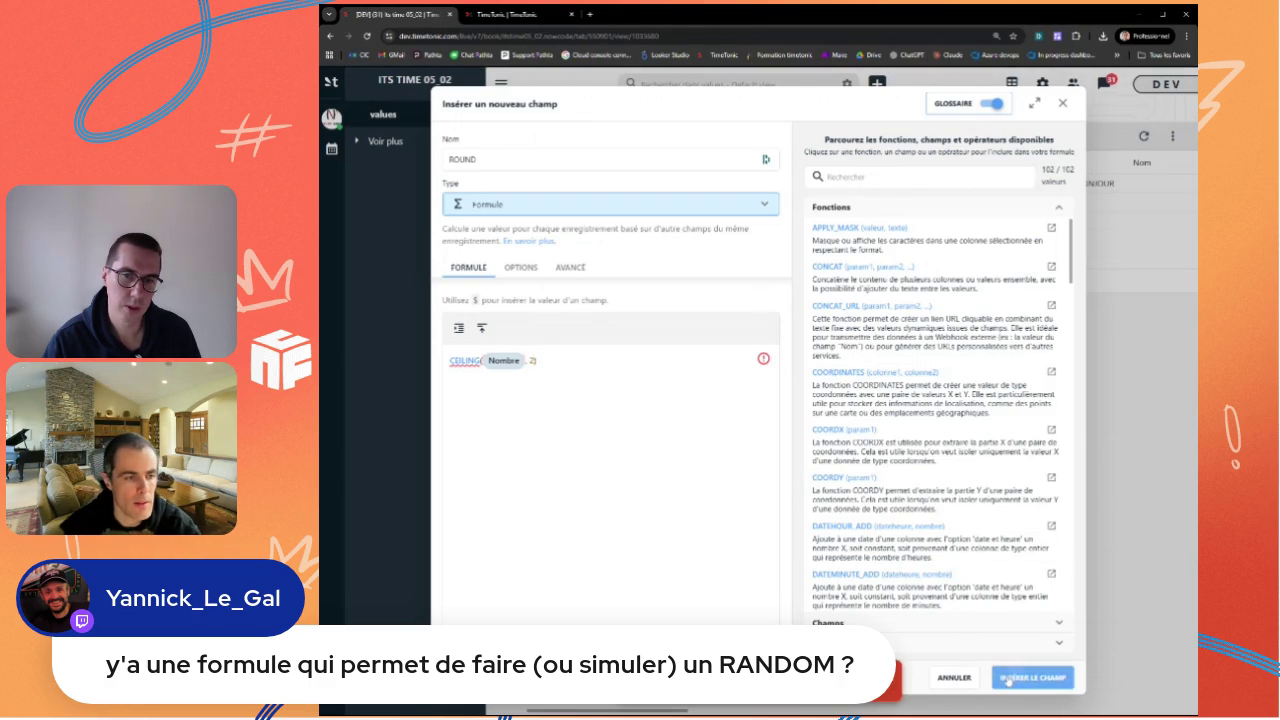
left_click(515, 14)
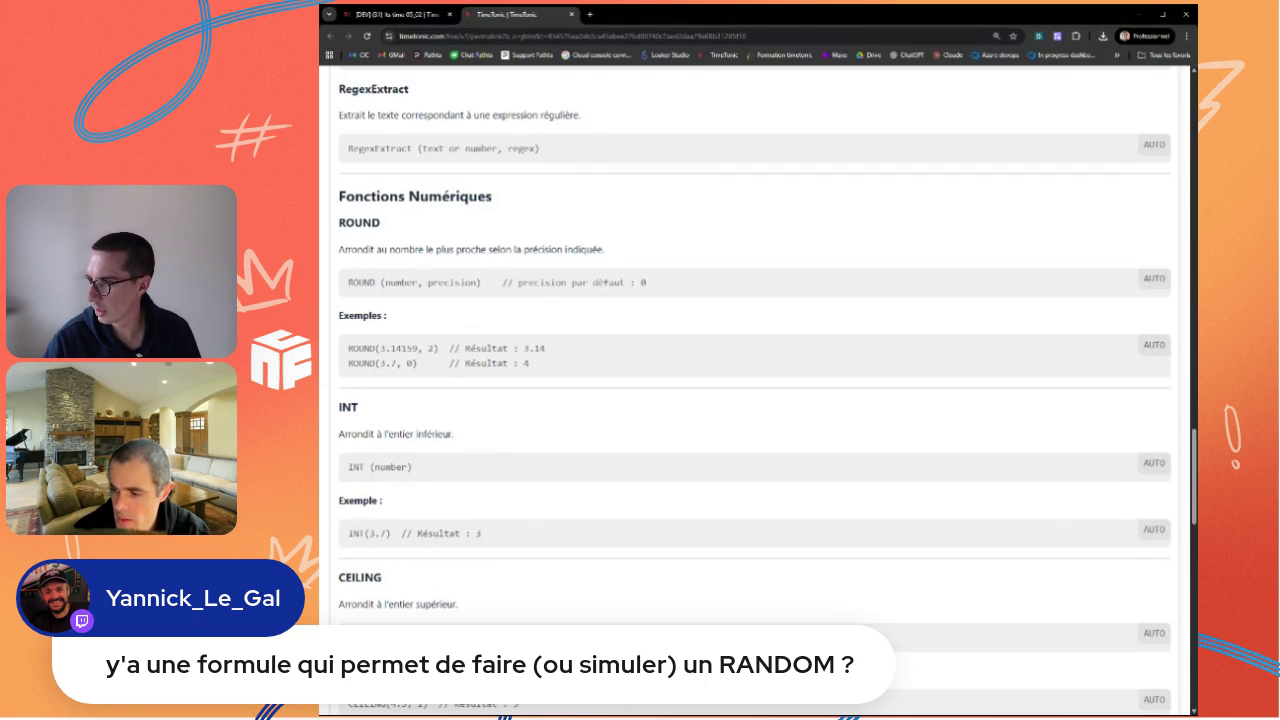
left_click(395, 14)
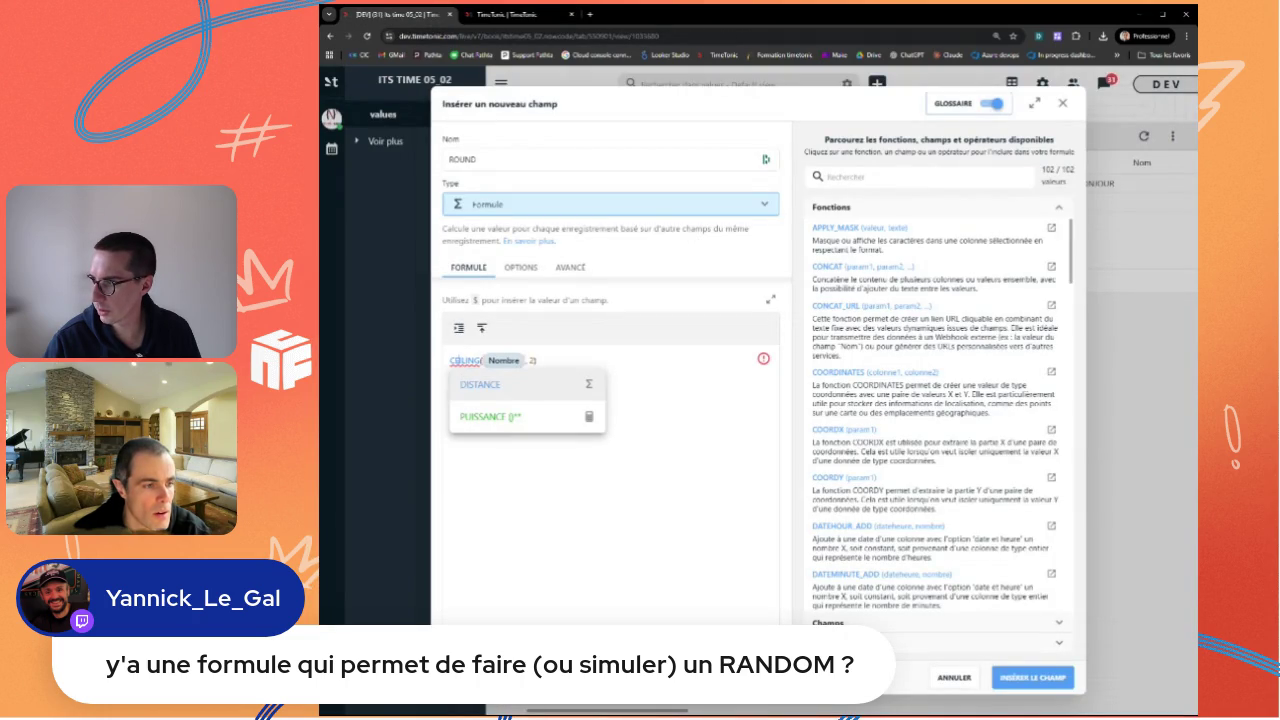
left_click(1018, 685)
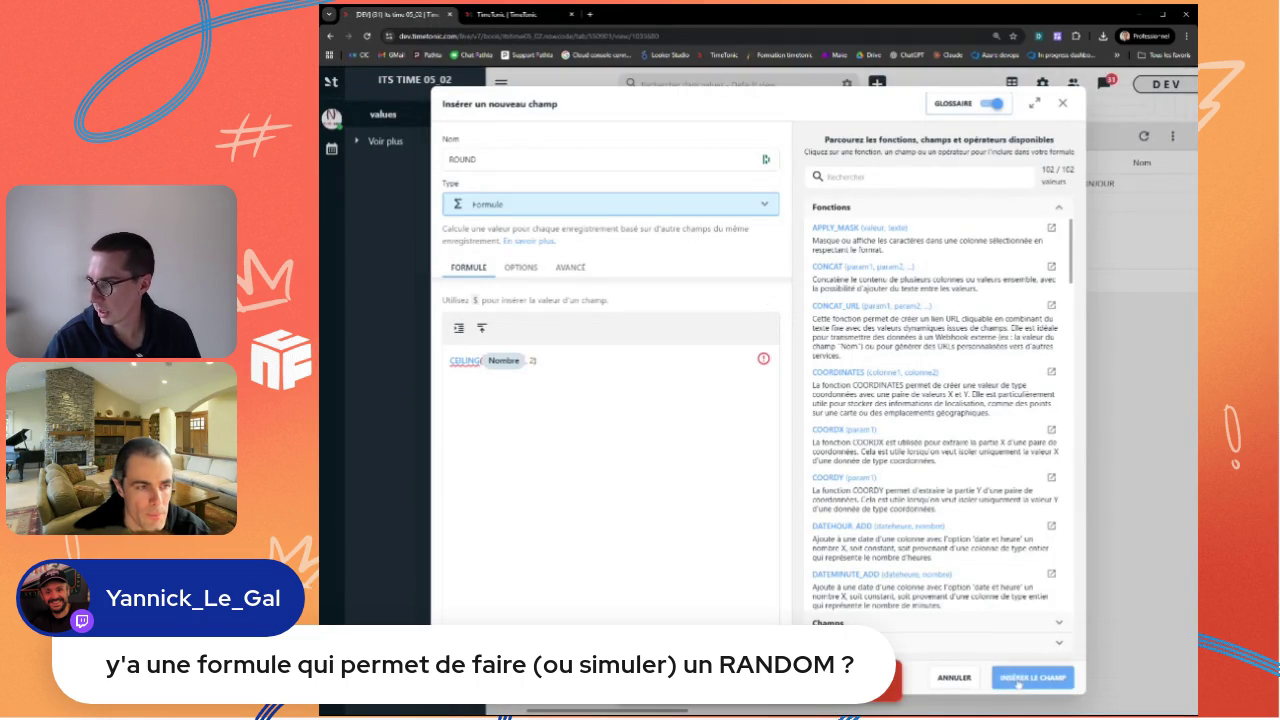
Step: Look up CEILING in the documentation and reselect CEILING in the formula
left_click(490, 15)
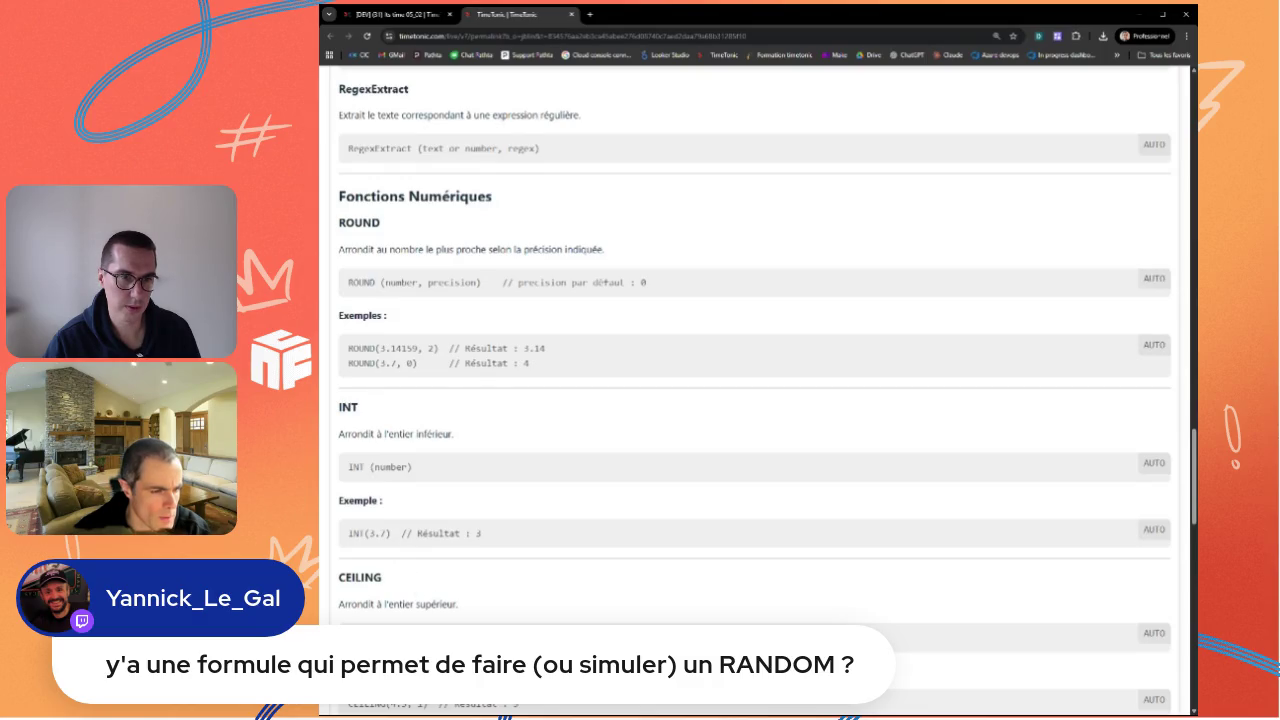
scroll(755, 390, "down", 1)
scroll(755, 390, "down", 1)
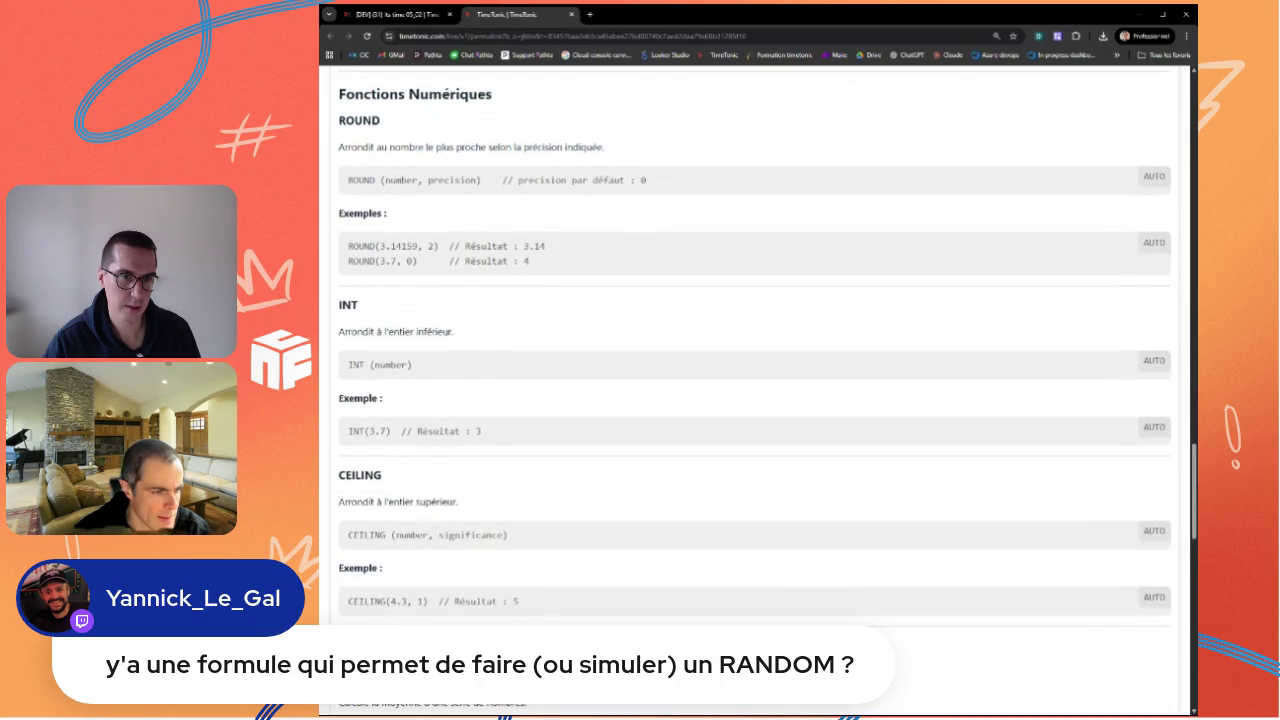
scroll(446, 586, "down", 1)
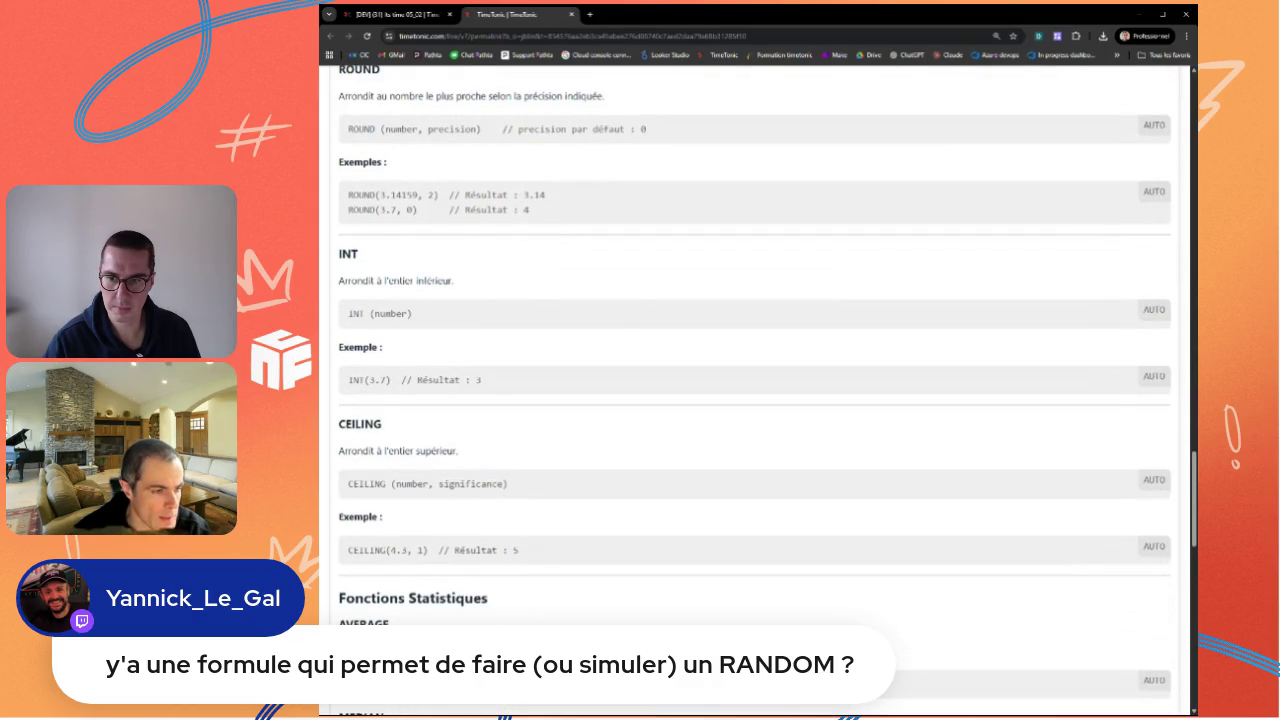
scroll(755, 390, "down", 1)
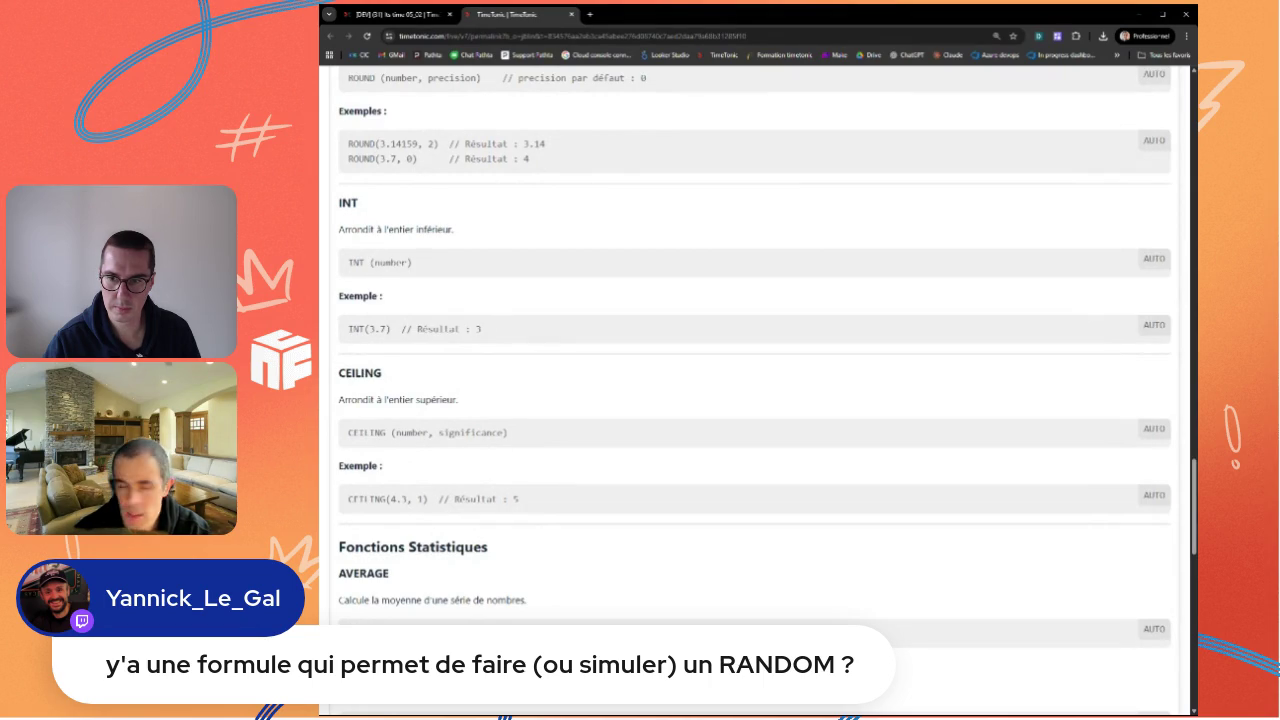
double_click(465, 360)
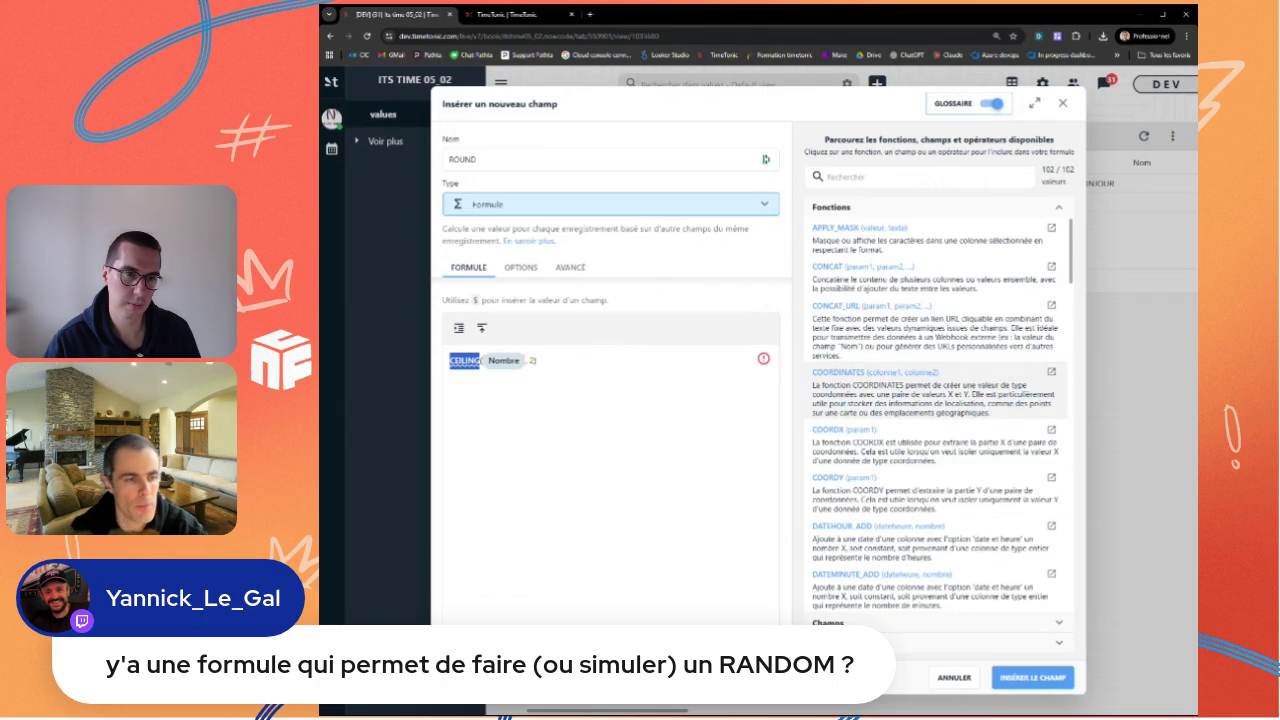
left_click(560, 400)
double_click(464, 360)
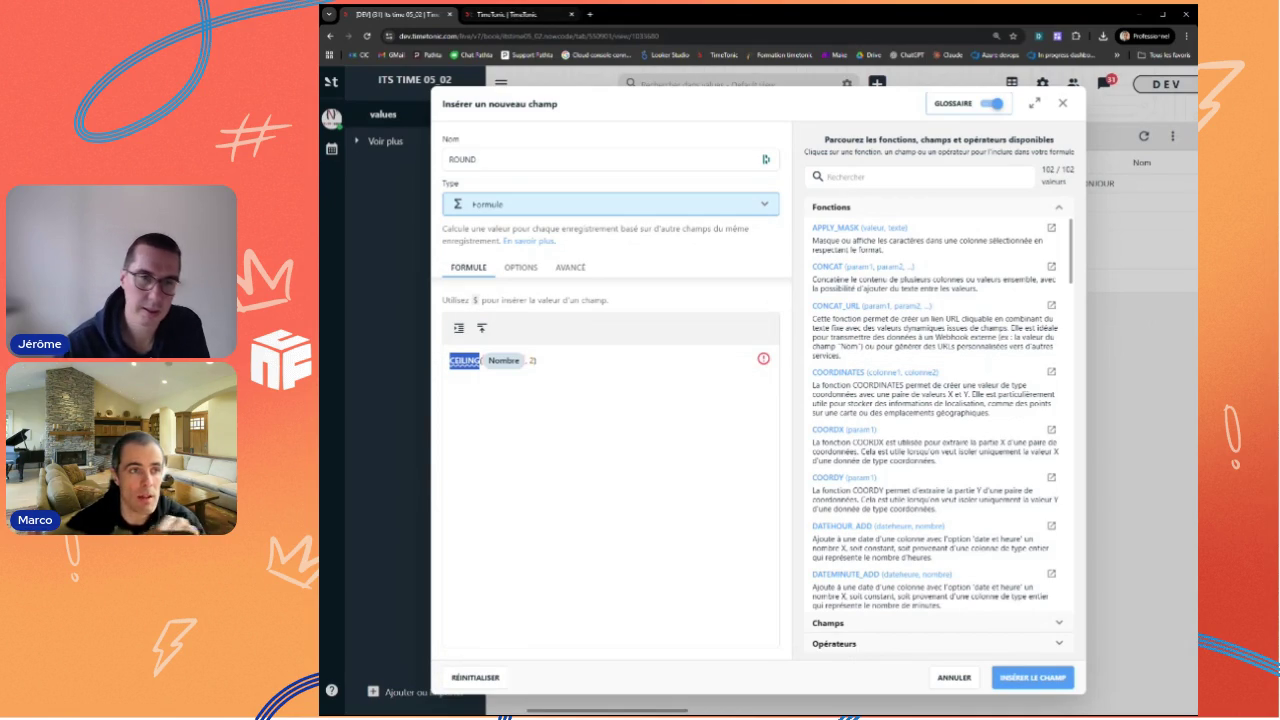
Step: Compare the formula against the CEILING docs once more, then discard the unfinished field
left_click(511, 14)
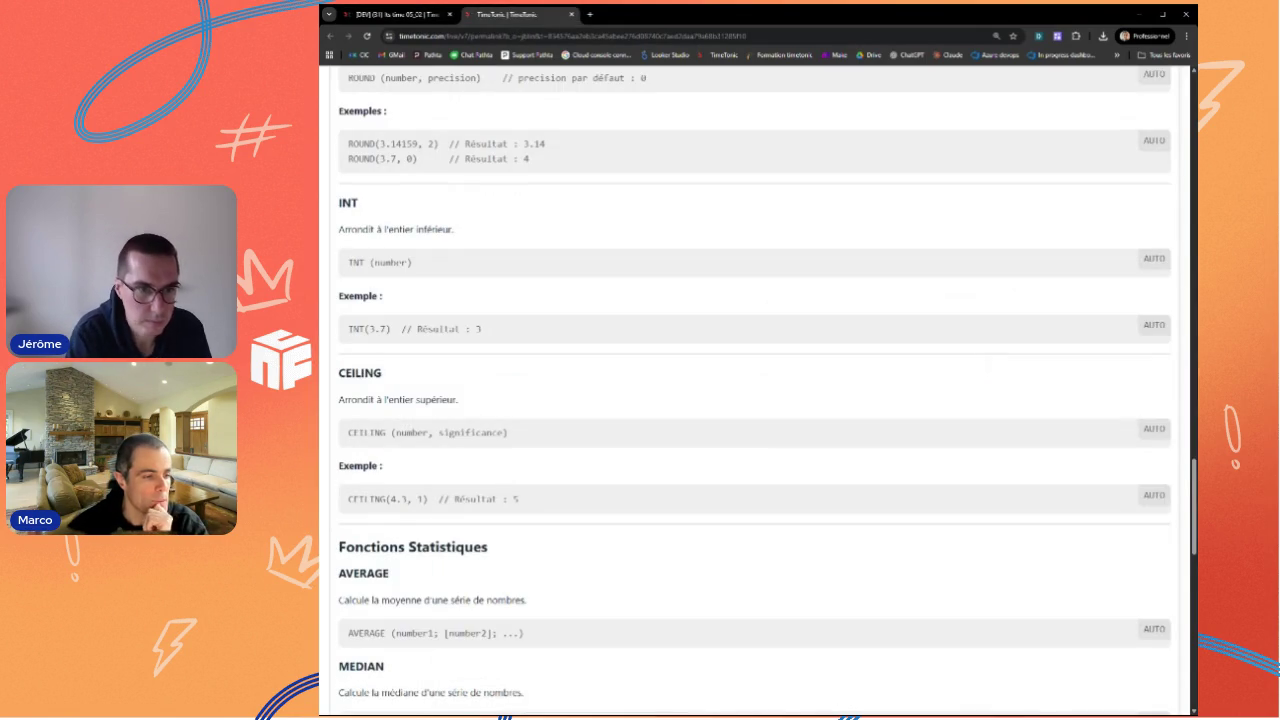
scroll(755, 390, "down", 3)
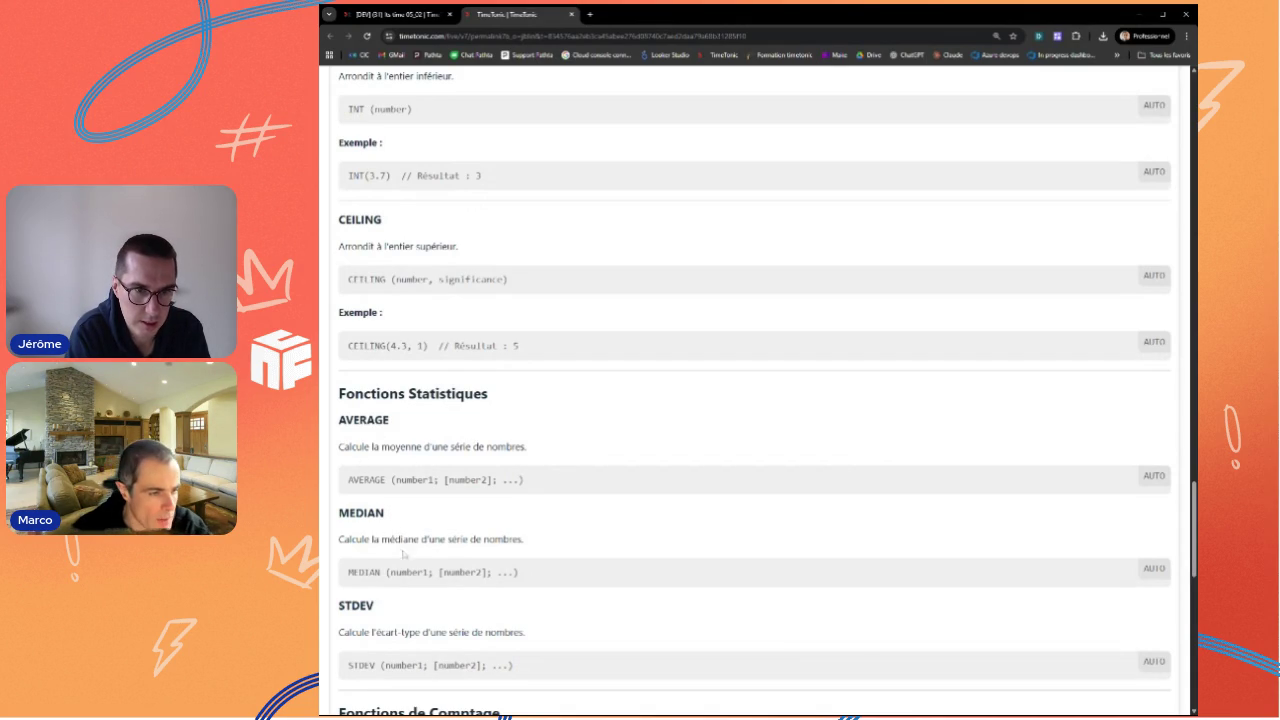
scroll(755, 394, "down", 2)
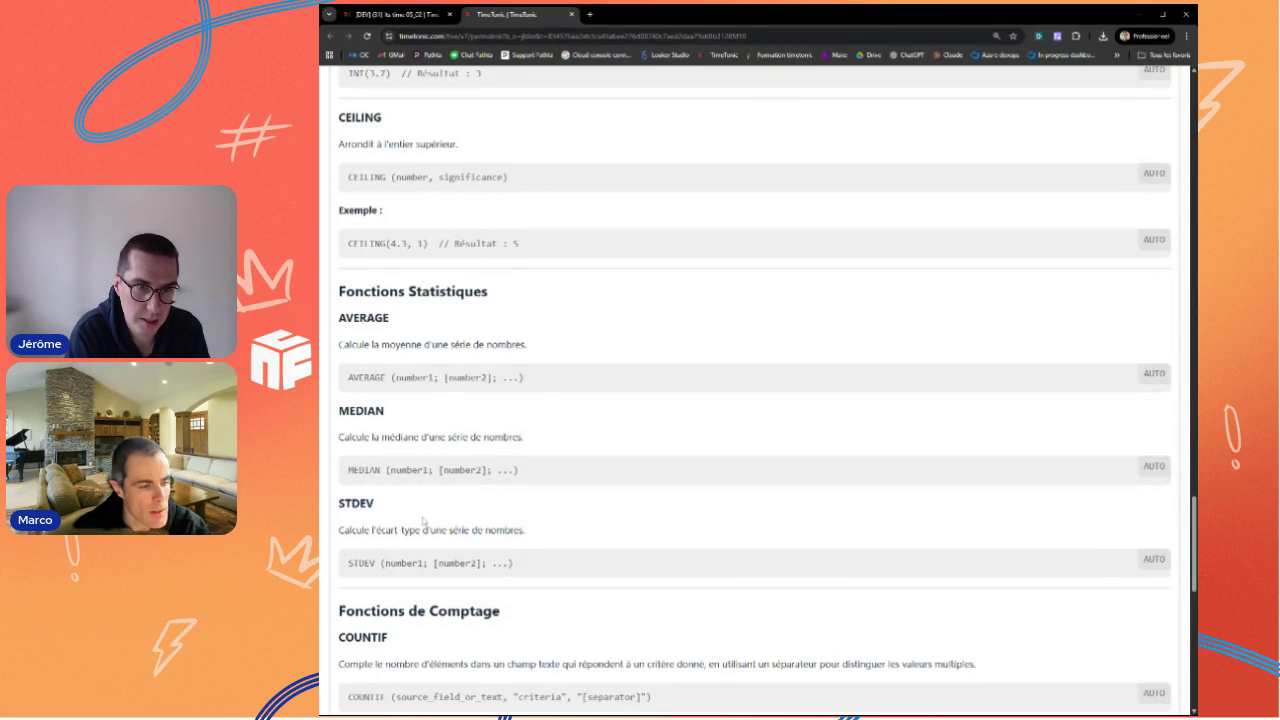
left_click(388, 15)
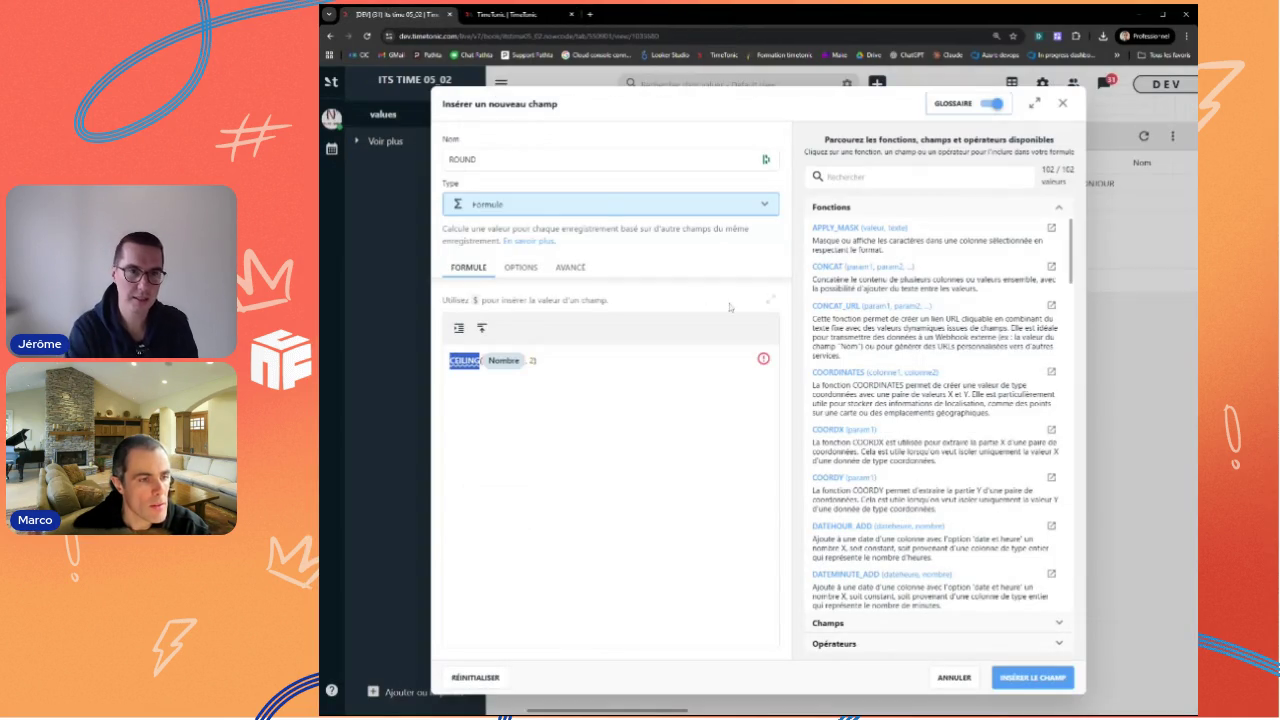
key("Escape")
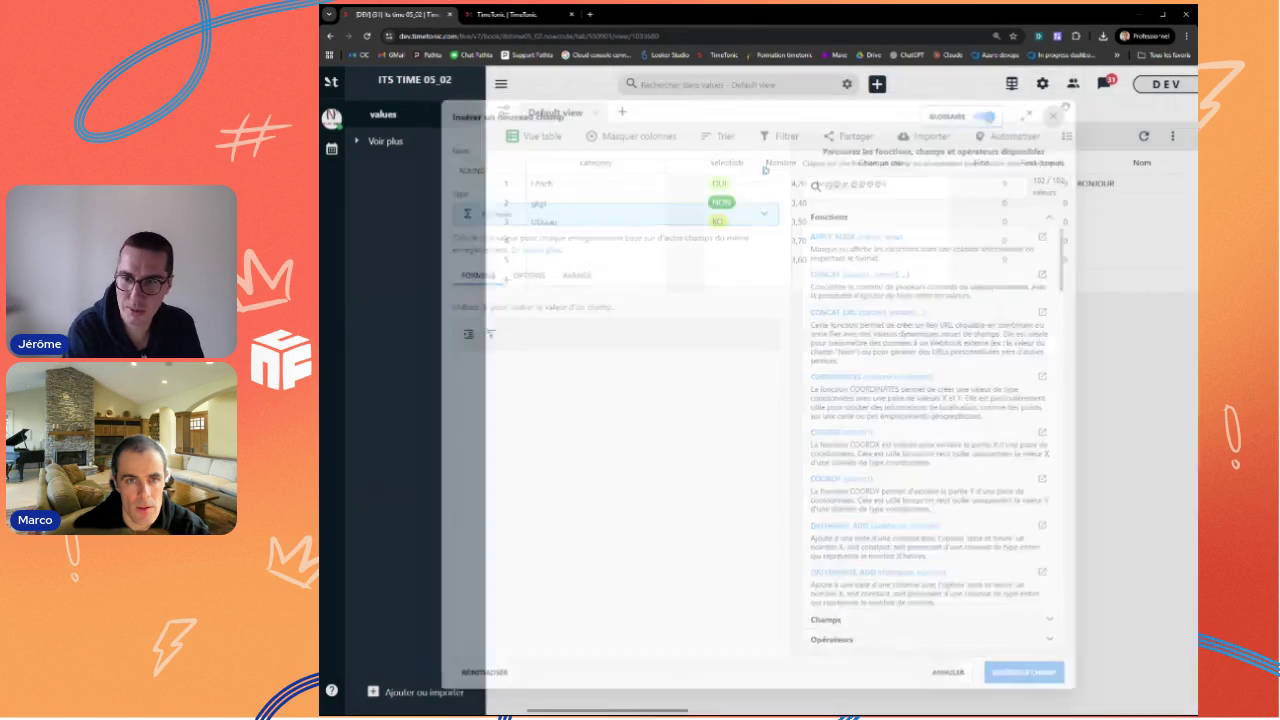
Step: Insert a new field named AVERAGE beside Nombre and set its type to Formule
left_click(800, 163)
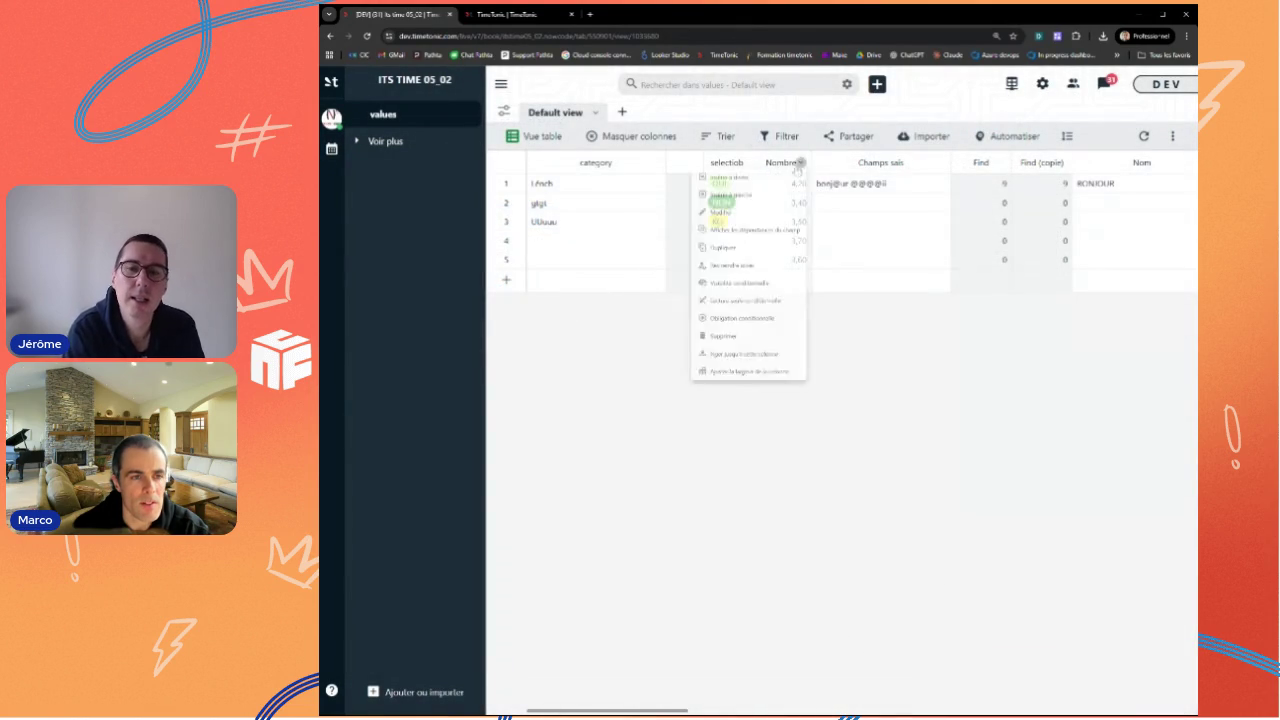
type("AVERAGE")
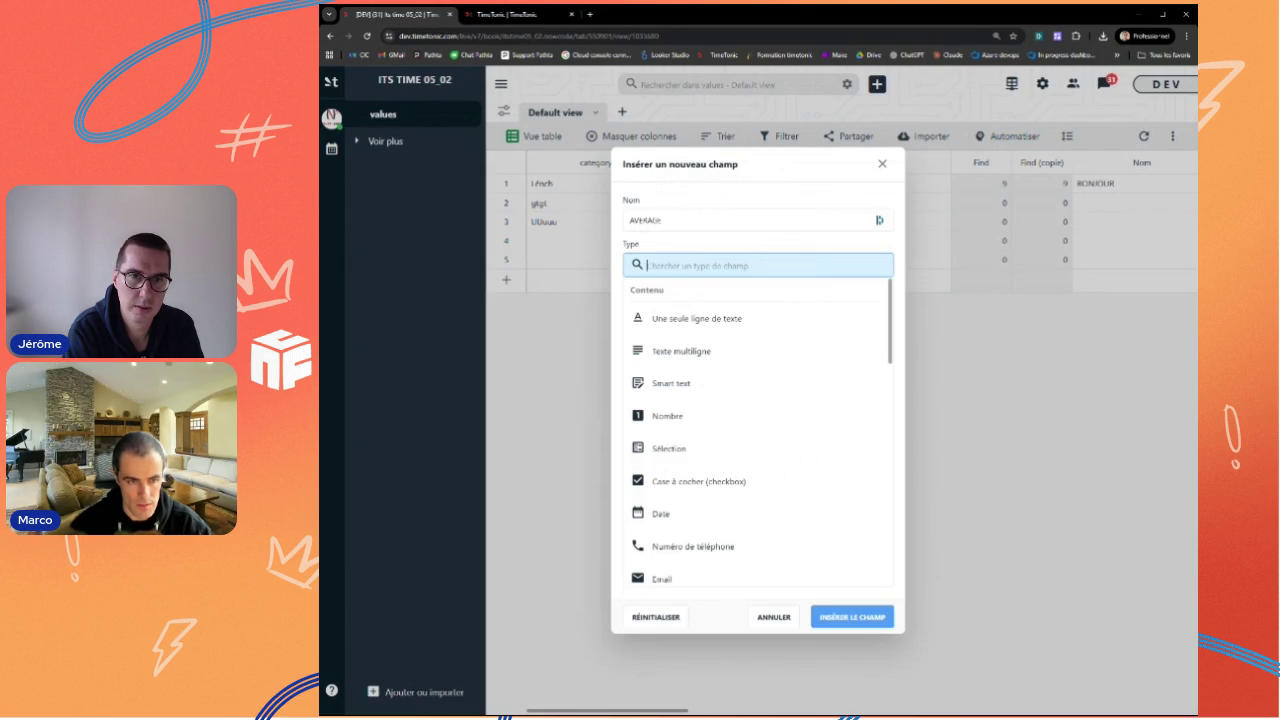
type("fo")
left_click(690, 320)
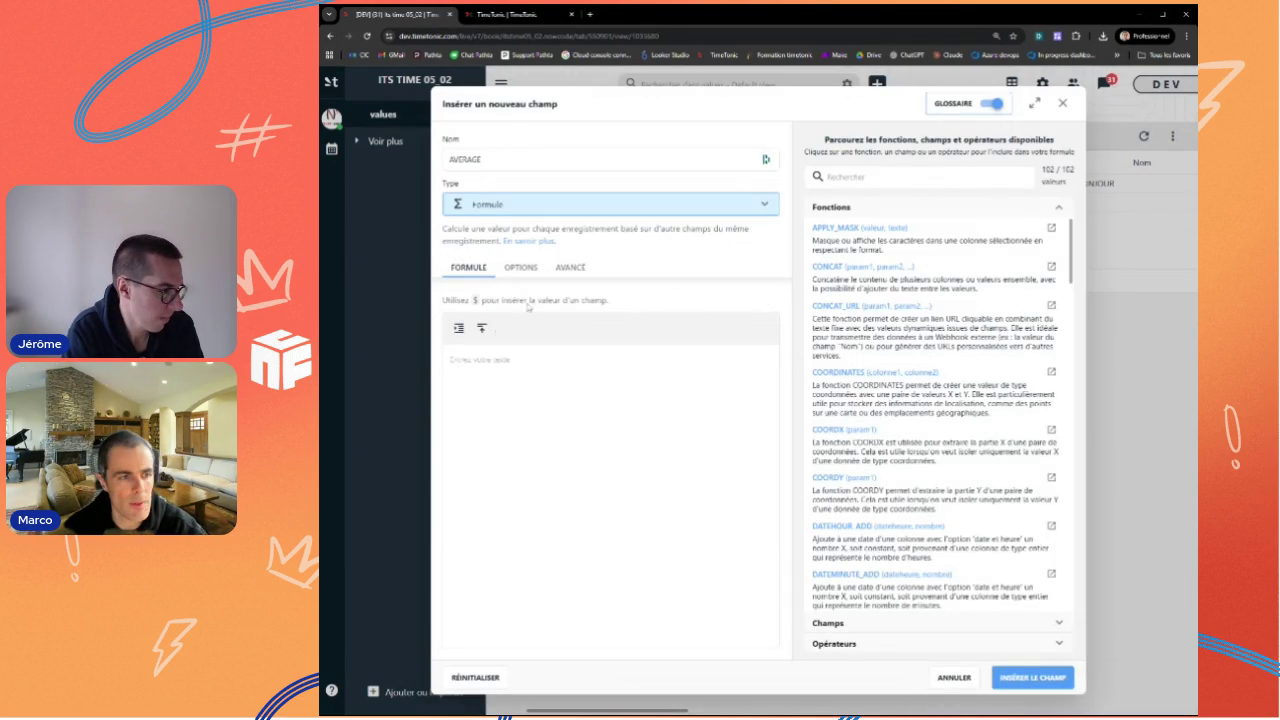
Step: Enter an AVERAGE formula, fix the misspelled function name, and try adding the field
type("AVEARGE")
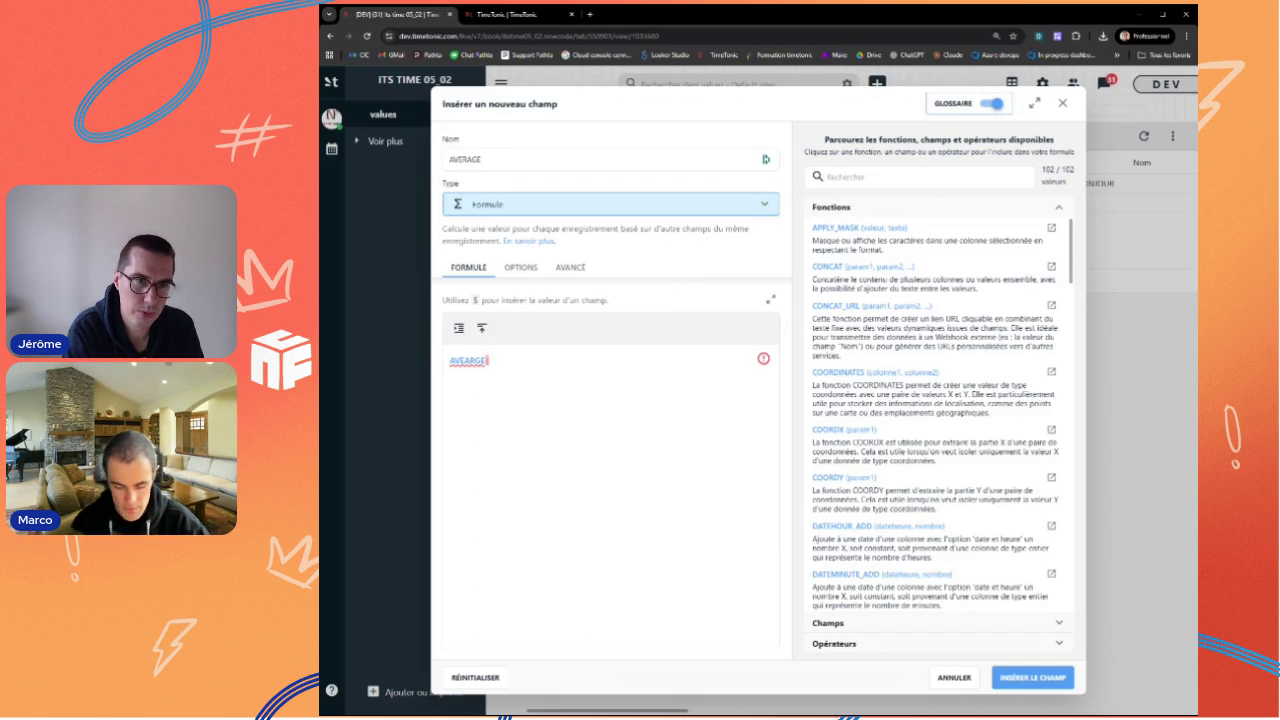
type("(")
type("{")
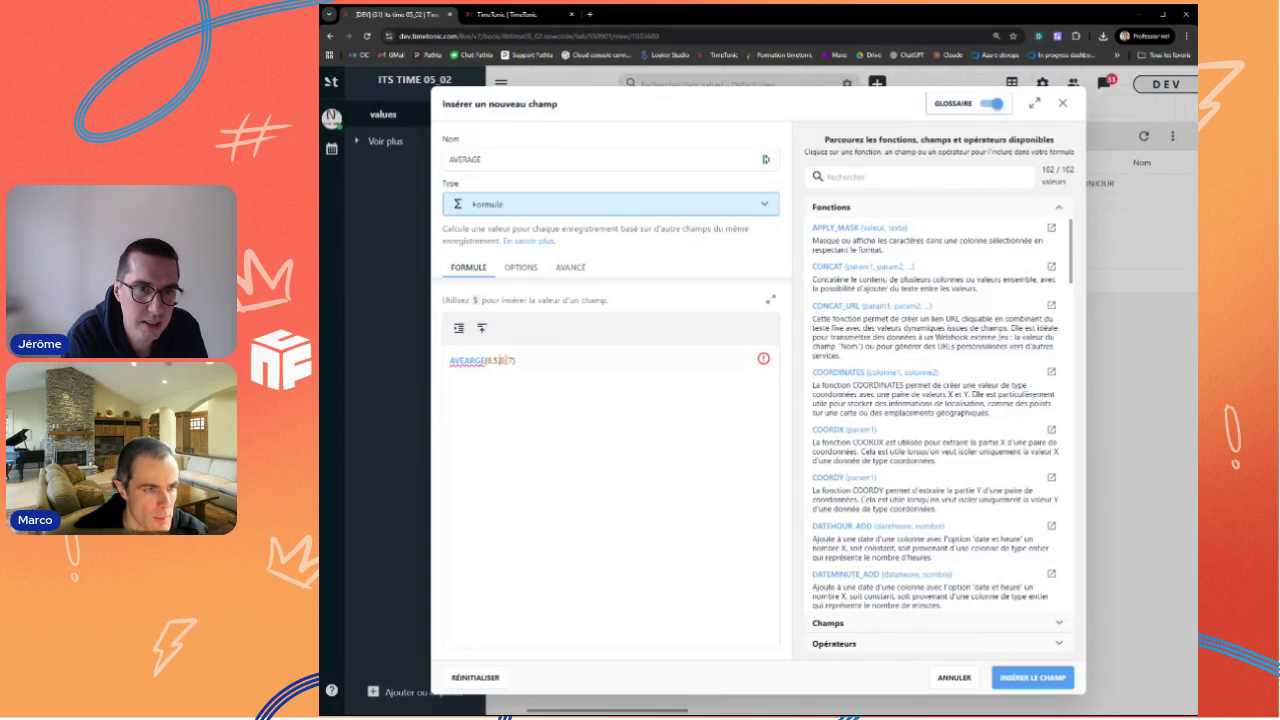
left_click(1034, 679)
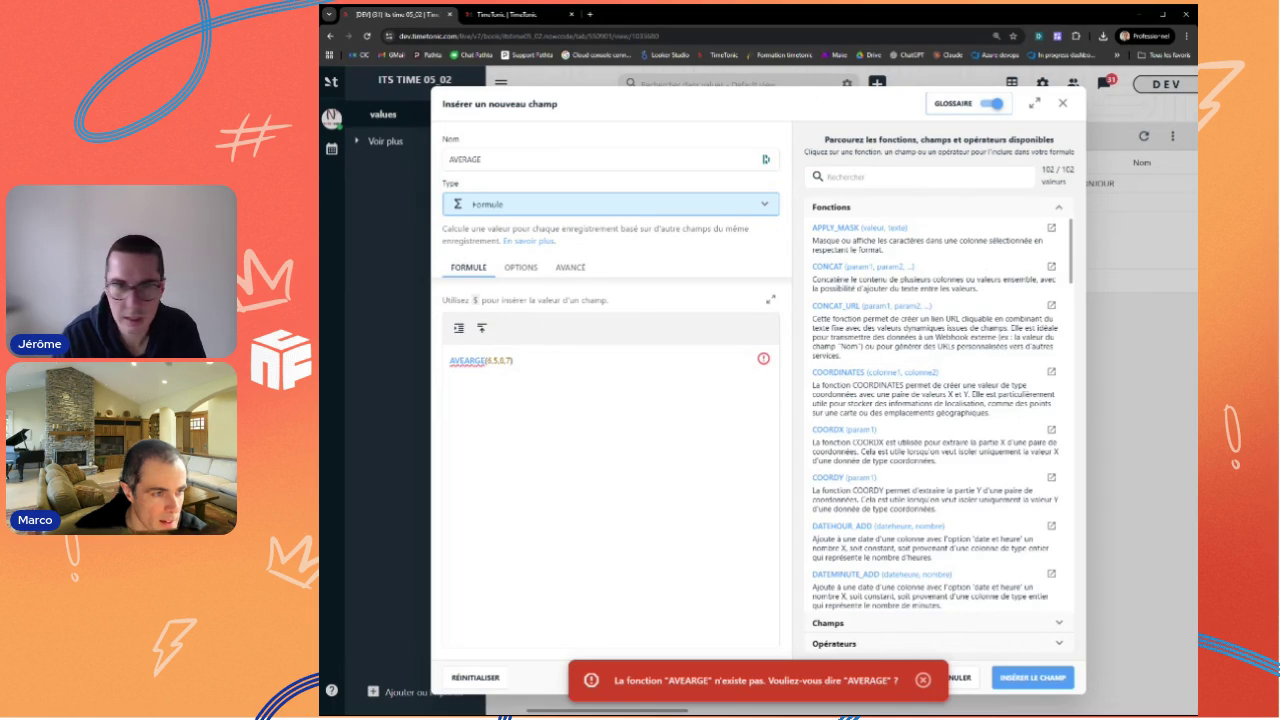
left_click_drag(461, 361, 475, 361)
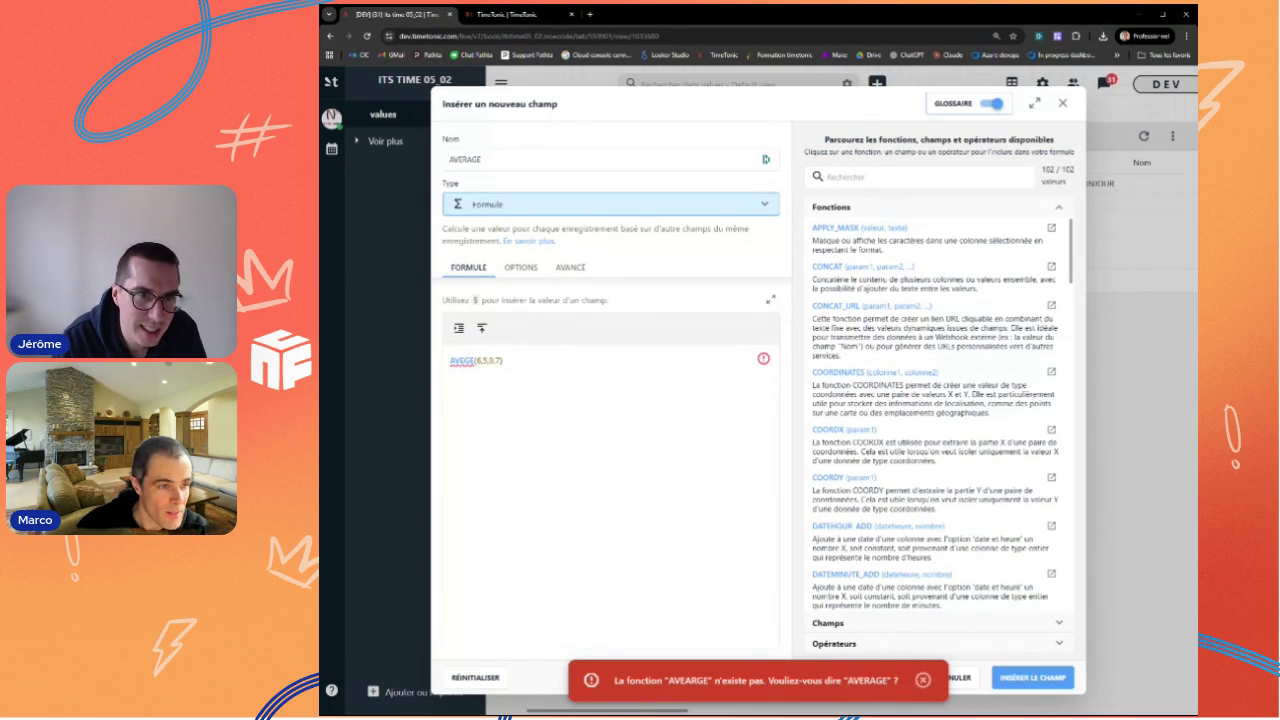
type("RA")
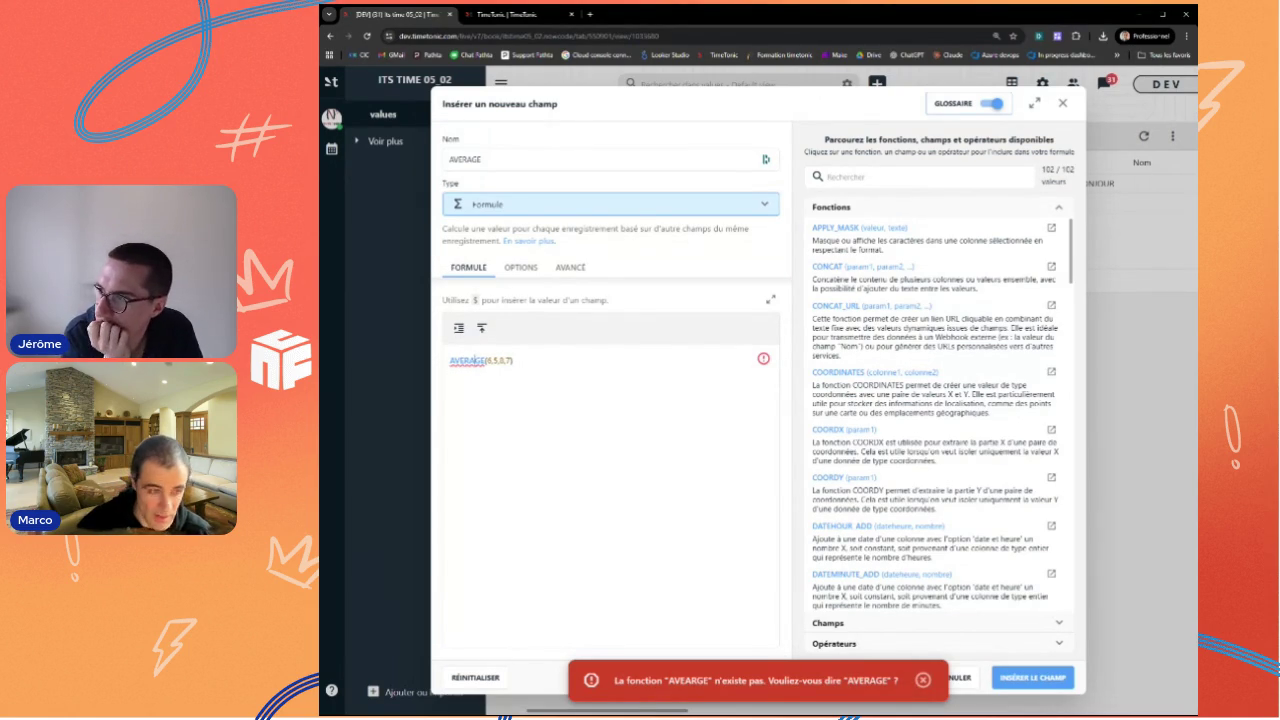
left_click(1029, 684)
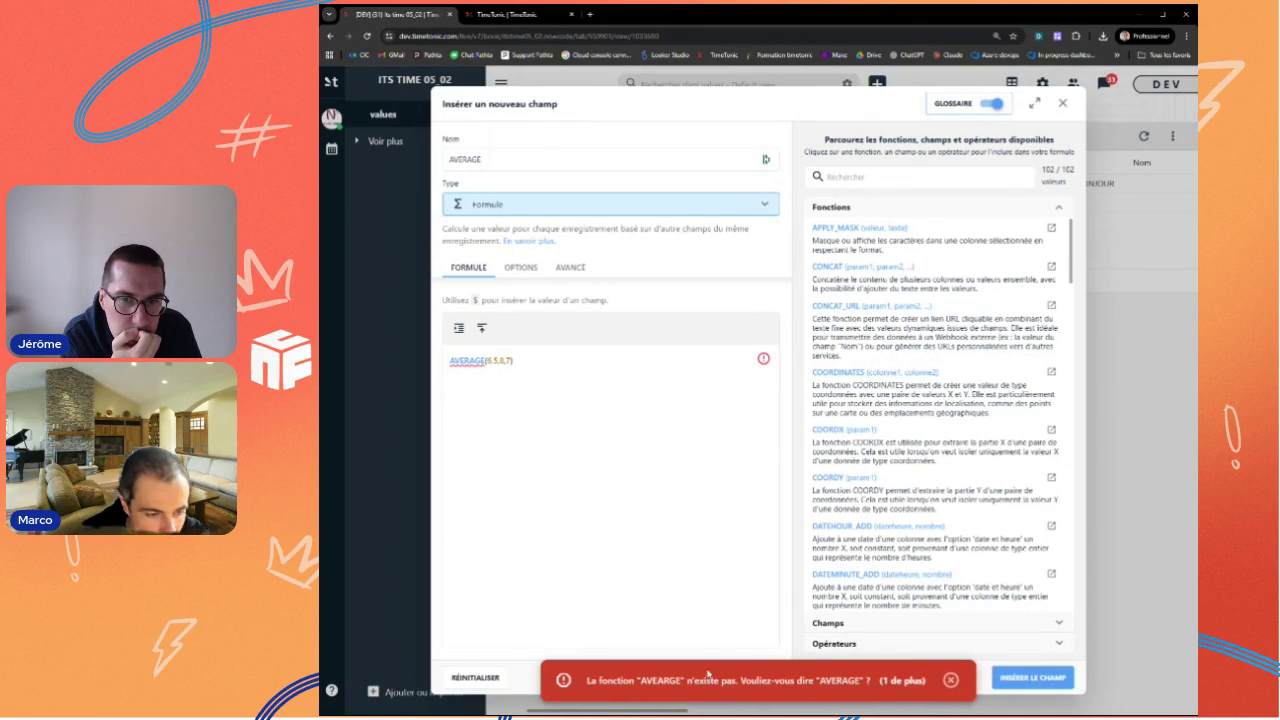
Step: Correct the function name to AVERAGE, resubmit, and dismiss the error message
double_click(840, 680)
left_click(469, 360)
double_click(466, 360)
left_click(466, 360)
left_click(1066, 684)
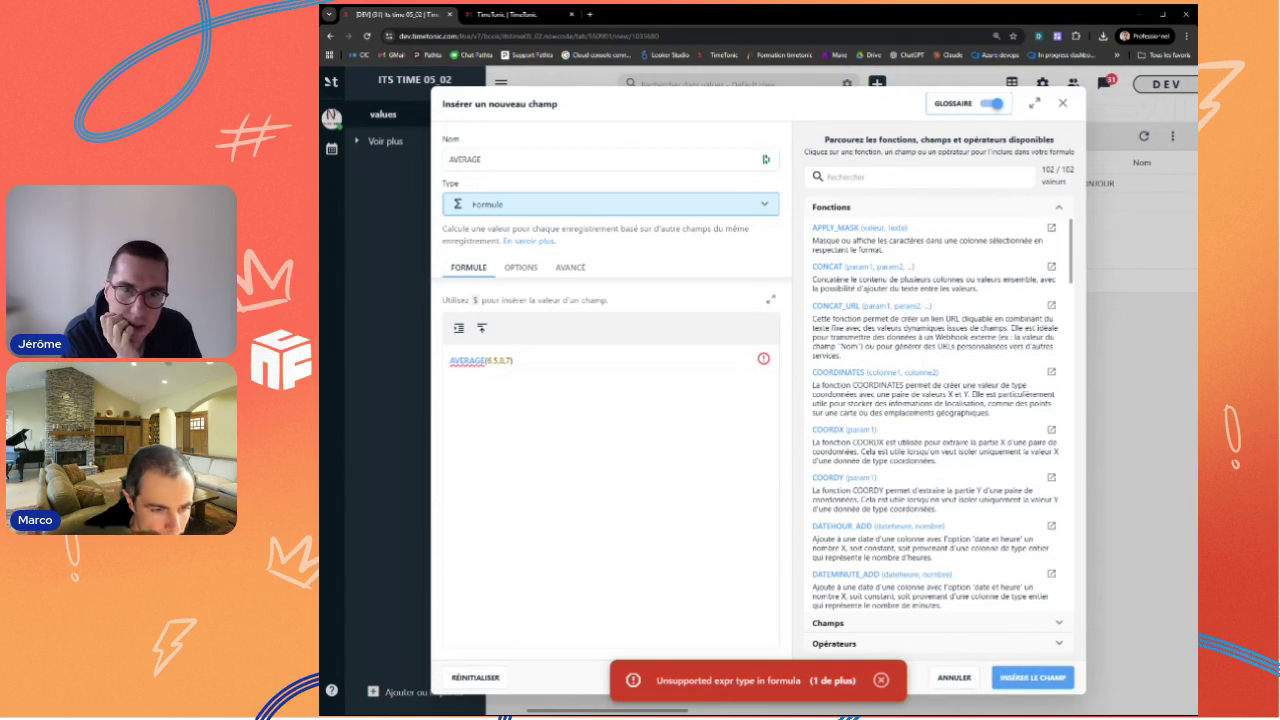
left_click(880, 681)
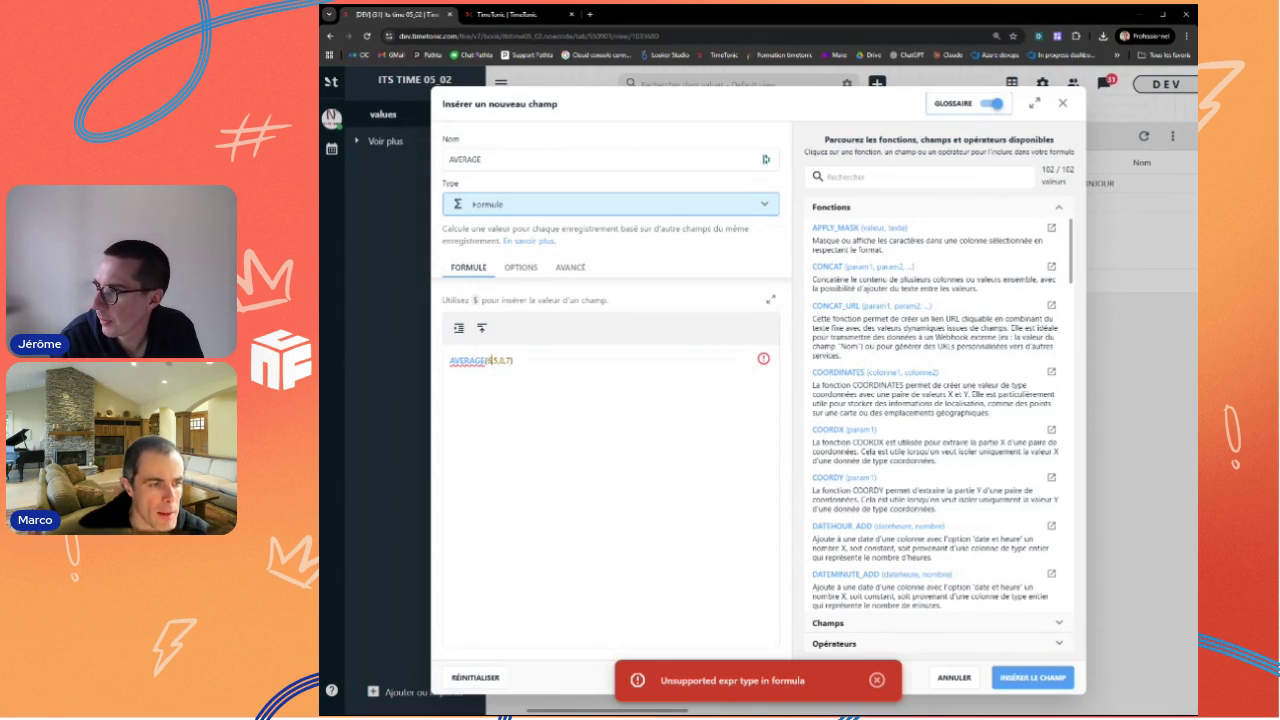
Step: Change AVERAGE's first argument to 6, retry, then close the rejected field form
type("0.")
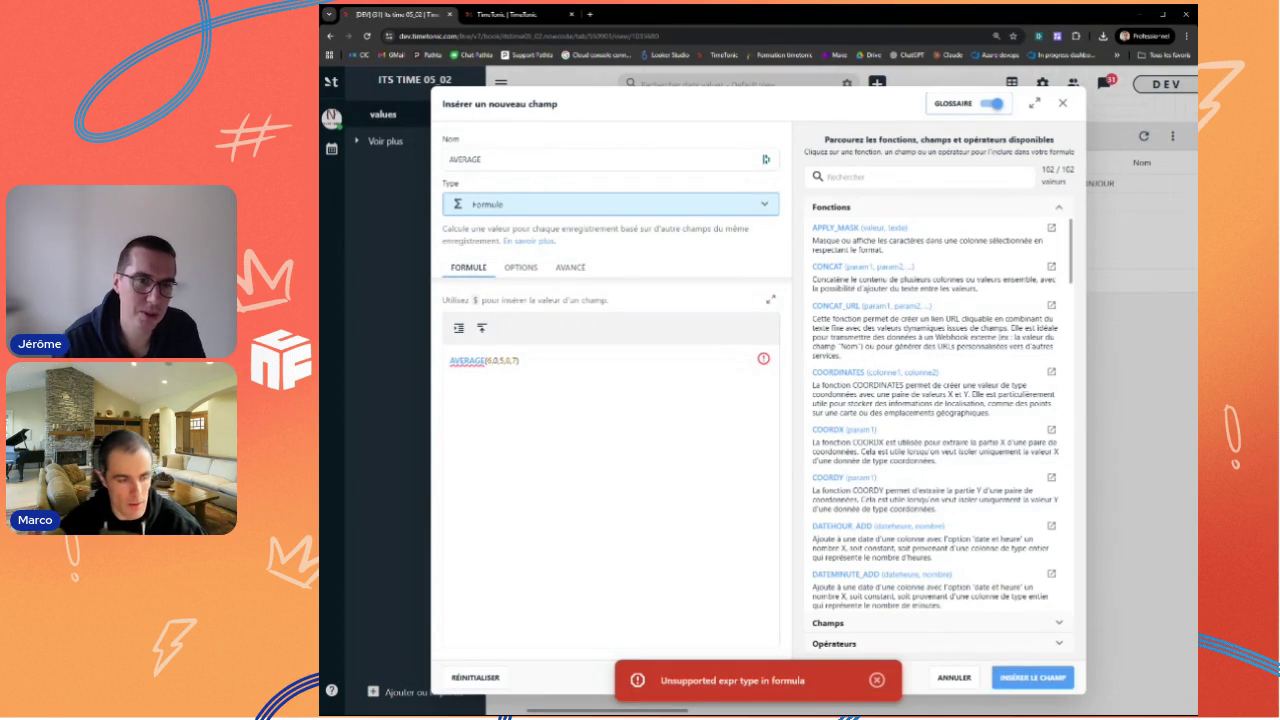
double_click(489, 360)
type("6")
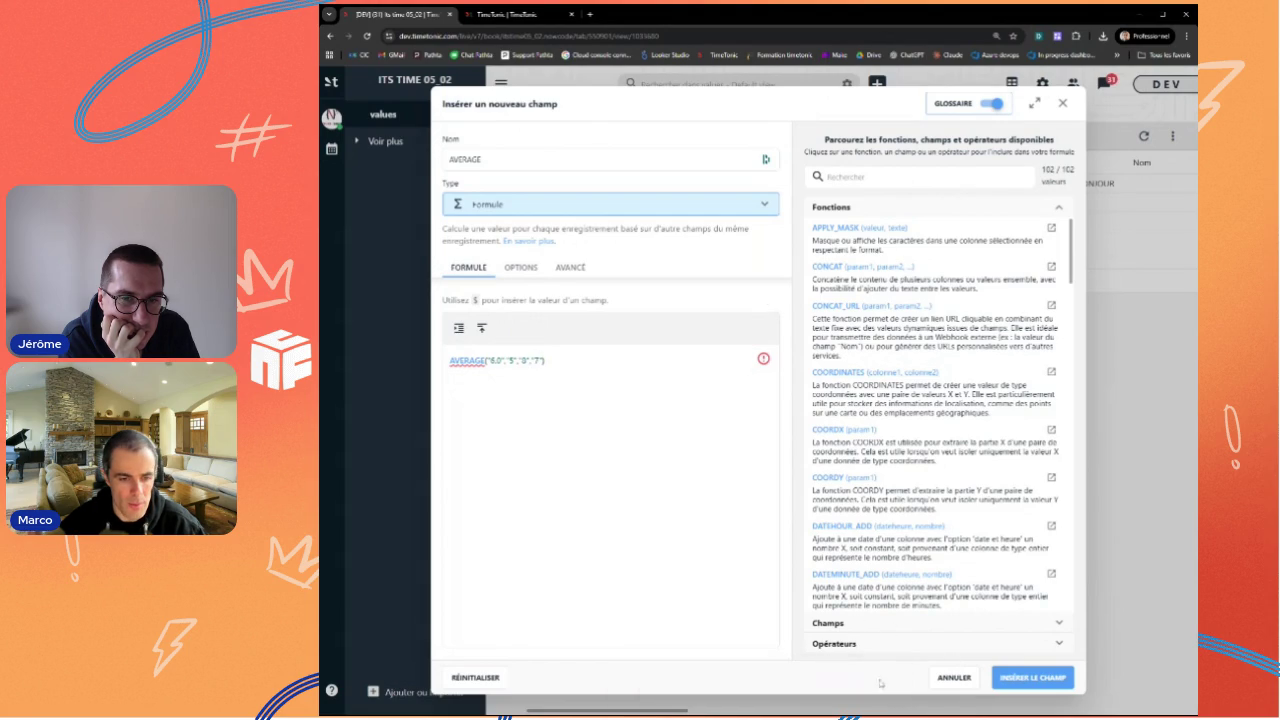
left_click(1014, 686)
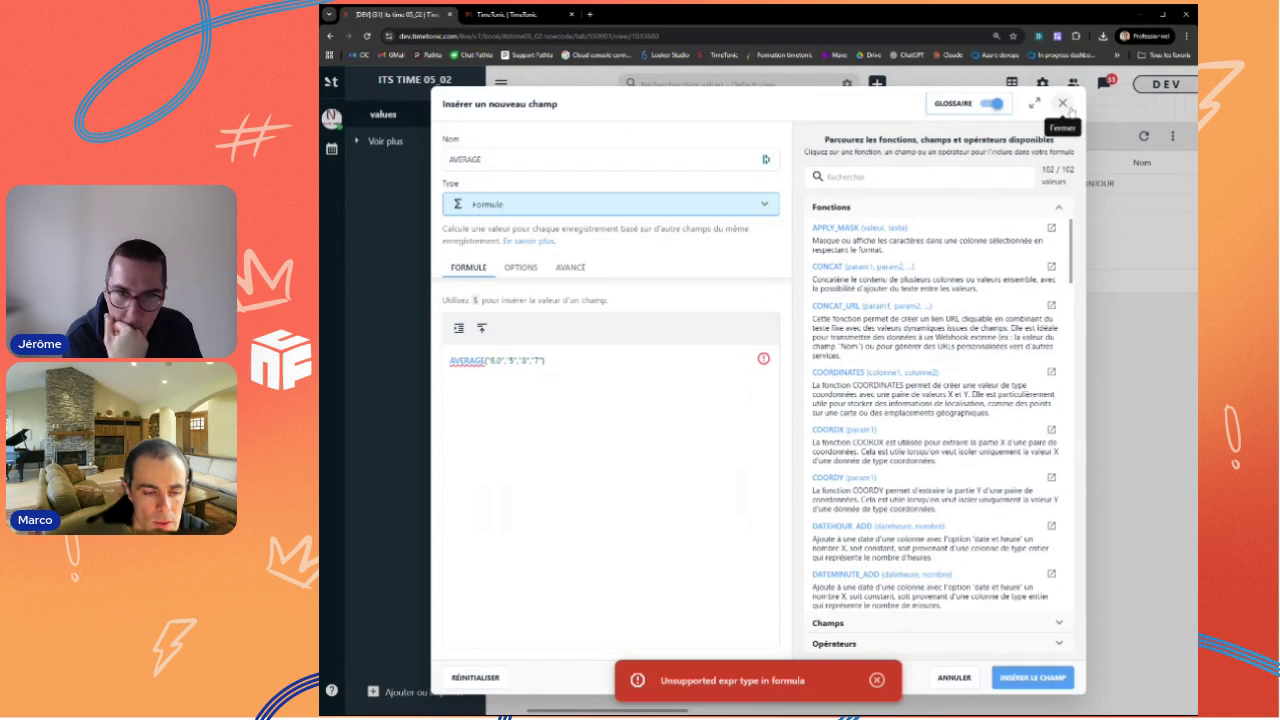
left_click(1063, 103)
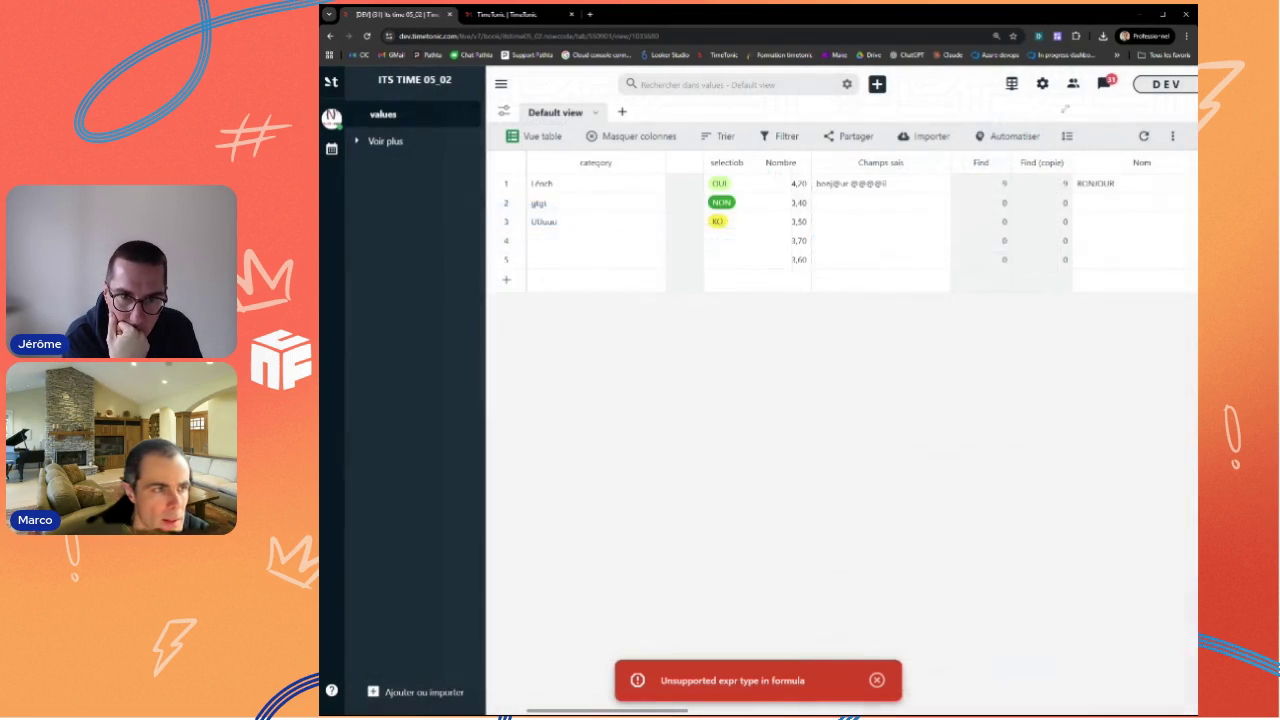
Step: Create a new blank Smart-Table named 'sous table' in the workspace
left_click(877, 680)
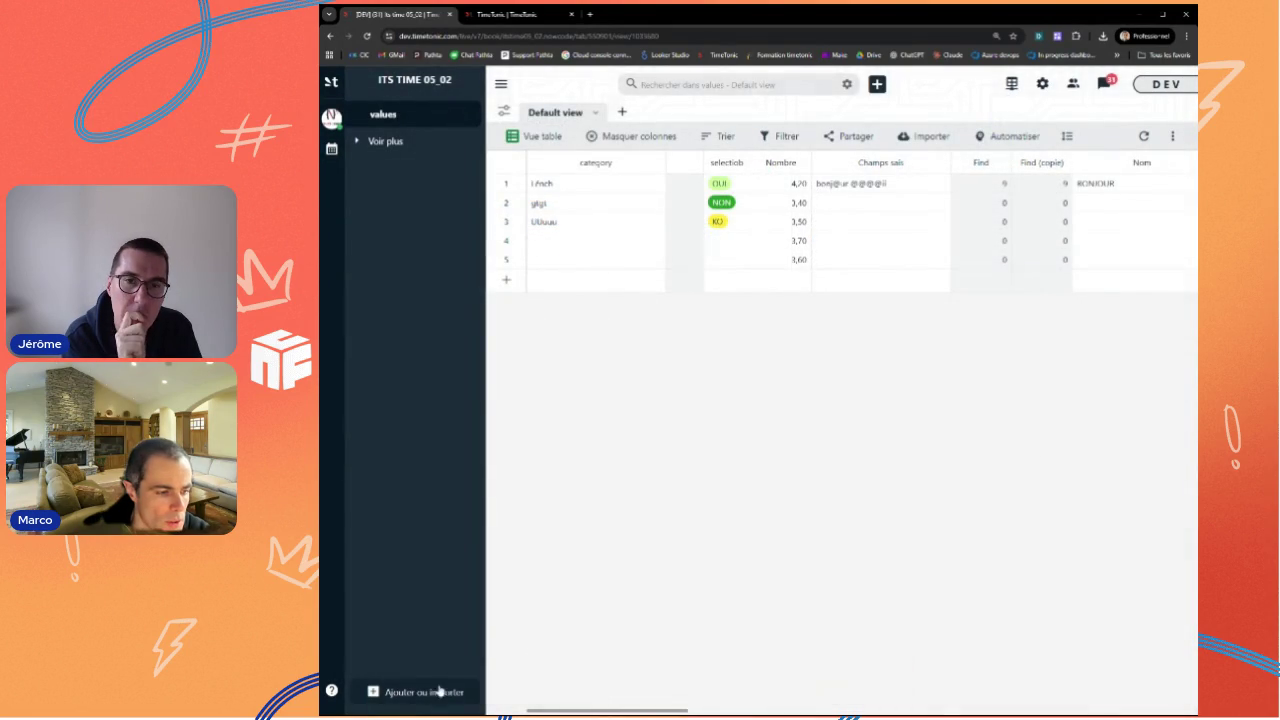
left_click(415, 692)
left_click(705, 300)
left_click(659, 376)
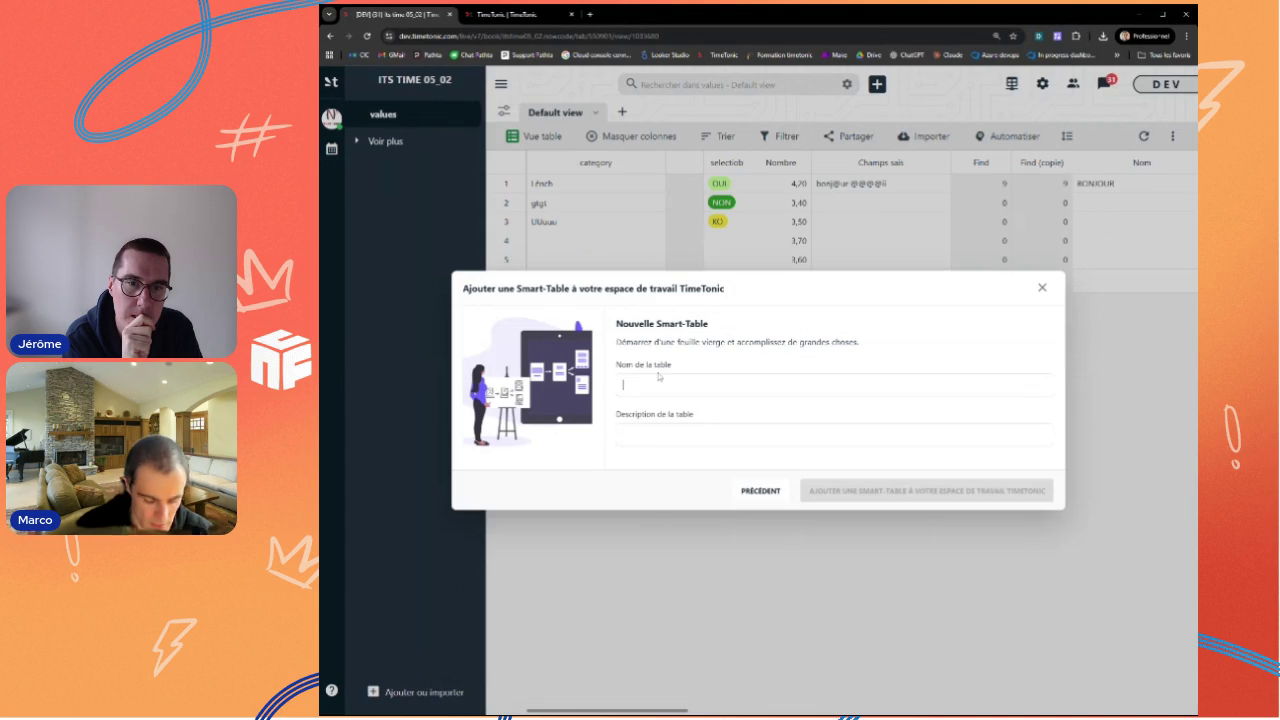
type("sous table")
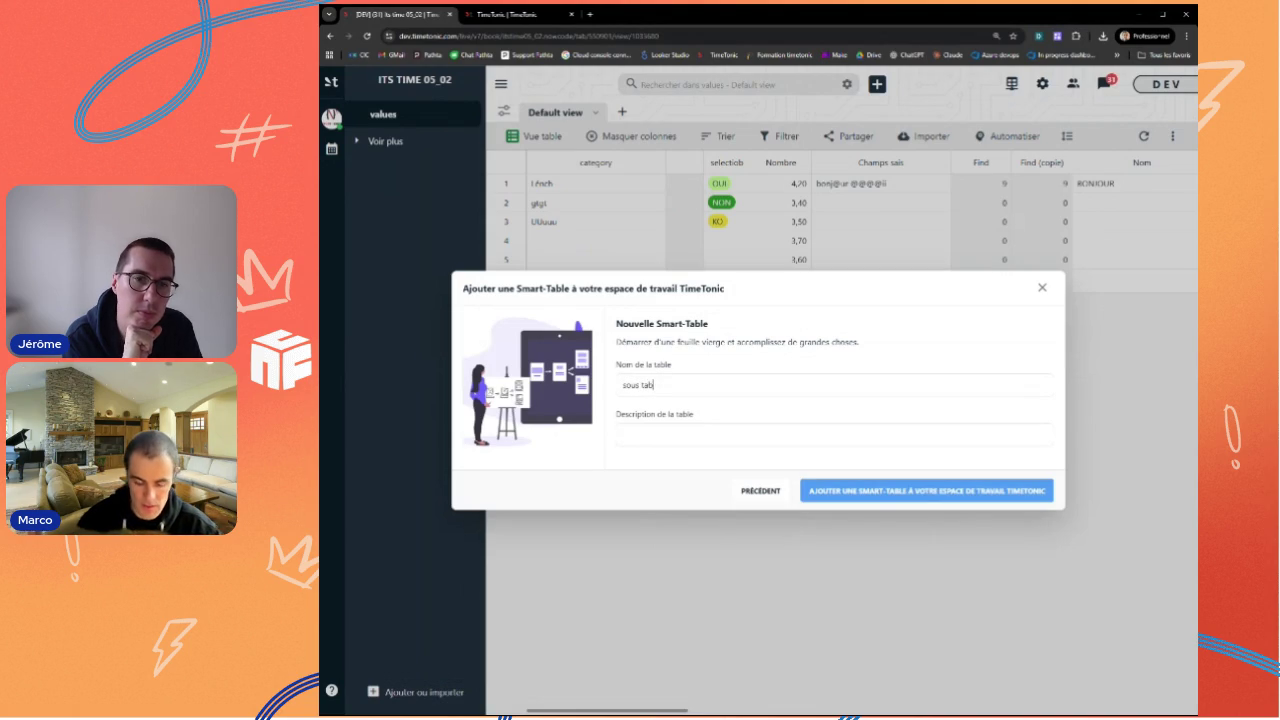
left_click(893, 497)
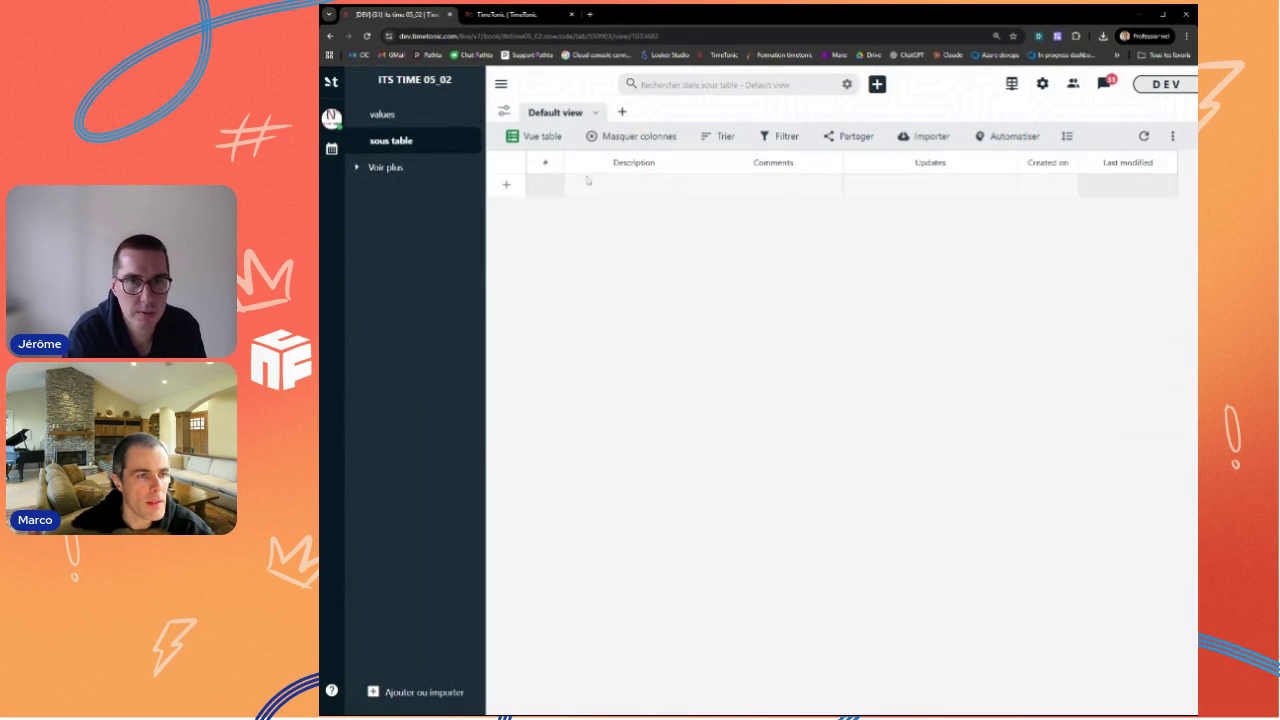
left_click(552, 163)
Step: Add a Nombre-type field called 'nombre' to the sous table
left_click(470, 181)
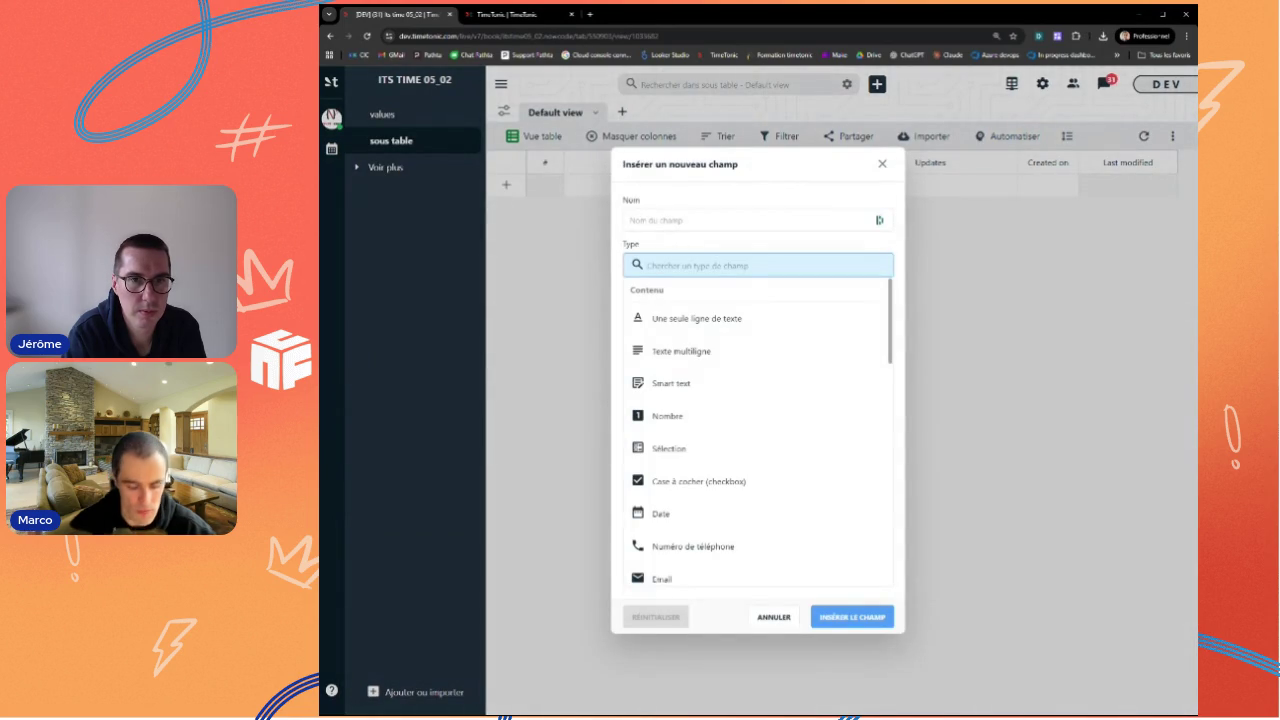
type("nomb")
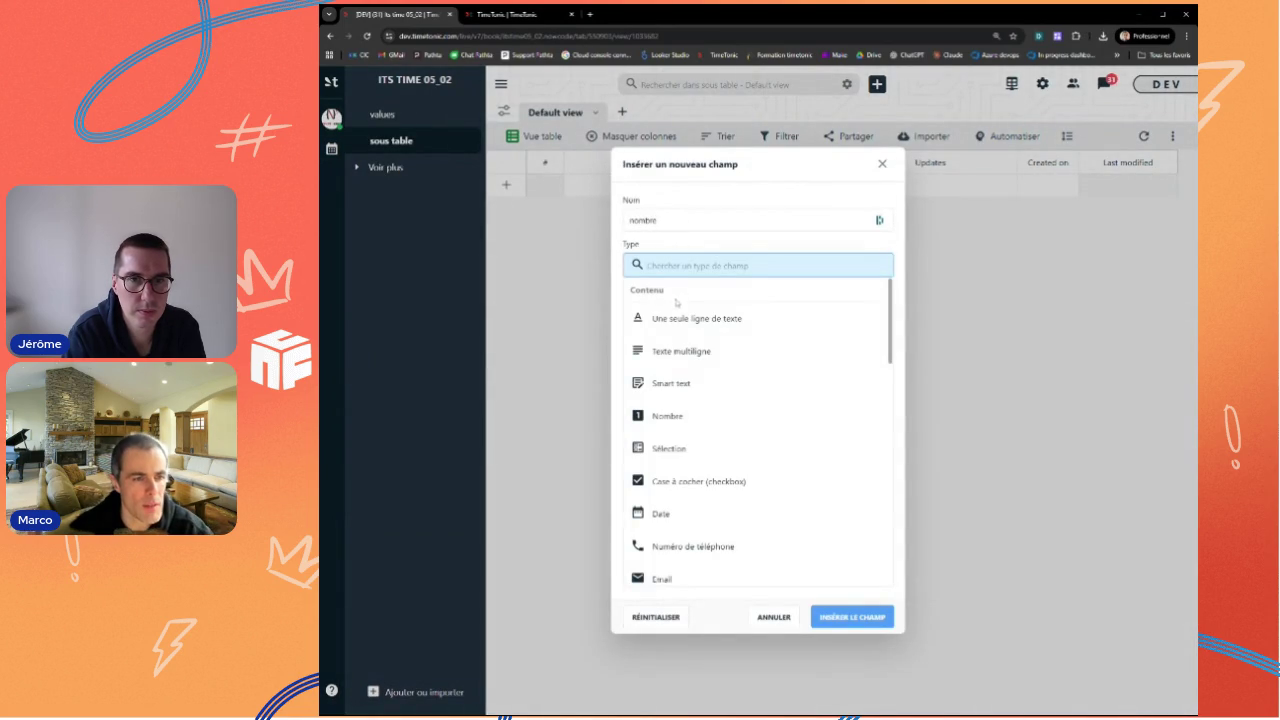
type("re")
key("Return")
left_click(690, 425)
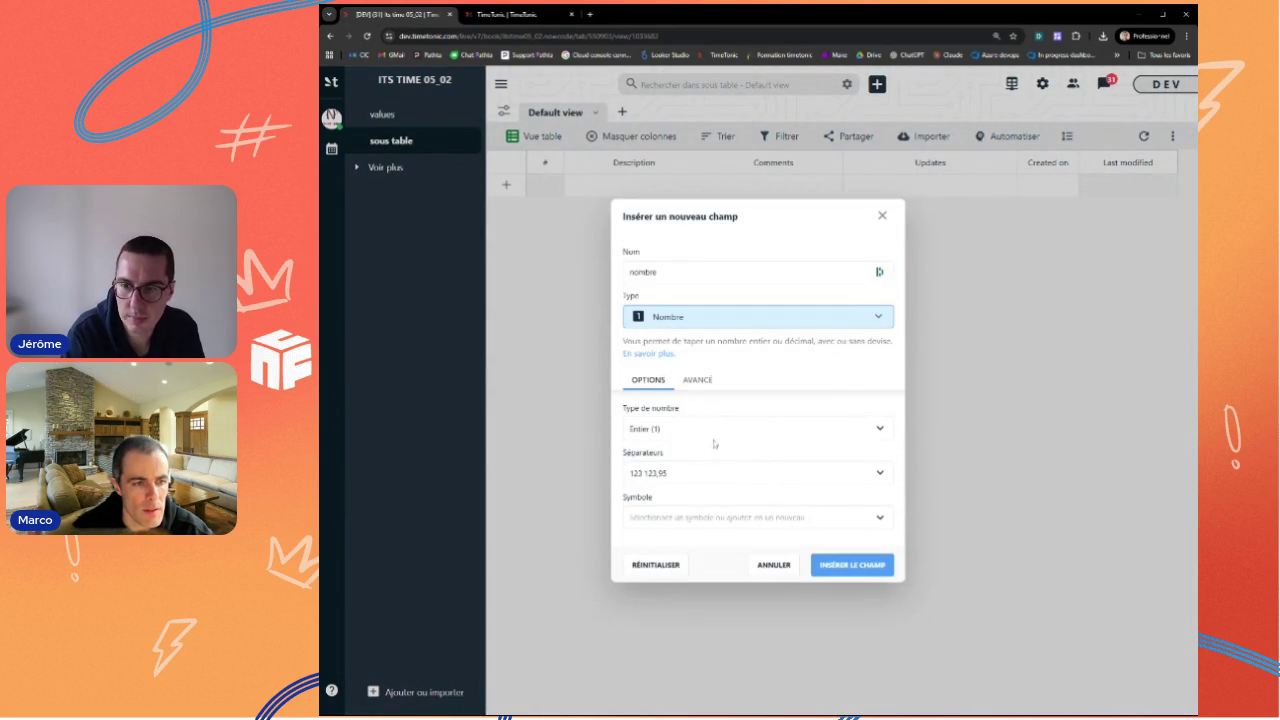
left_click(842, 566)
Step: Fill nombre with 5, 6 and 8 in rows 1–3, then return to values
left_click(585, 188)
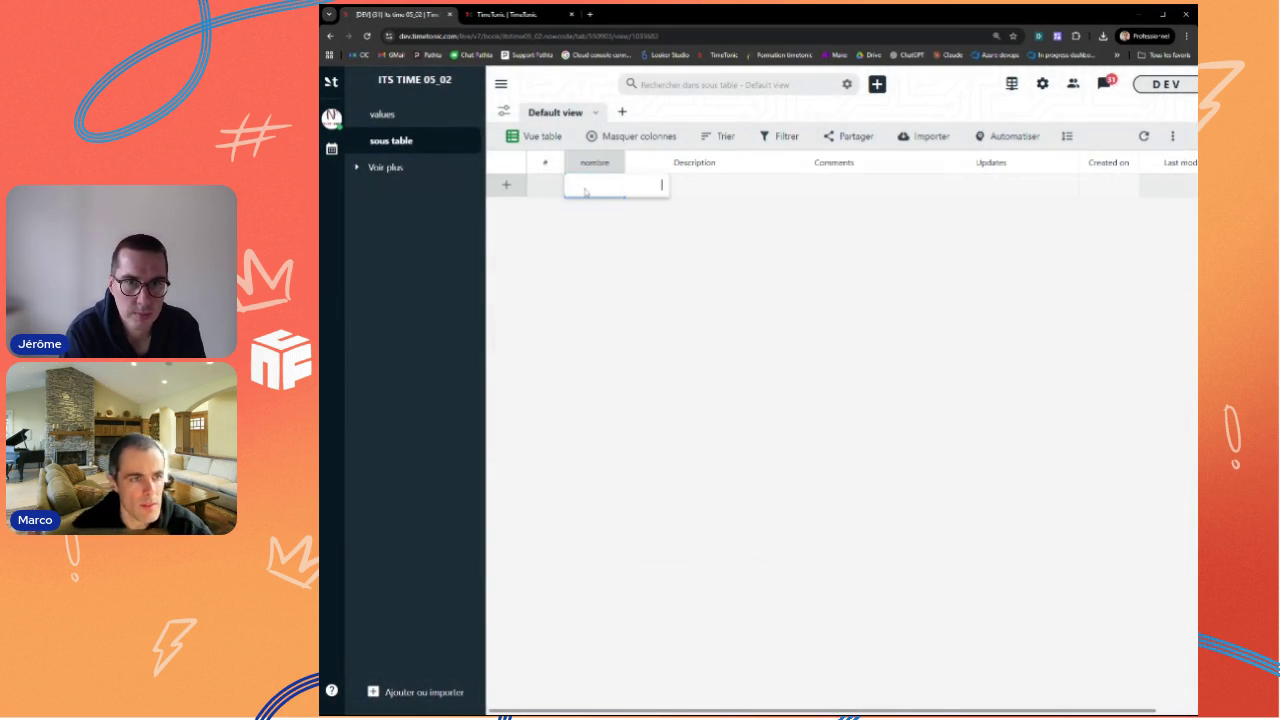
type("5")
key("Return")
left_click(575, 205)
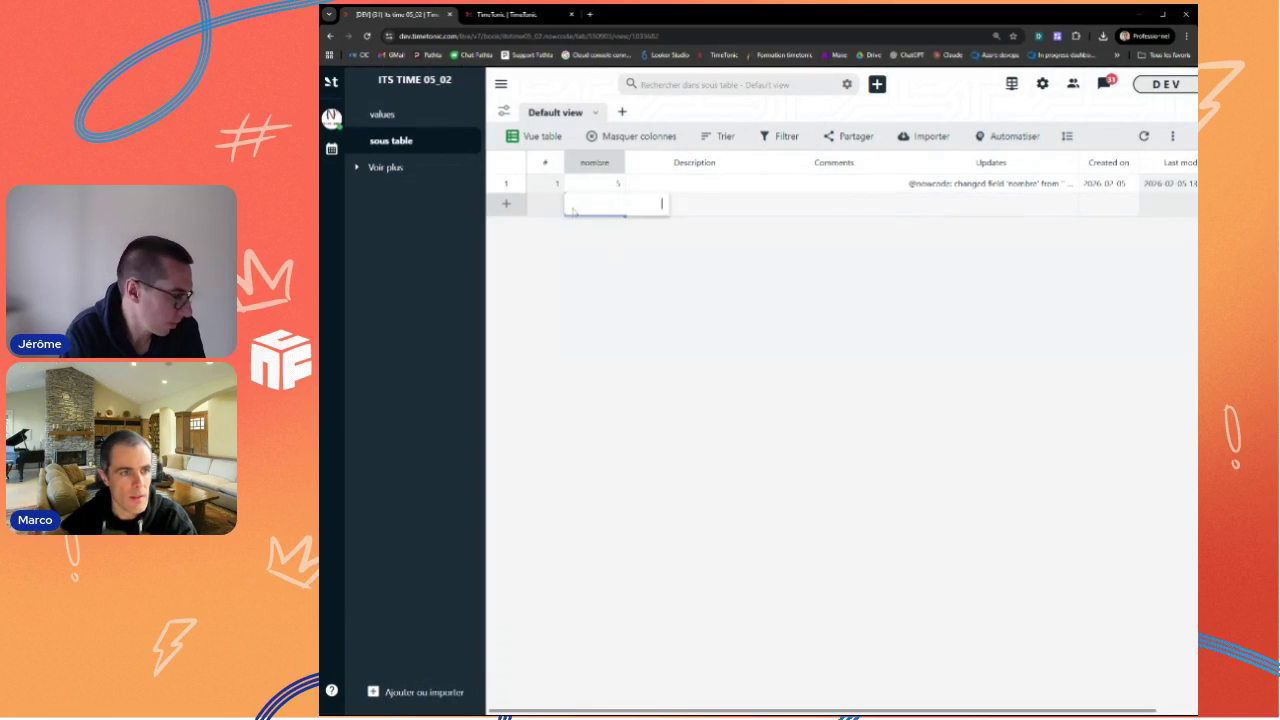
type("6")
key("Return")
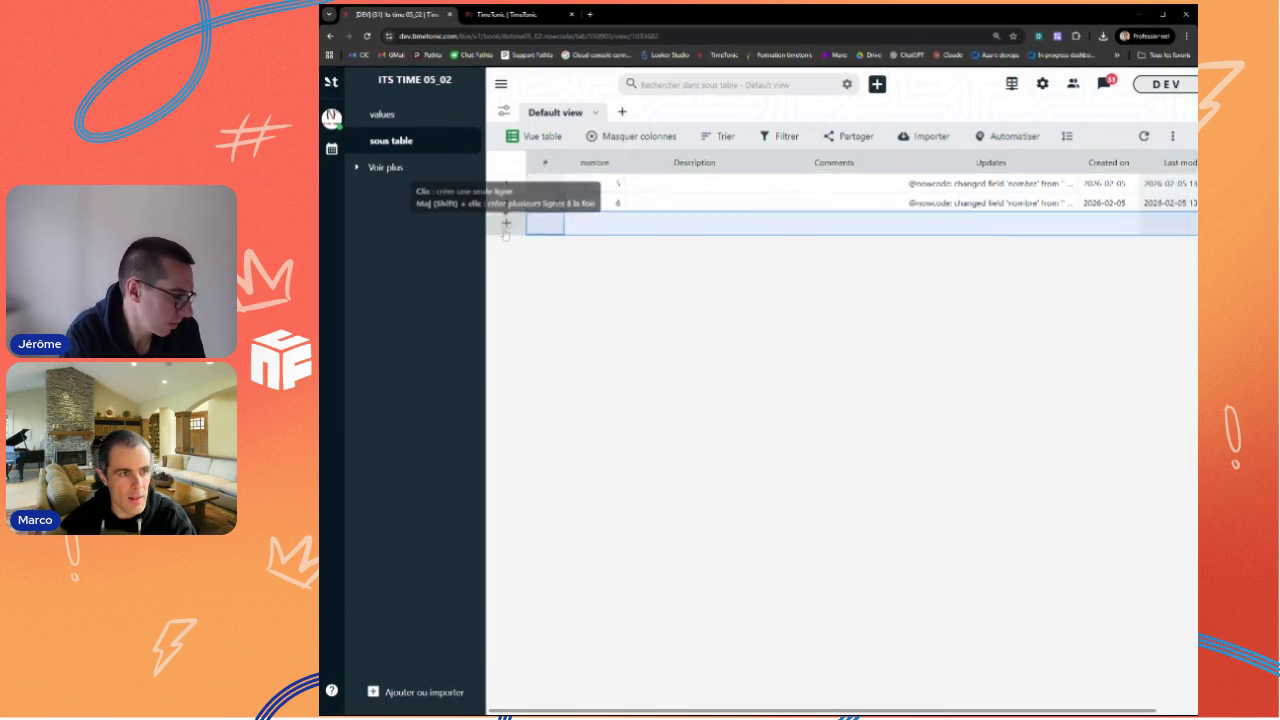
left_click(600, 221)
type("8")
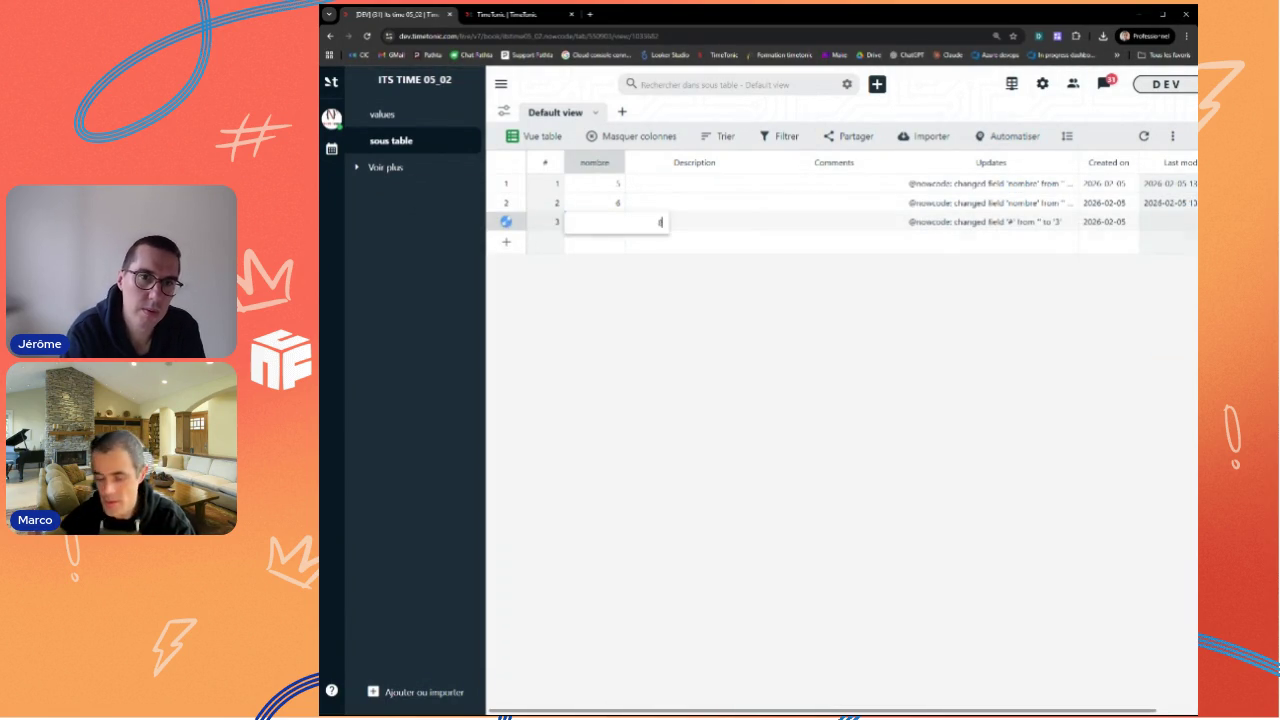
left_click(697, 224)
left_click(398, 117)
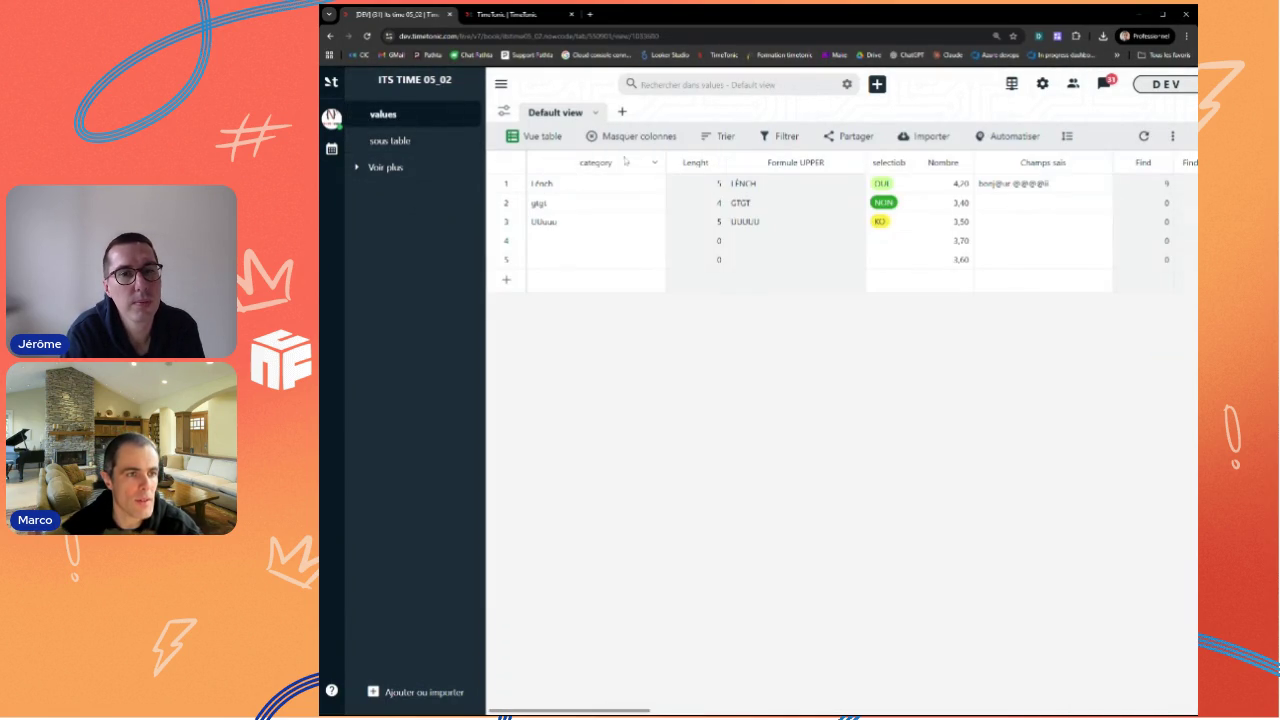
Step: Insert a Liaison field beside category, linking to the sous table
left_click(654, 163)
left_click(575, 183)
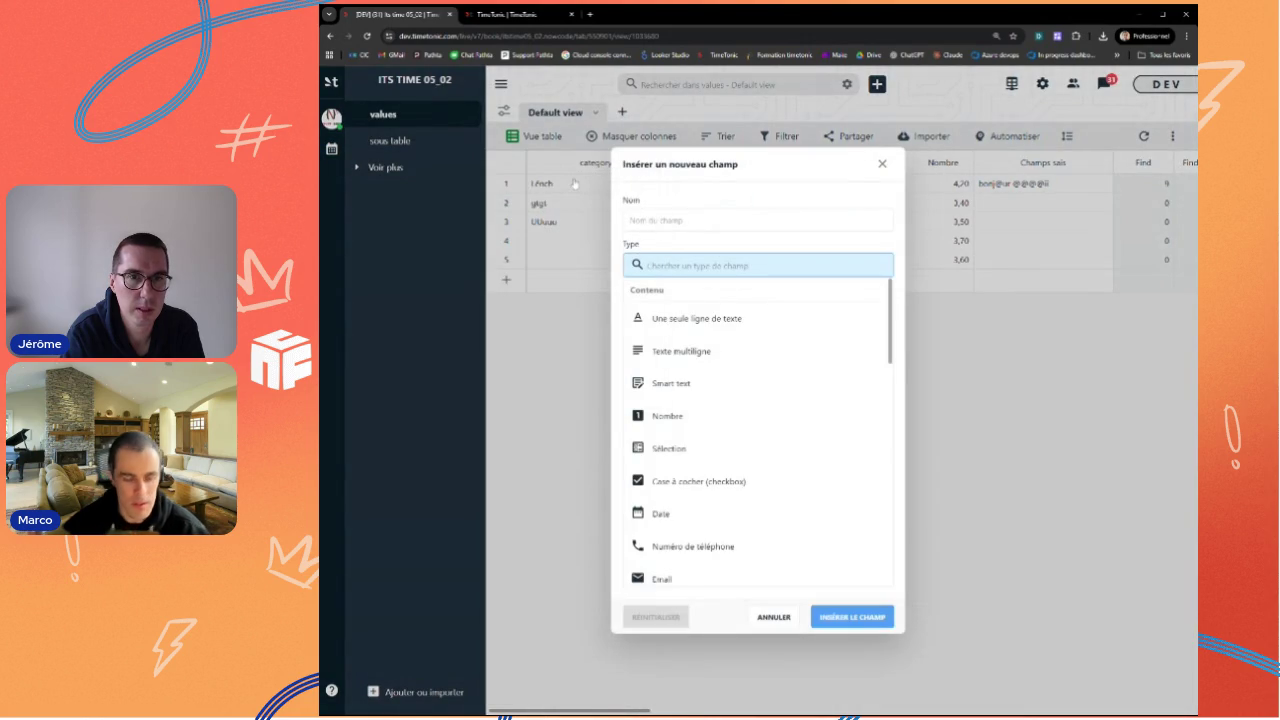
type("luuu")
type("Liaison")
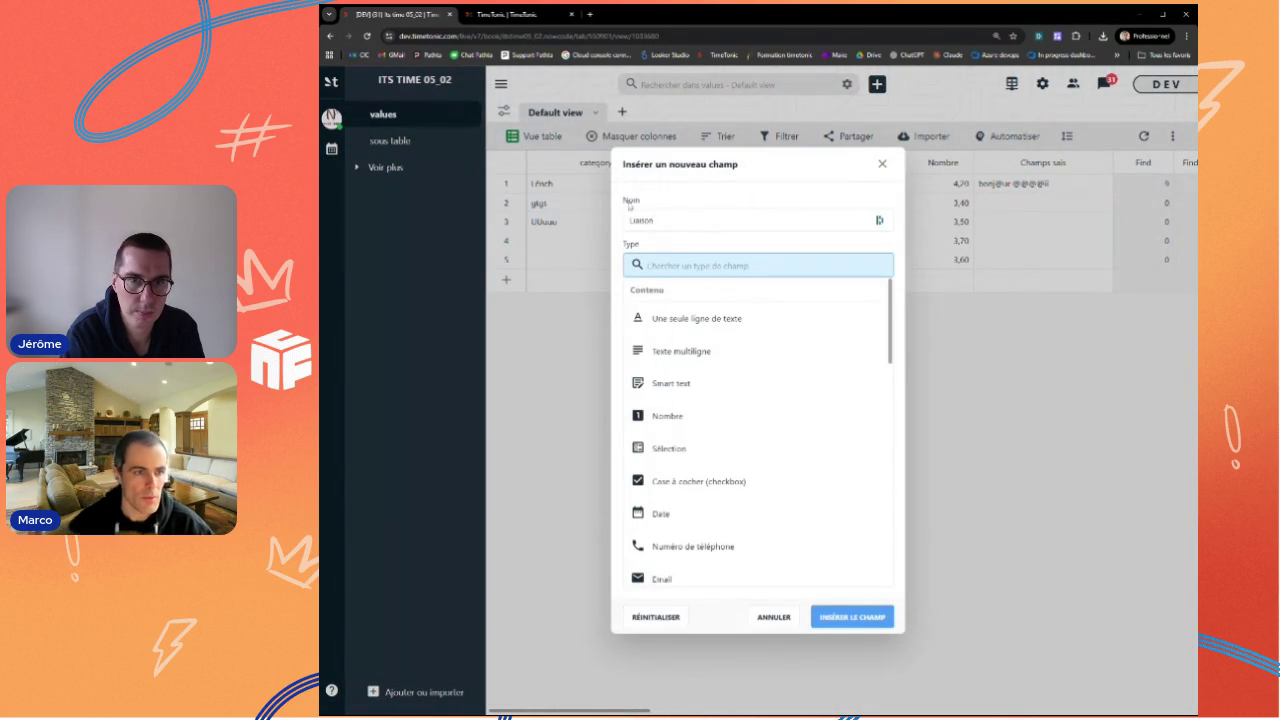
key("Tab")
type("lie")
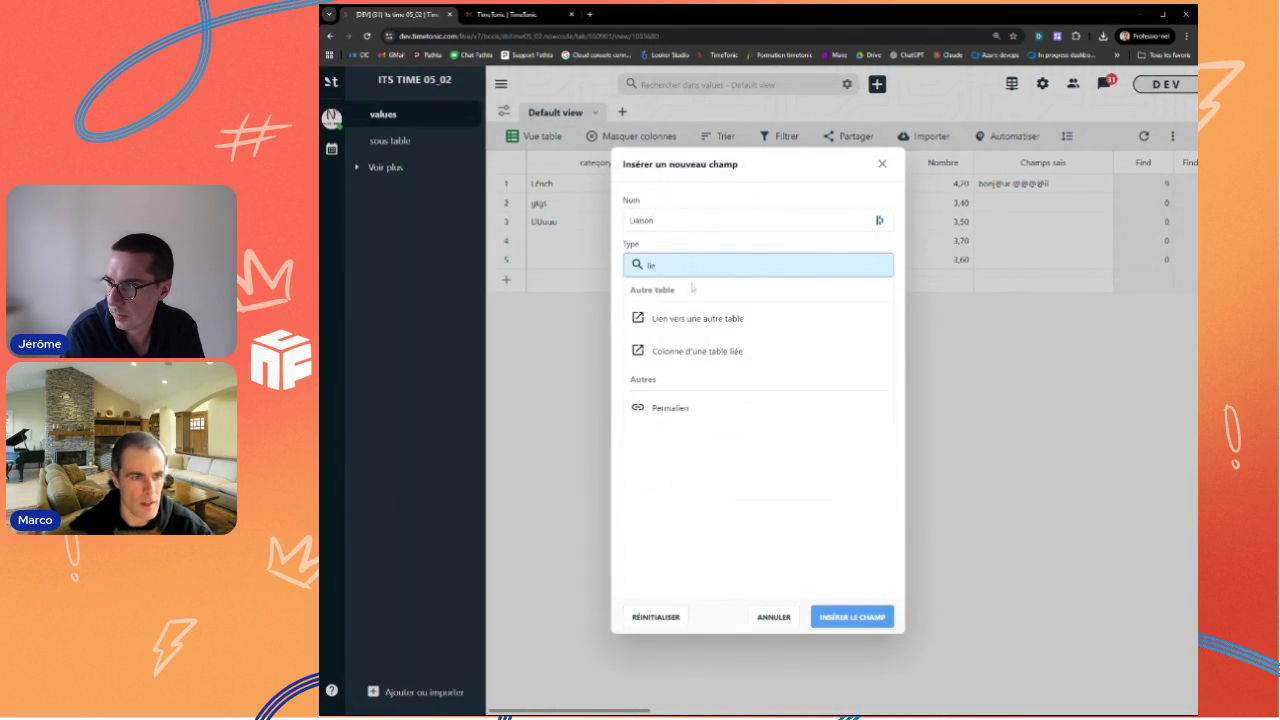
left_click(700, 319)
left_click(681, 443)
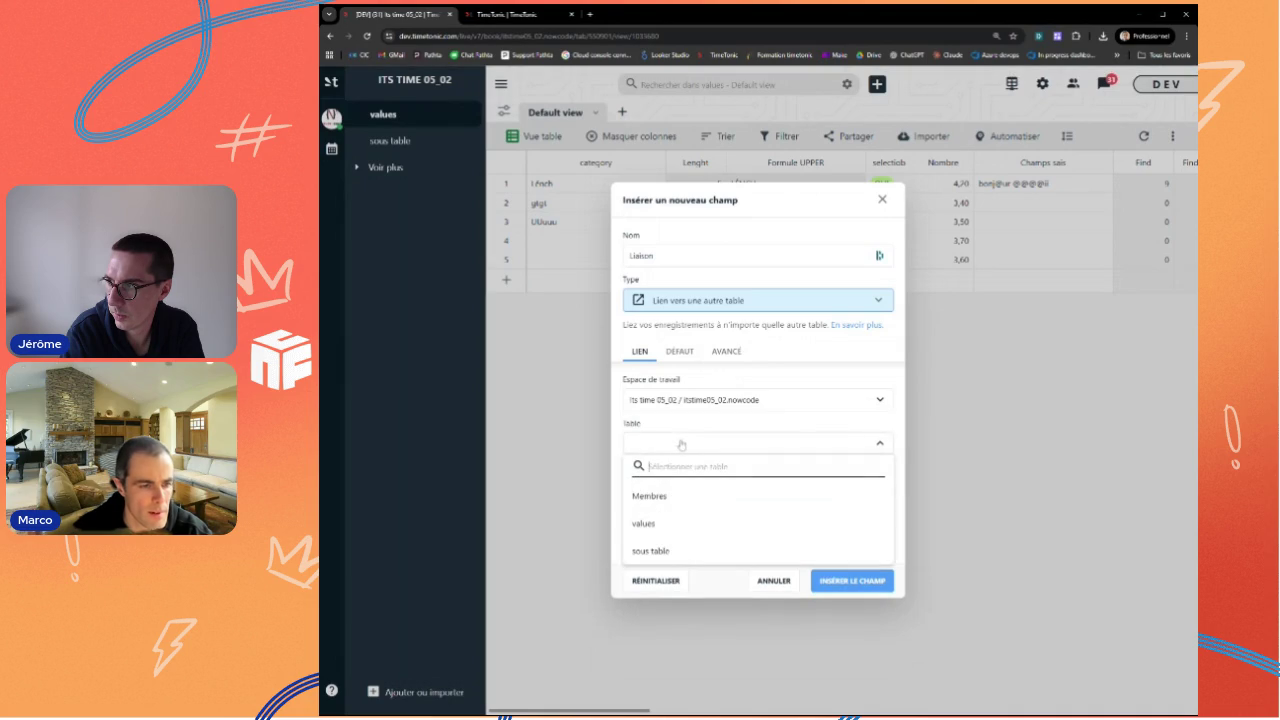
left_click(655, 550)
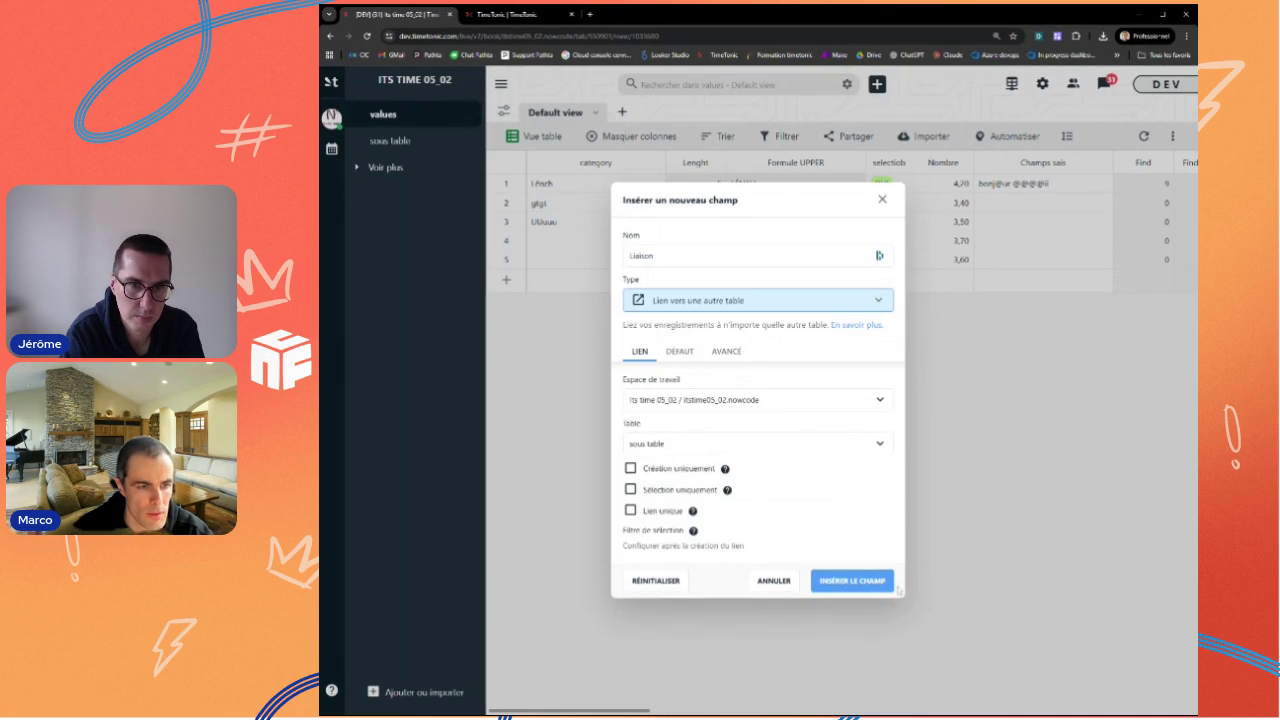
left_click(858, 581)
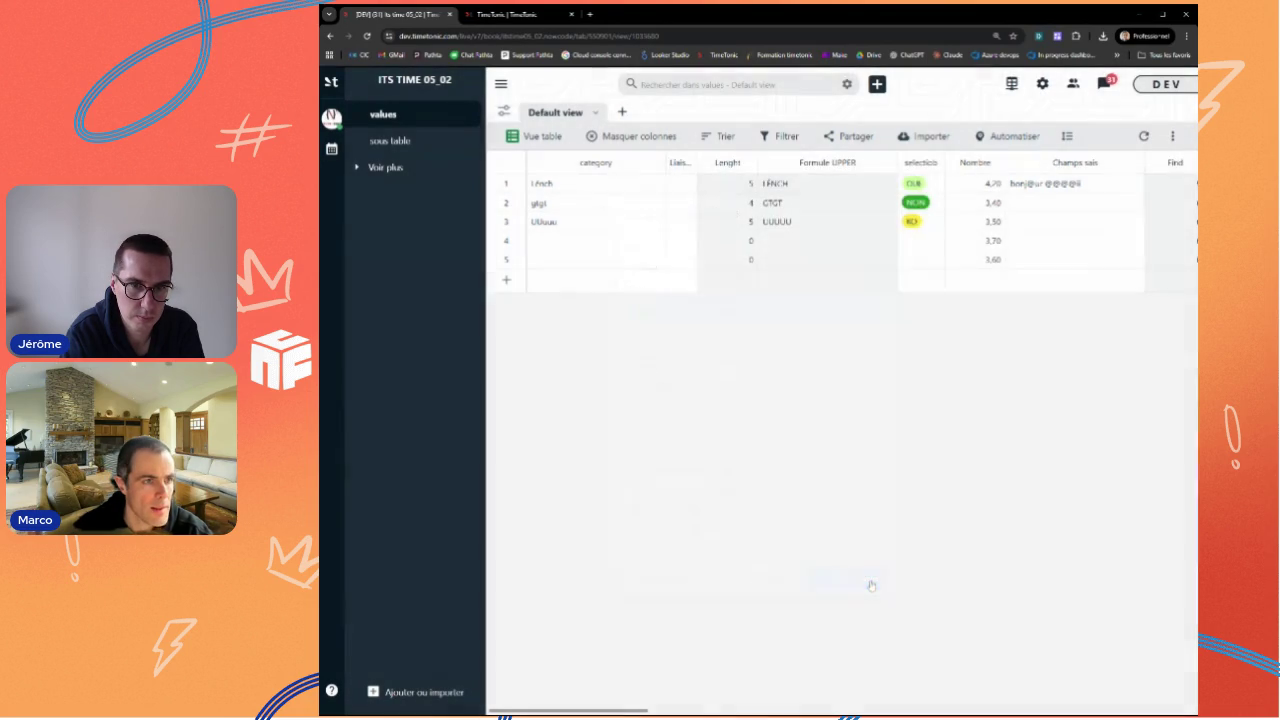
Step: Link the first values record to sous table records 1 and 2
left_click(692, 190)
left_click(690, 245)
left_click(690, 276)
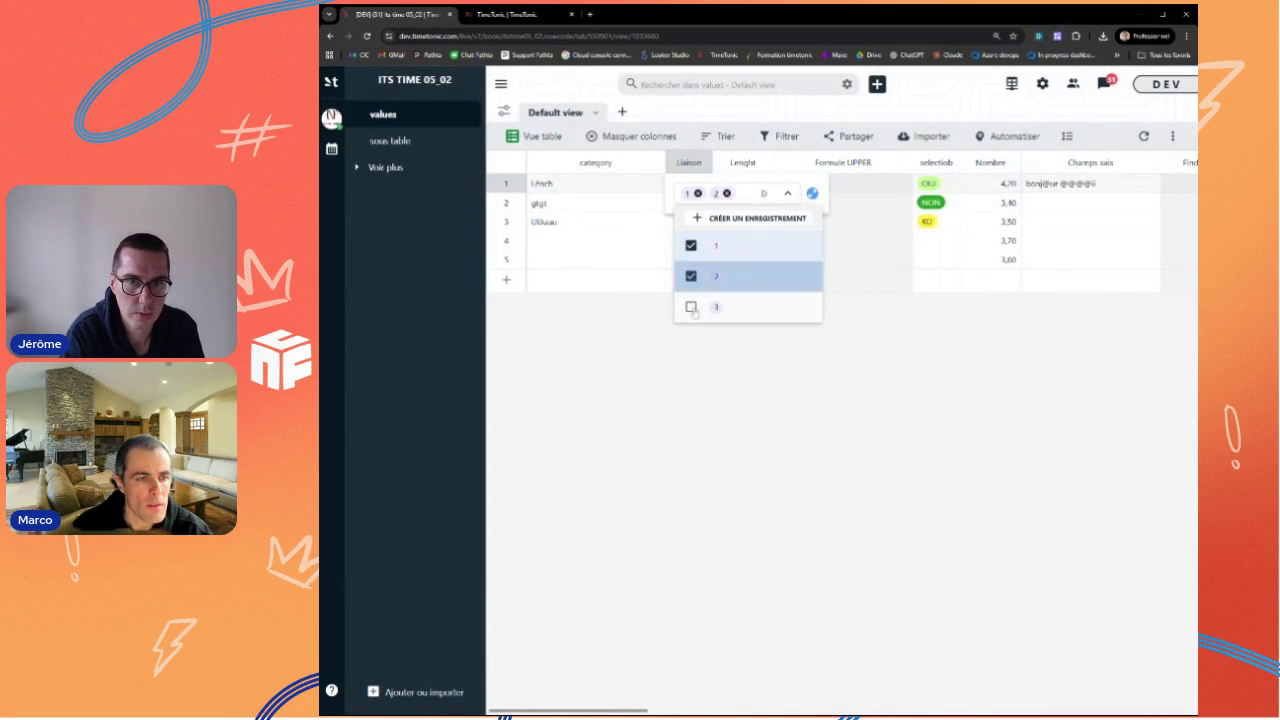
key("Escape")
left_click(680, 162)
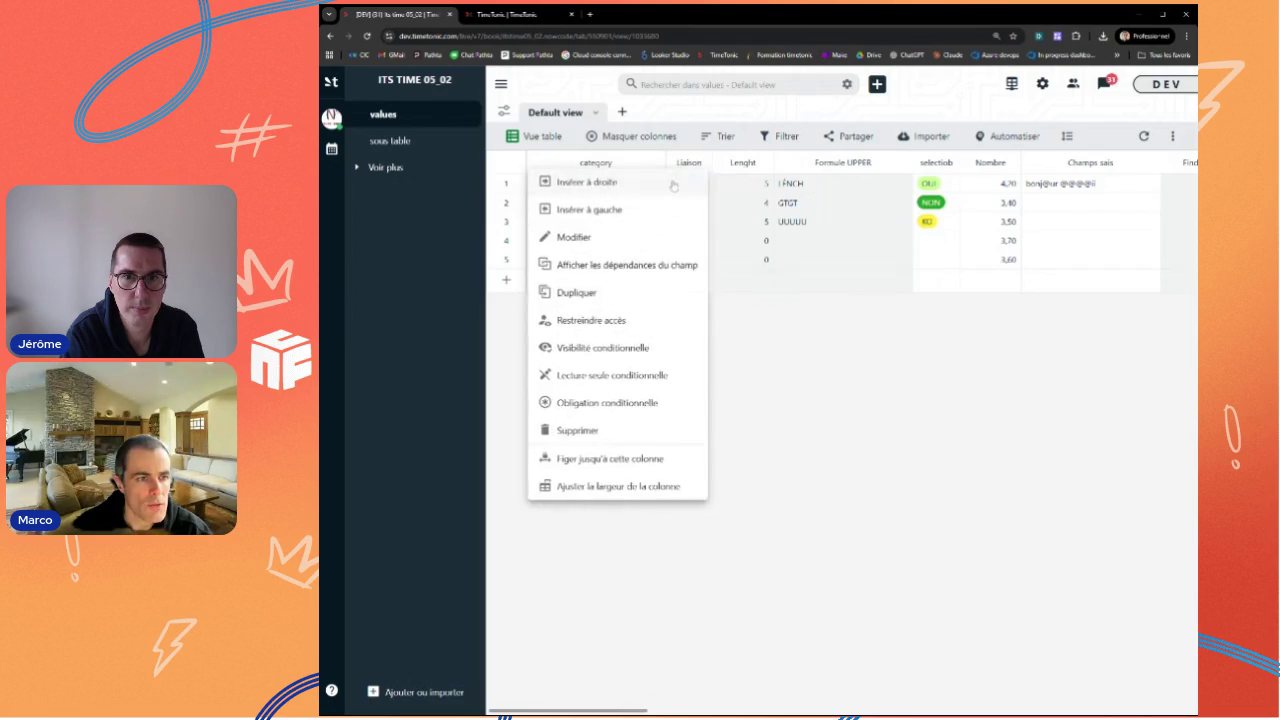
Step: Add a Nombres field of type 'Colonne d'une table liée' pulling the nombre column through Liaison
type("Nom")
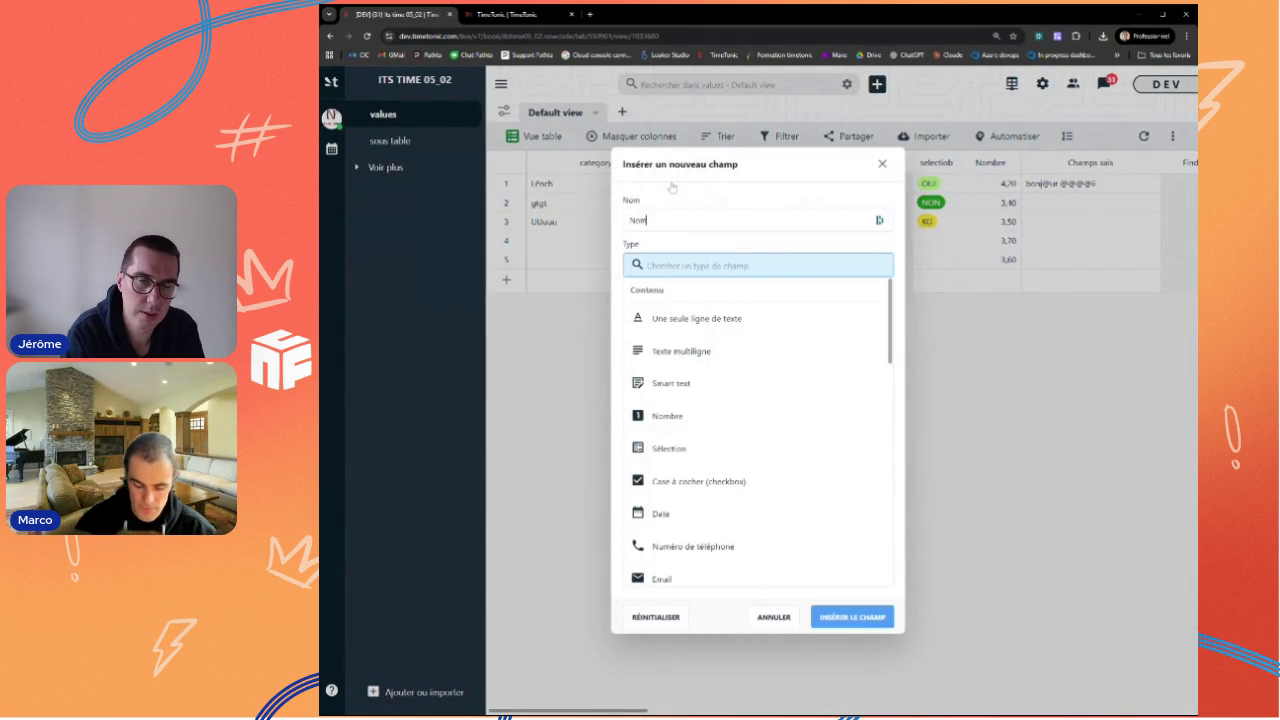
type("bres")
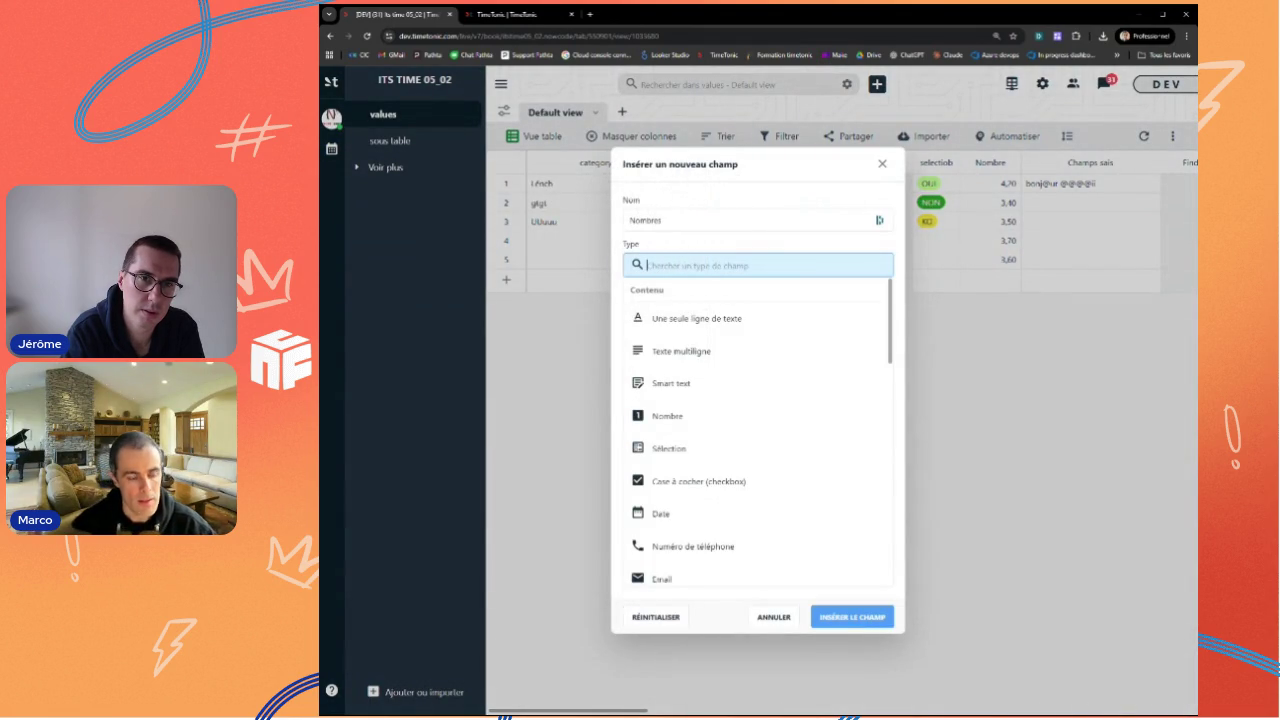
type("colo")
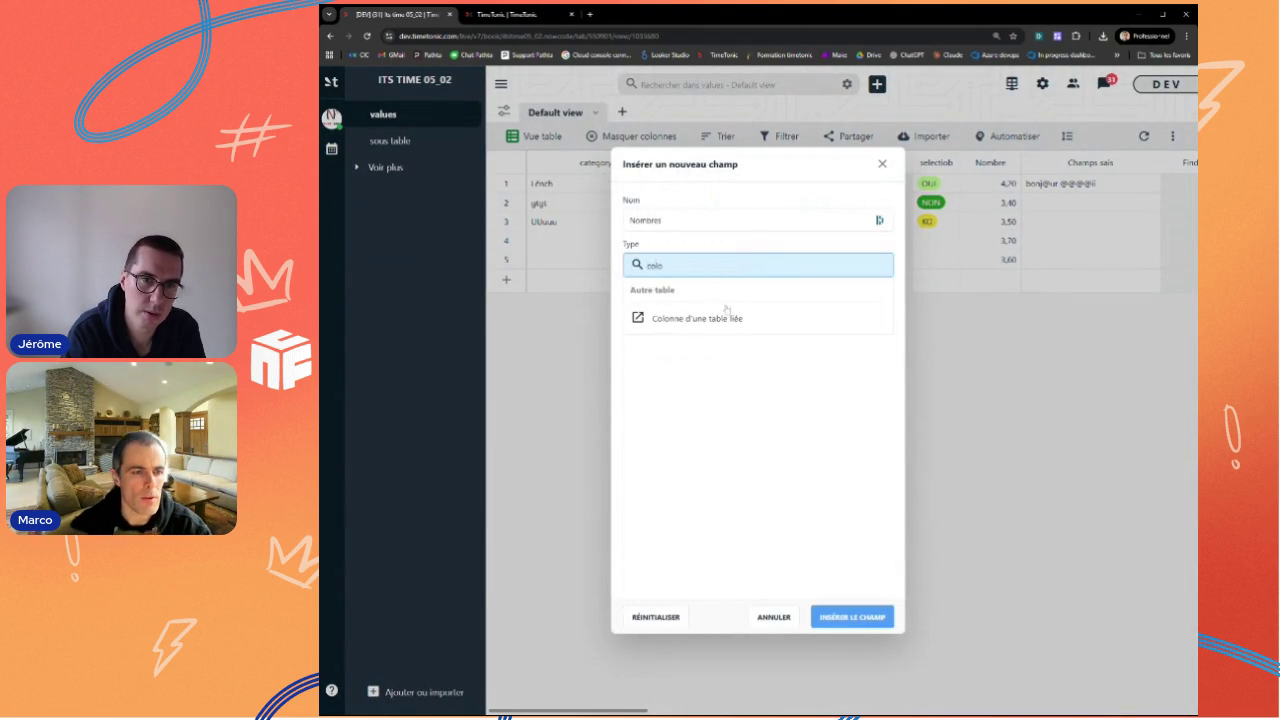
left_click(700, 318)
left_click(699, 415)
left_click(660, 441)
left_click(700, 459)
left_click(662, 508)
left_click(850, 609)
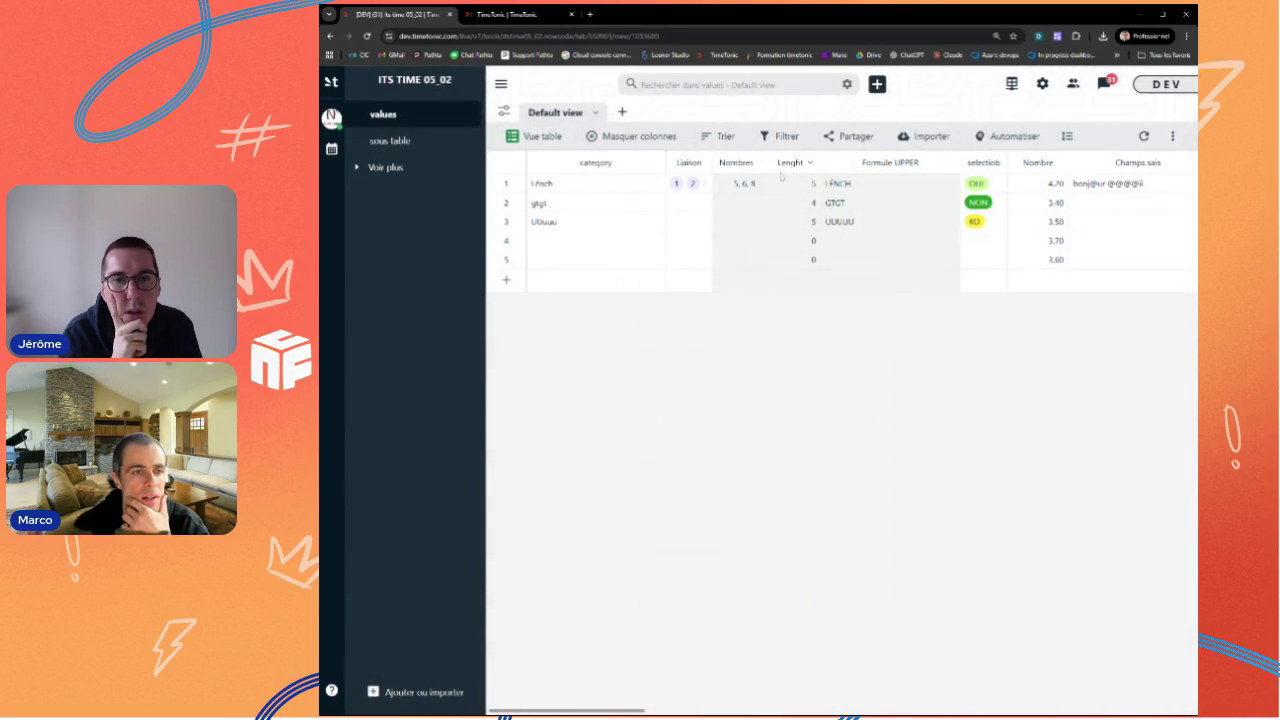
left_click(751, 163)
Step: Draft an AVERAGE formula field containing AVERAGE($Nombres) and try to create it
left_click(703, 184)
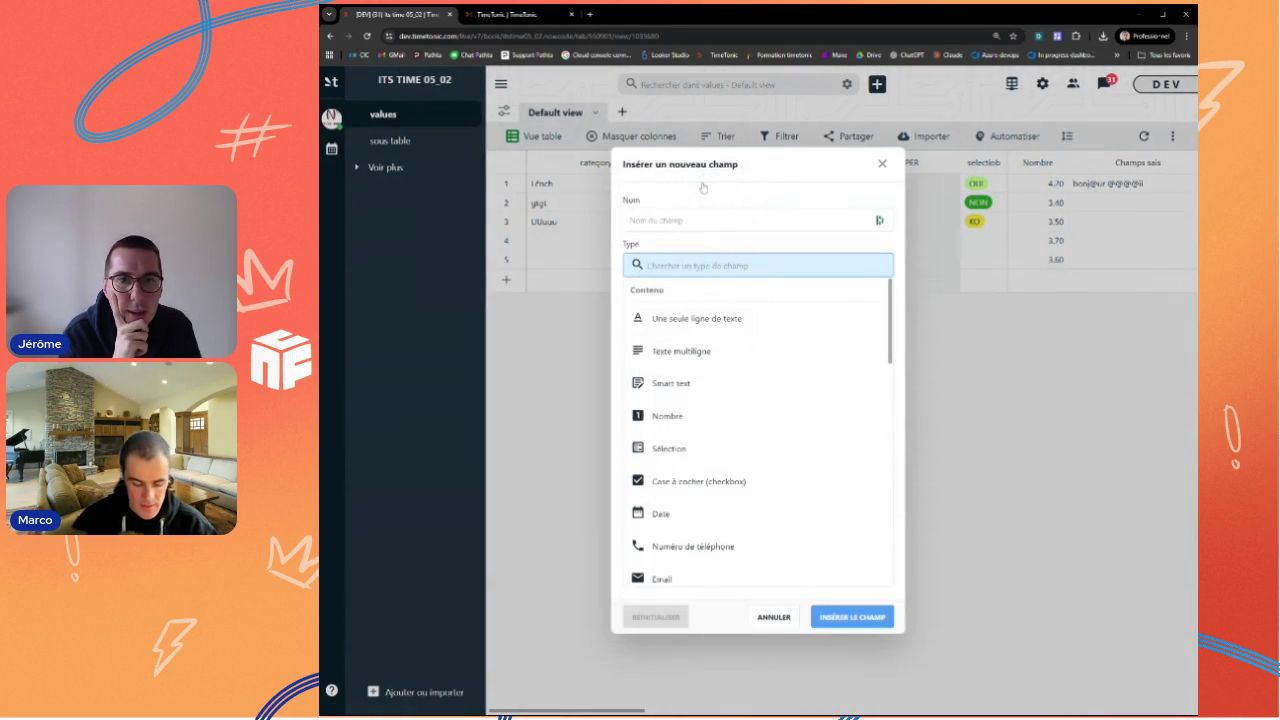
type("AVERAGE")
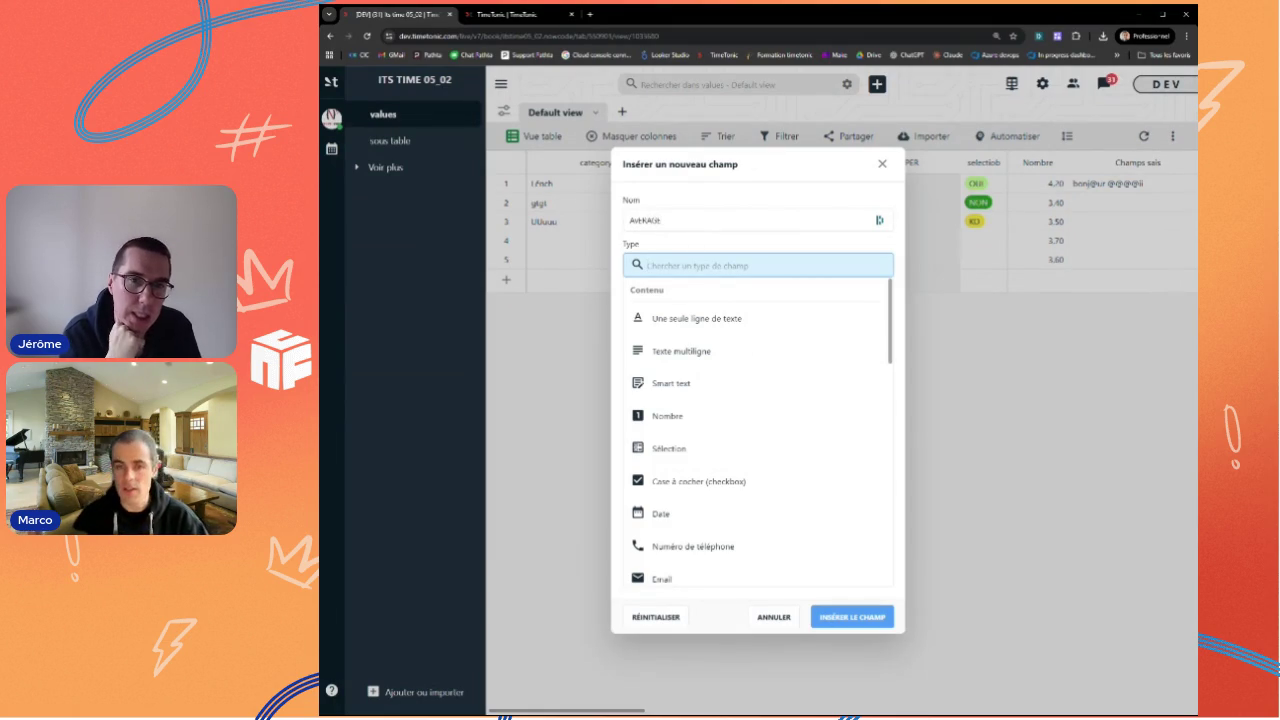
type("fo")
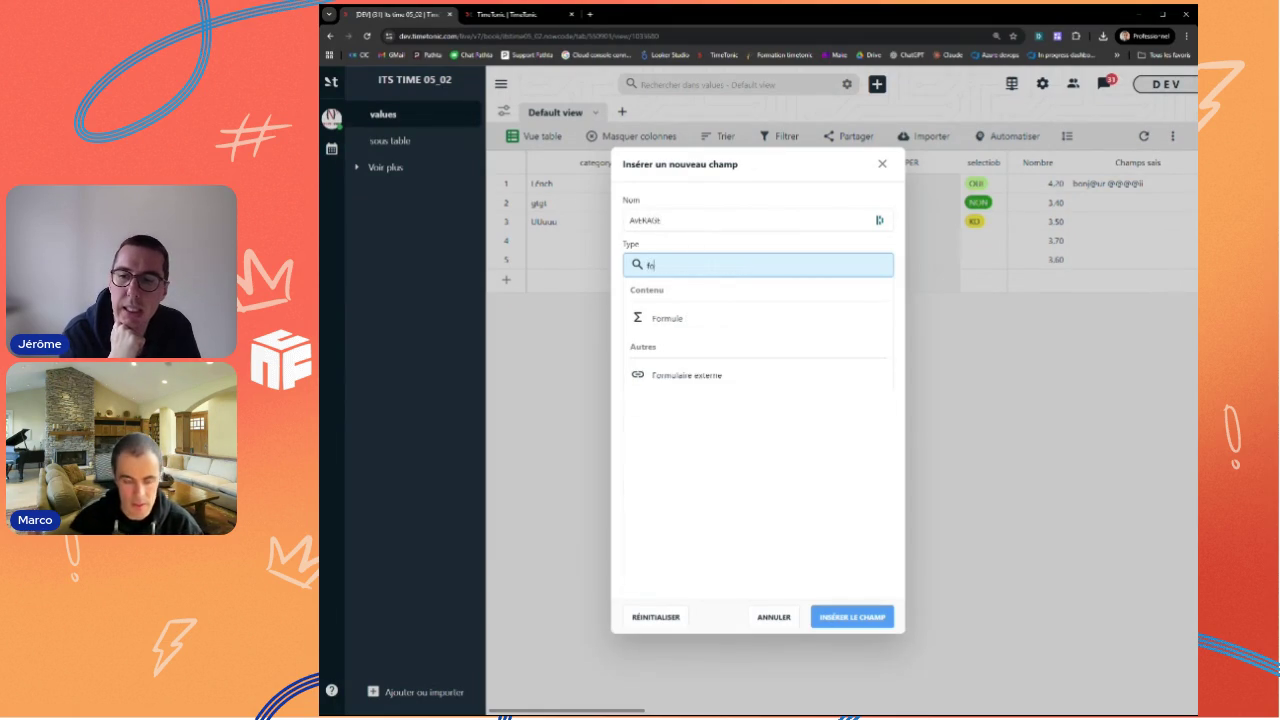
left_click(678, 316)
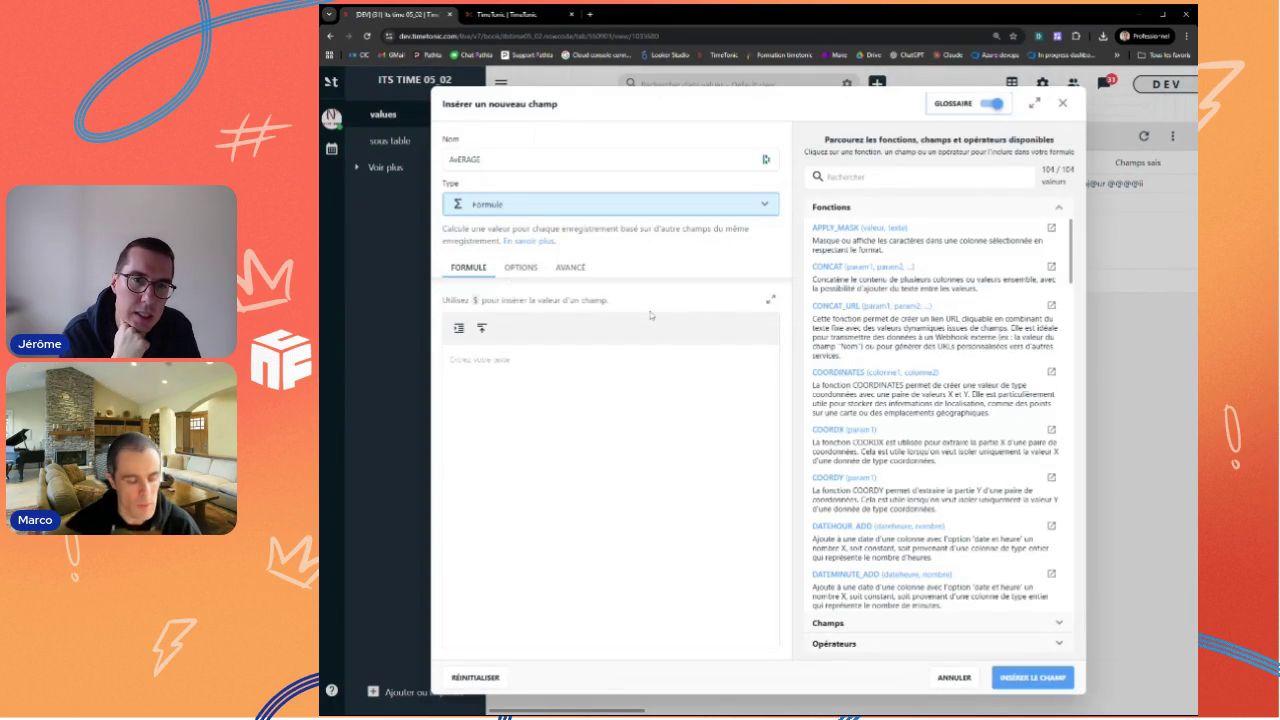
type("AVERAG")
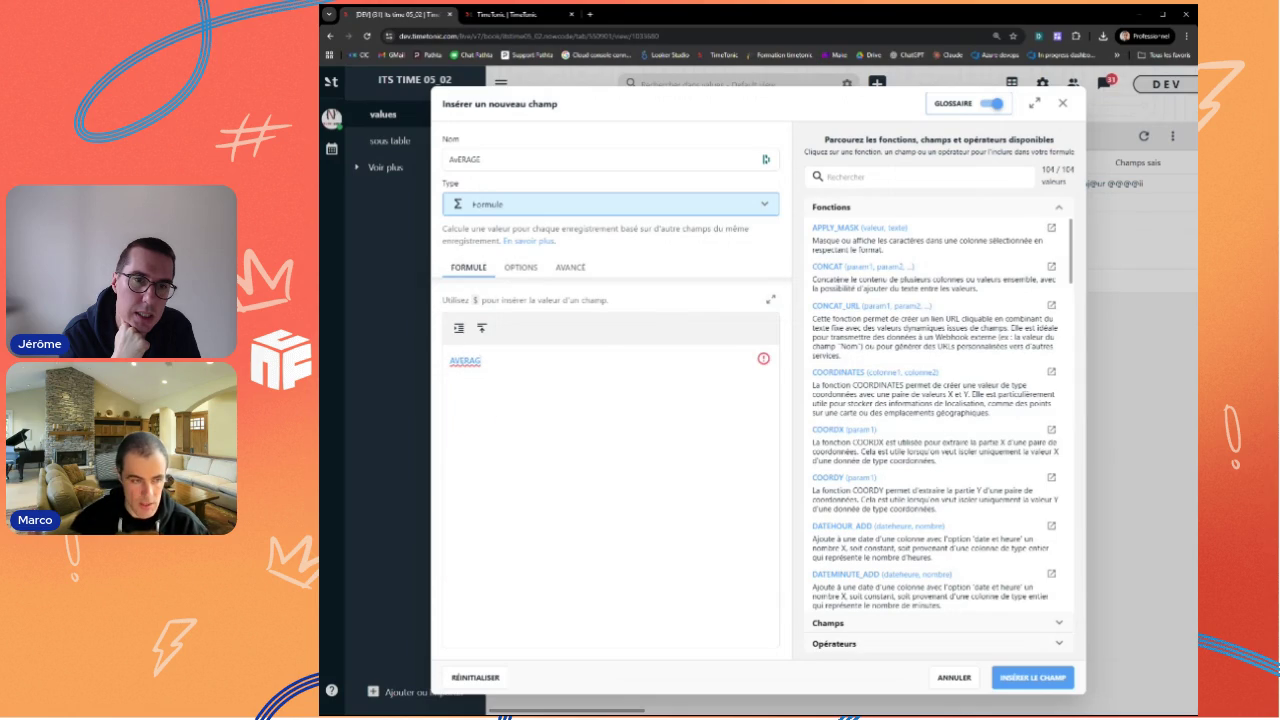
type("E($")
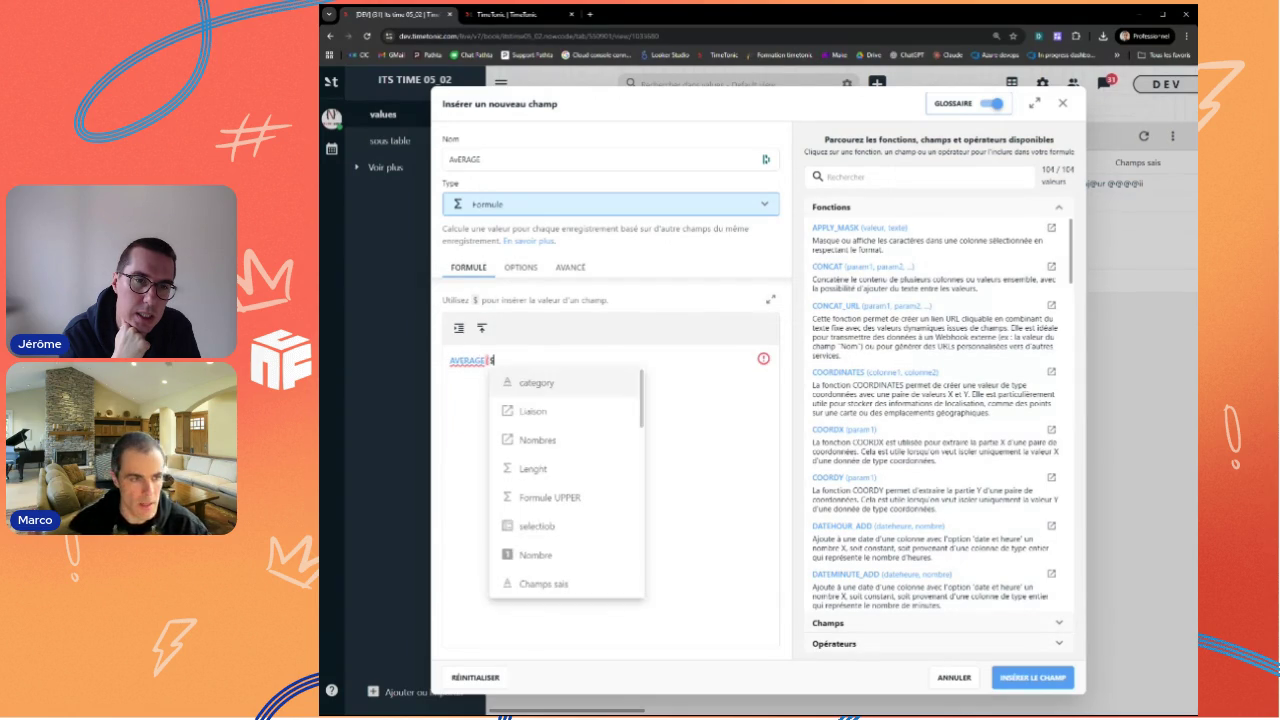
left_click(540, 440)
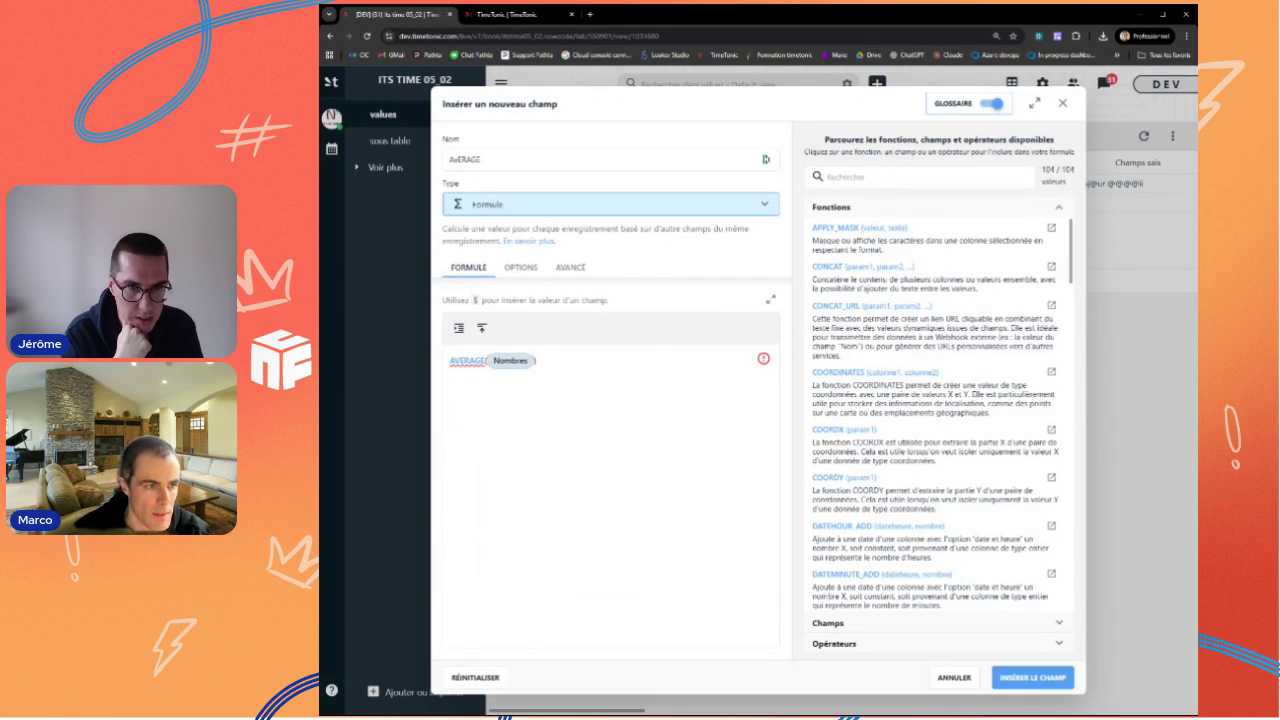
left_click(1038, 678)
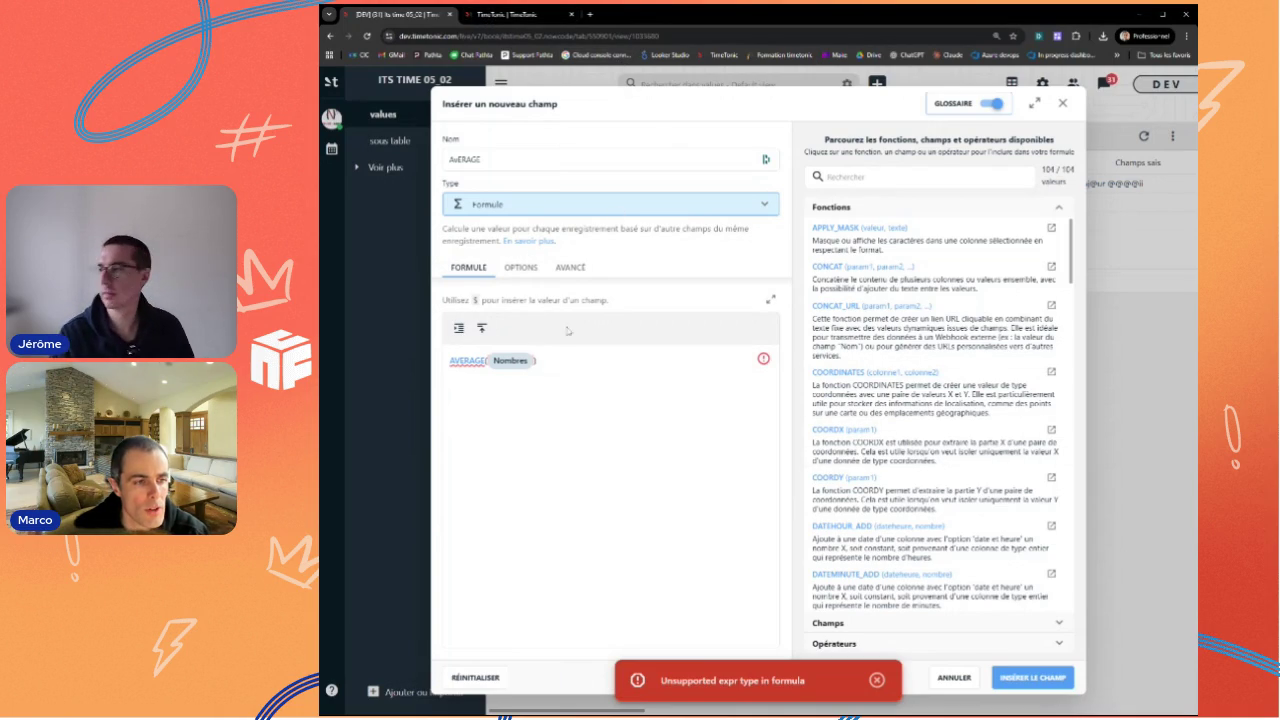
left_click(506, 17)
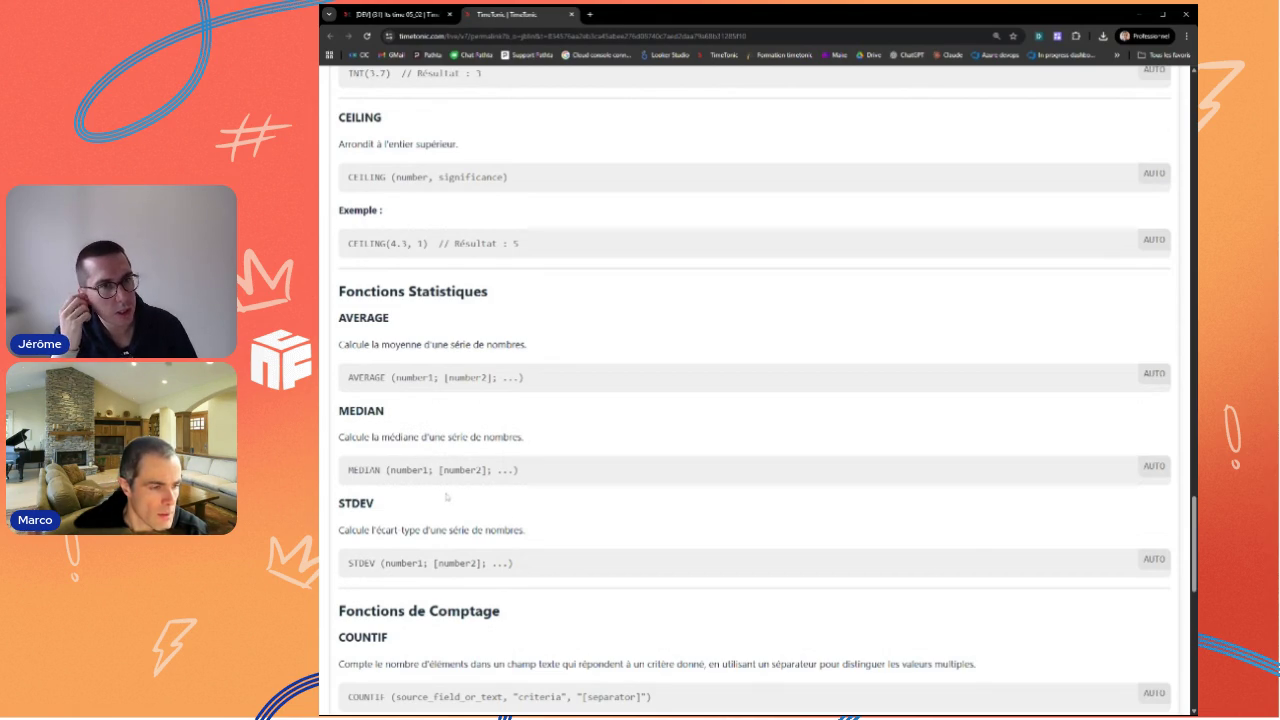
Step: Check AVERAGE's syntax in the docs, retry creating the AVERAGE field, then cancel it
scroll(755, 390, "down", 1)
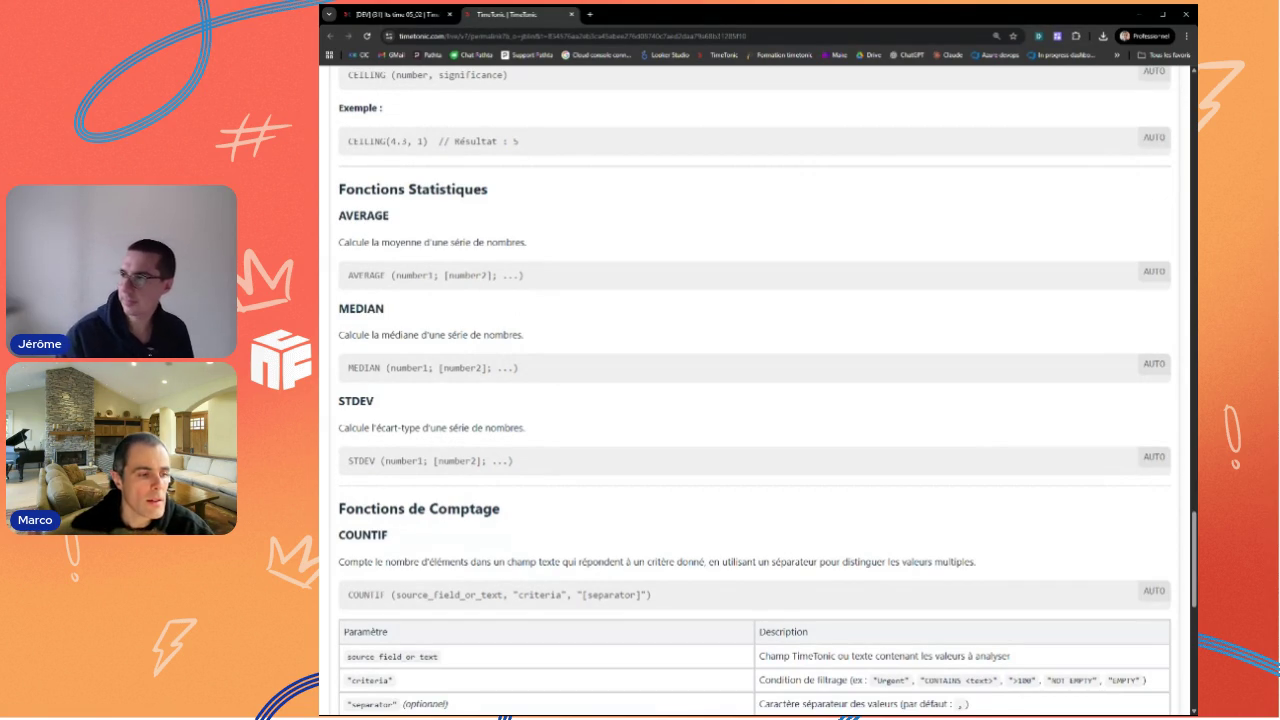
left_click(397, 16)
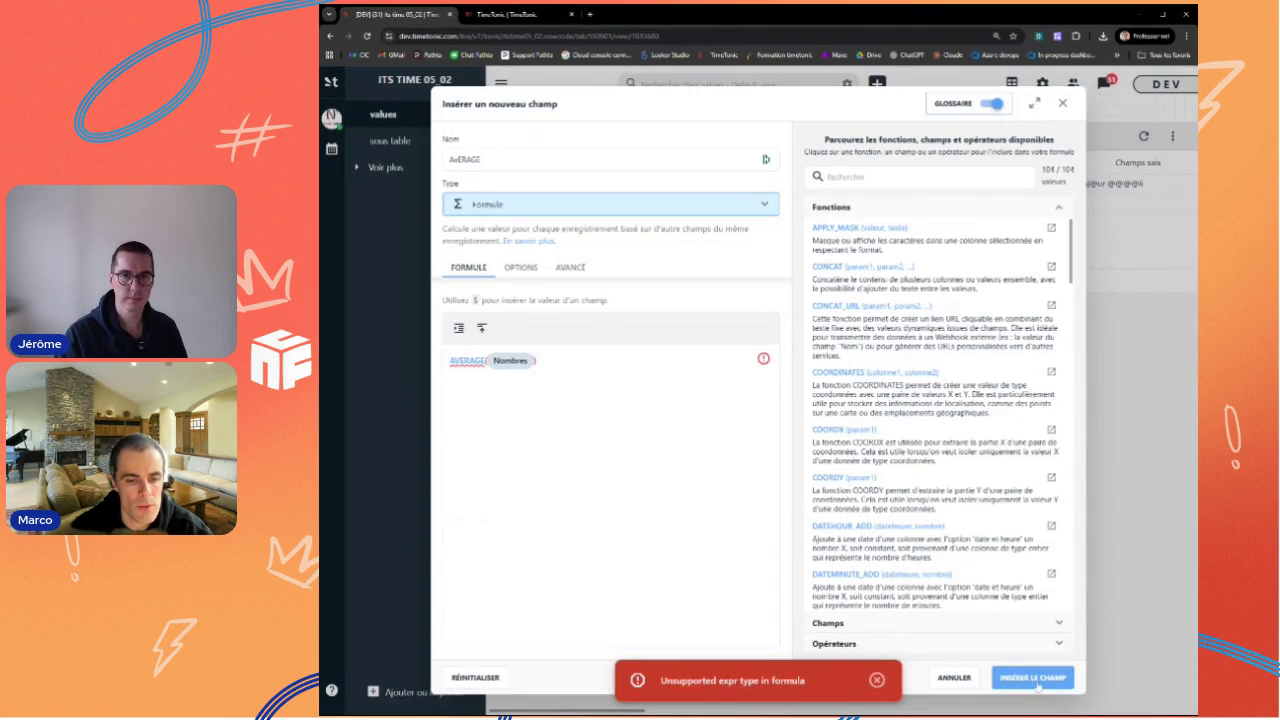
left_click(1025, 678)
left_click(954, 678)
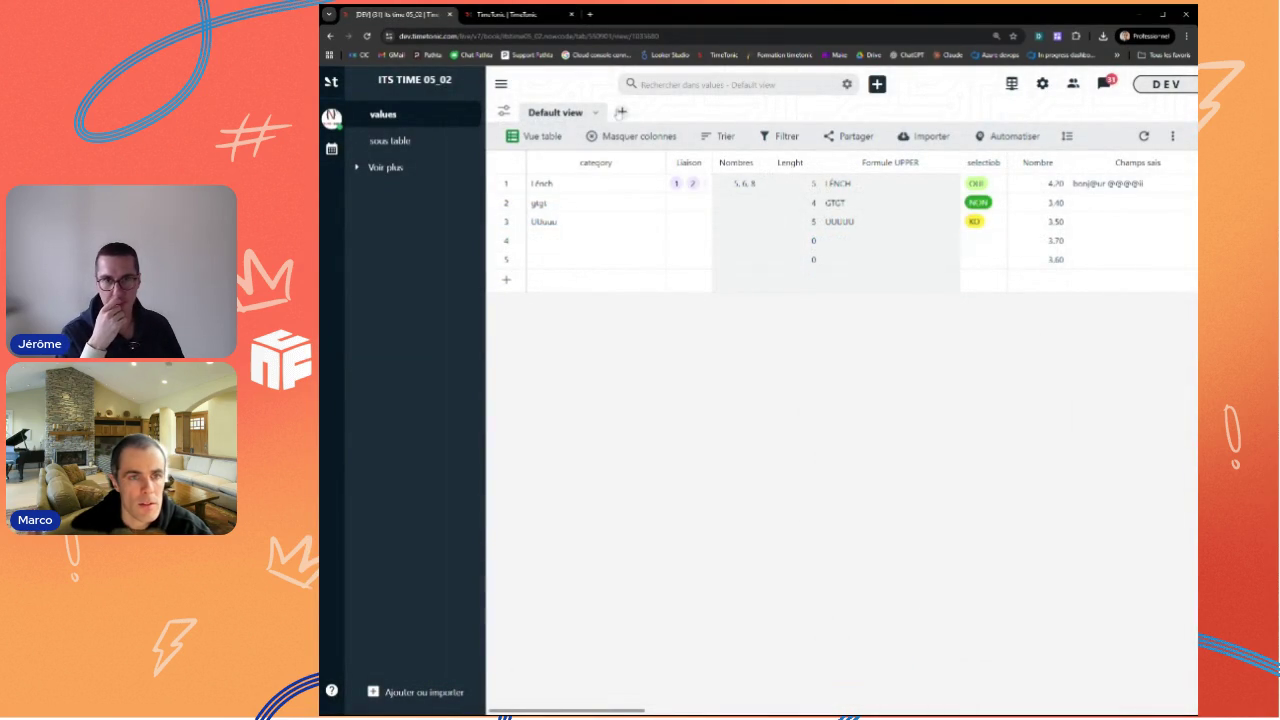
left_click(621, 112)
Step: Create a view named TCD and set its display mode to pivot table
type("Tt")
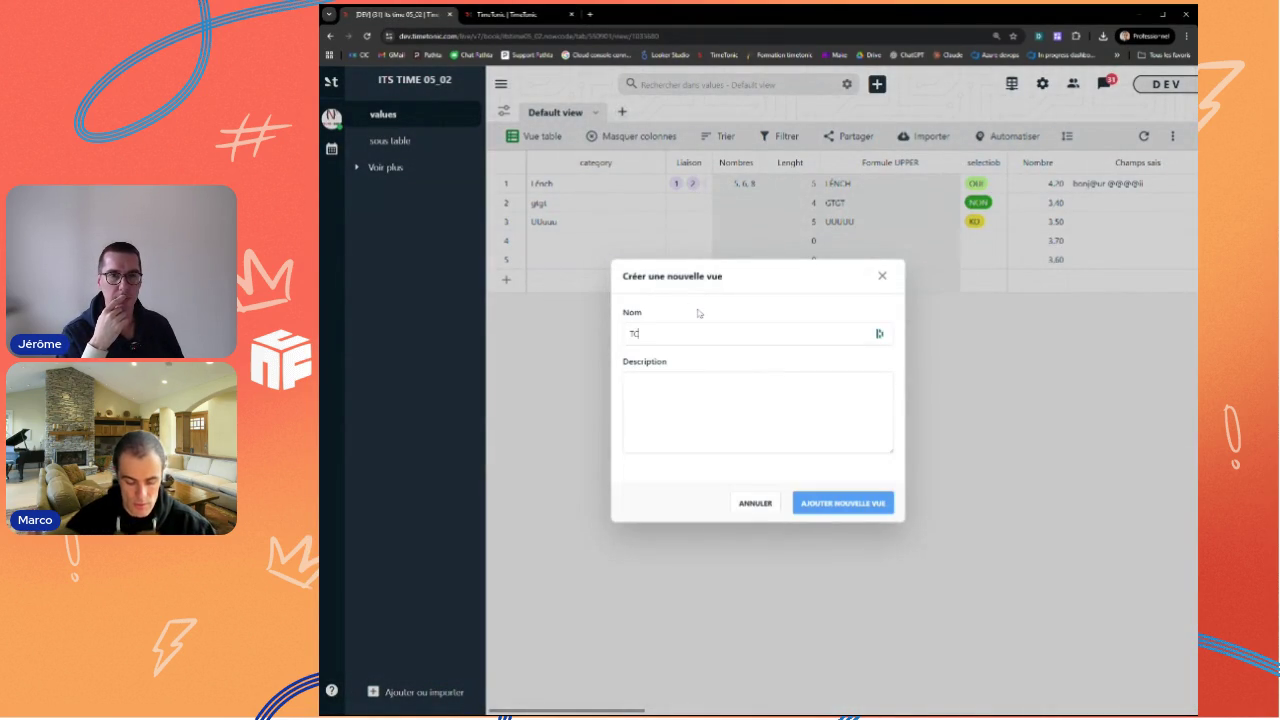
left_click(830, 505)
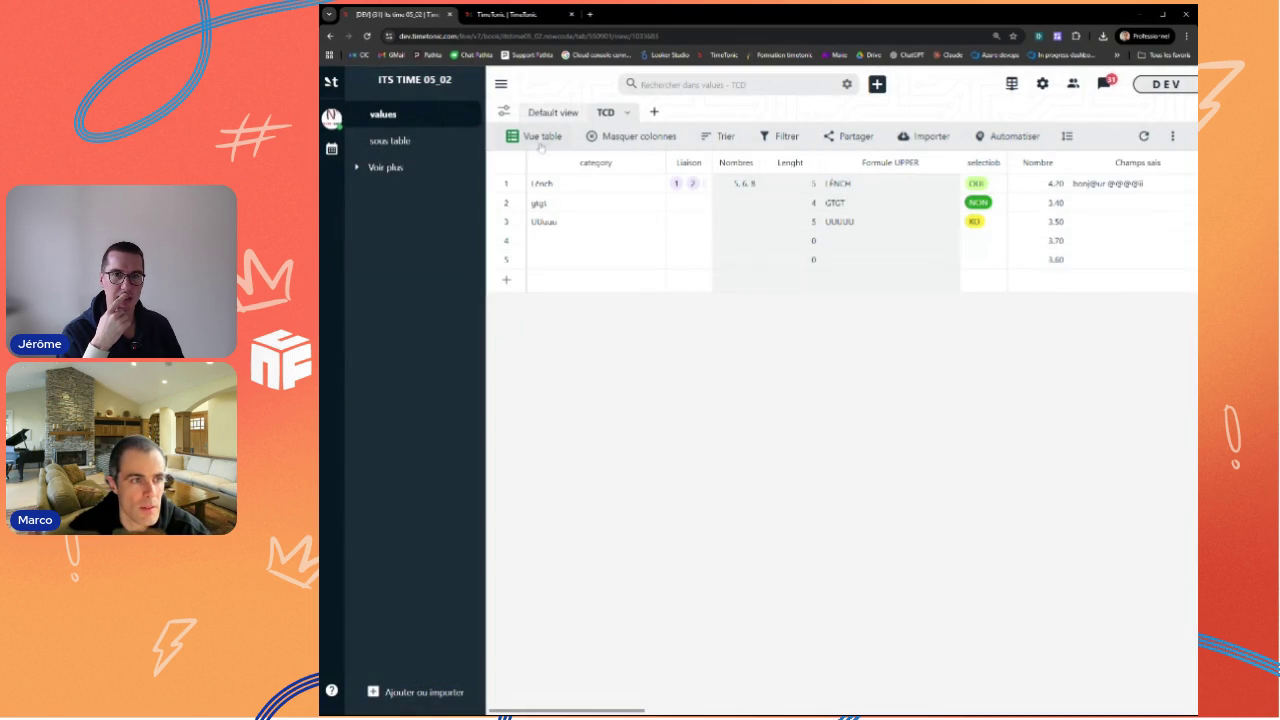
left_click(539, 141)
left_click(704, 551)
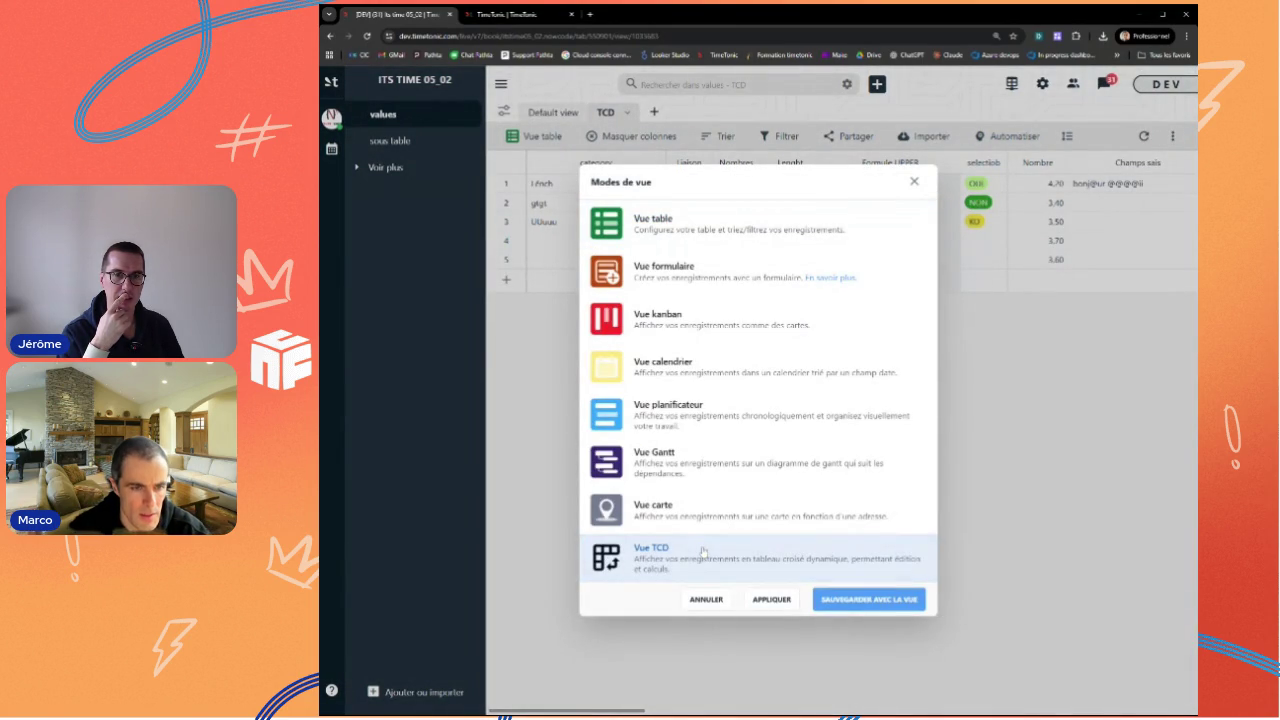
left_click(870, 603)
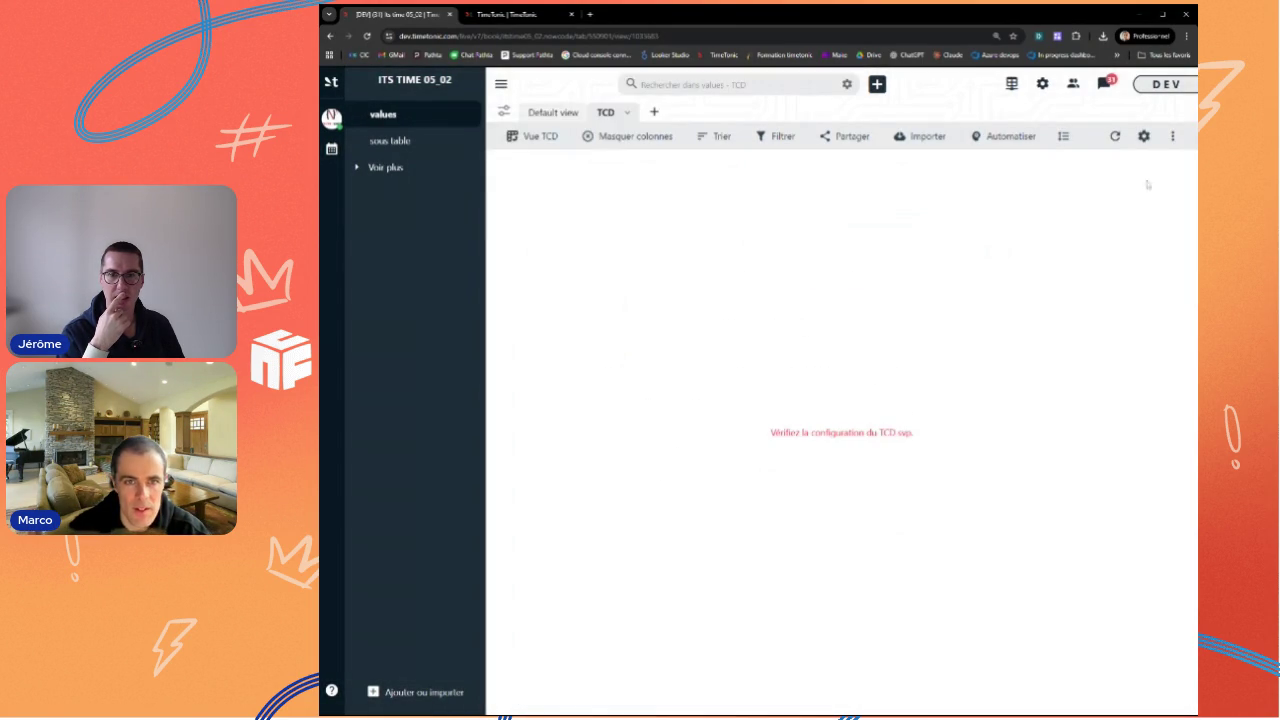
Step: Configure the pivot with selectiob as rows, Nombres as values and Moyenne calculation
left_click(1143, 136)
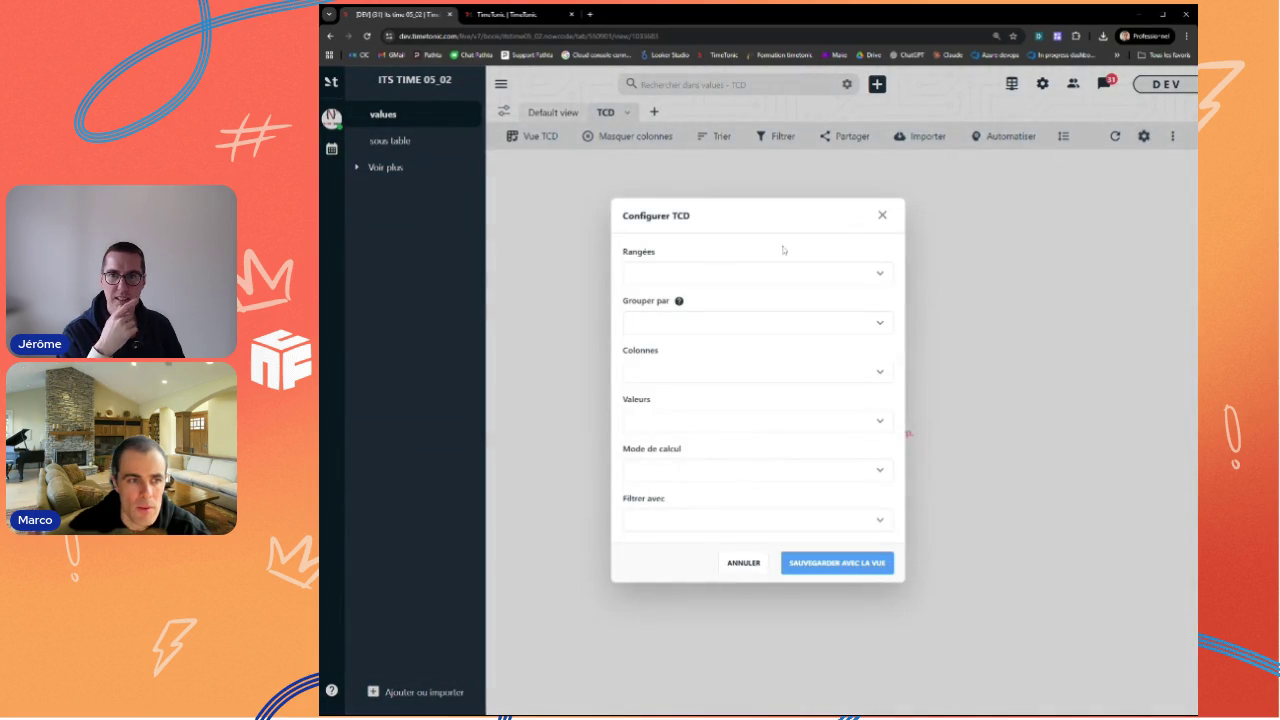
left_click(657, 281)
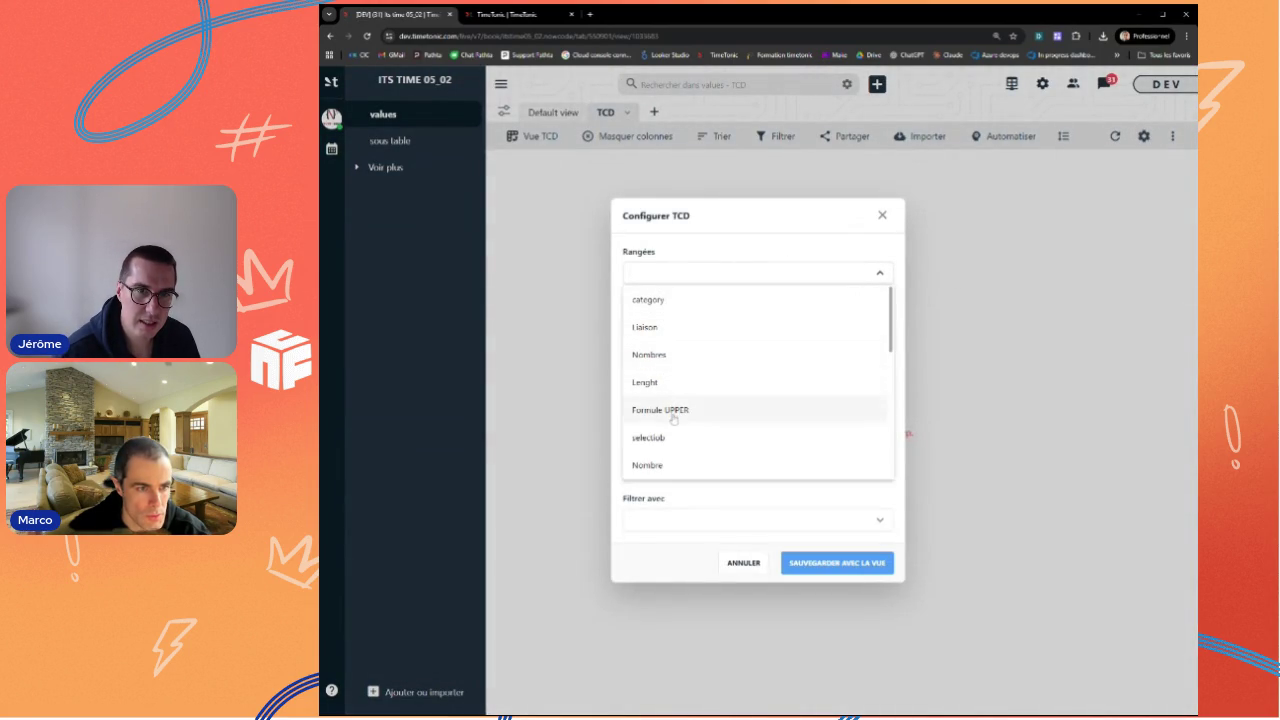
left_click(655, 438)
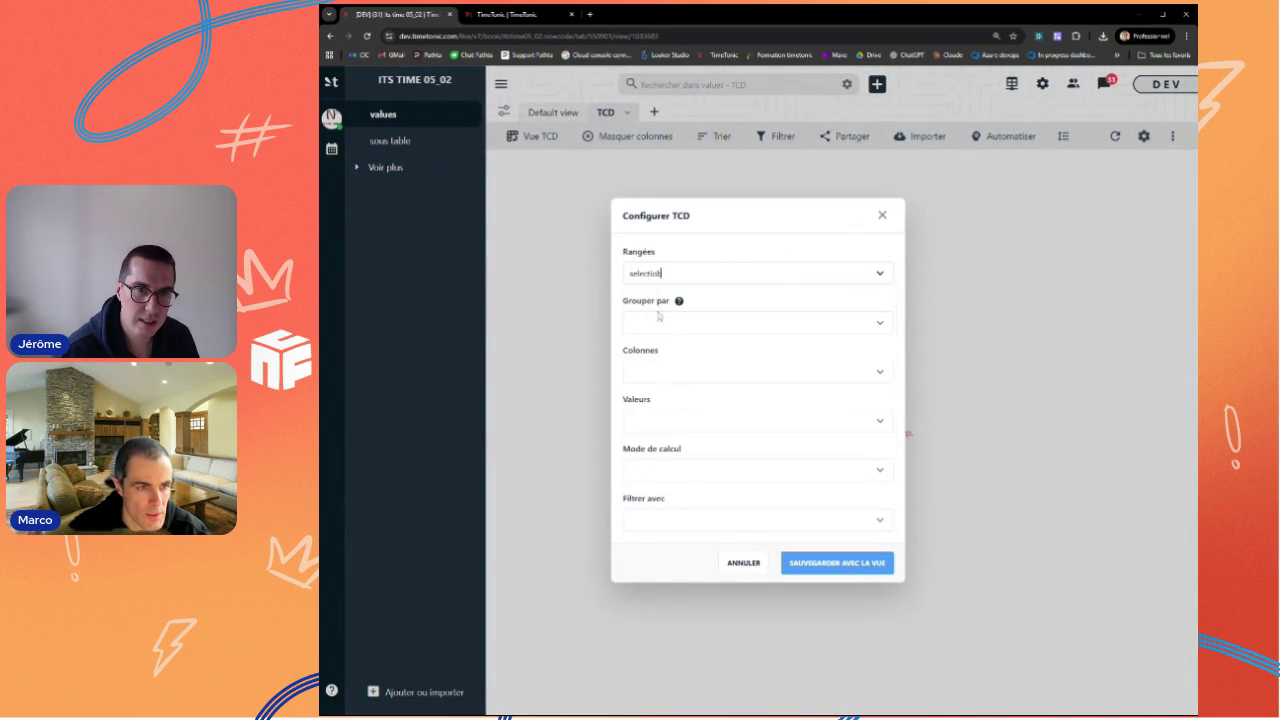
left_click(658, 420)
left_click(663, 500)
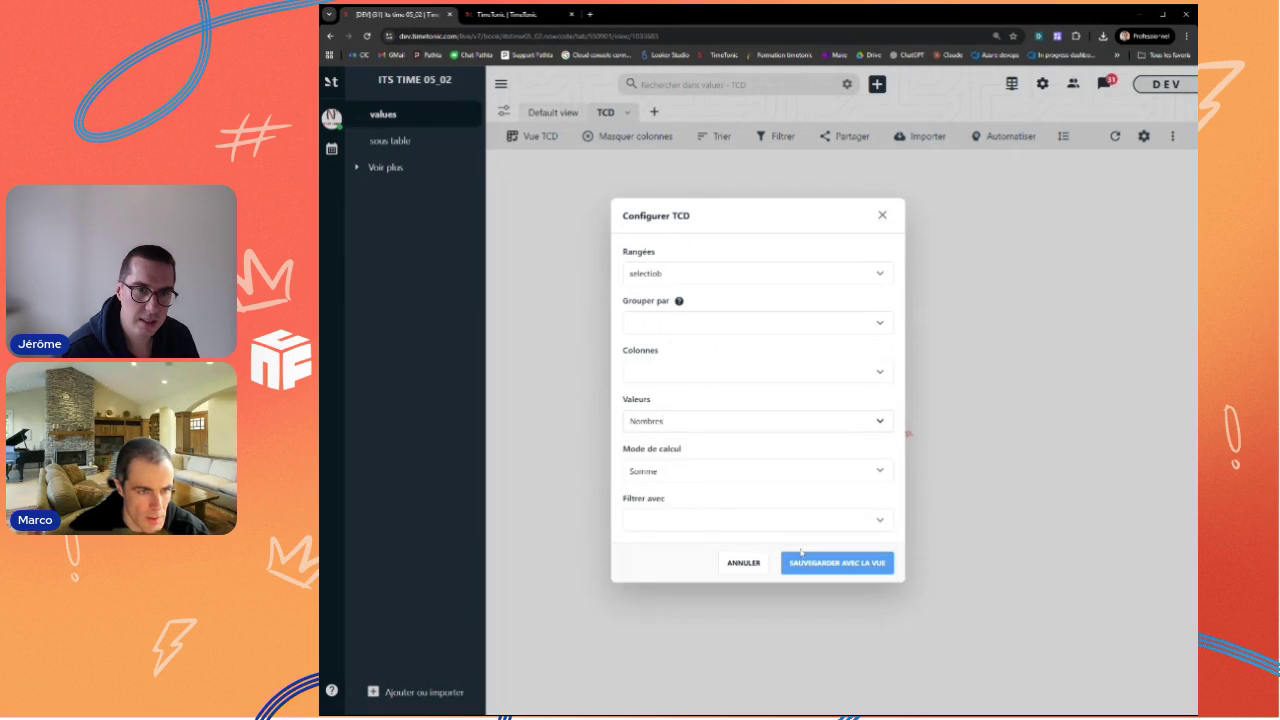
left_click(723, 472)
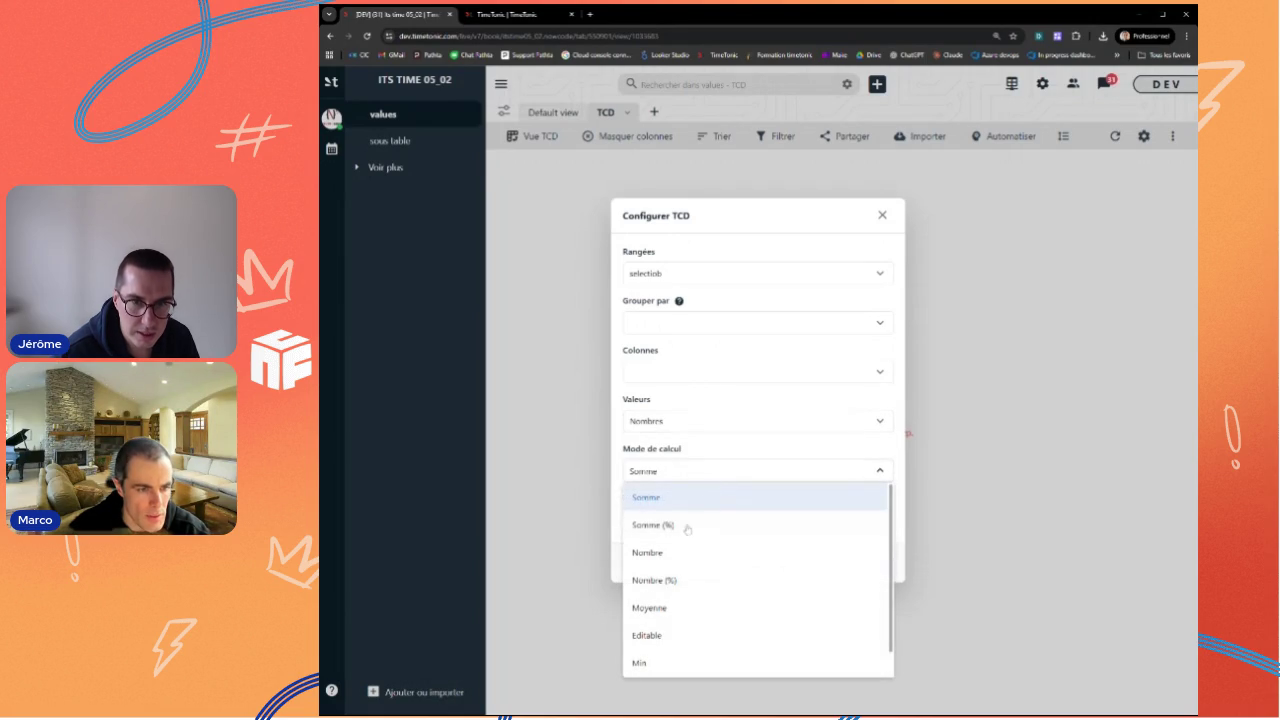
left_click(659, 609)
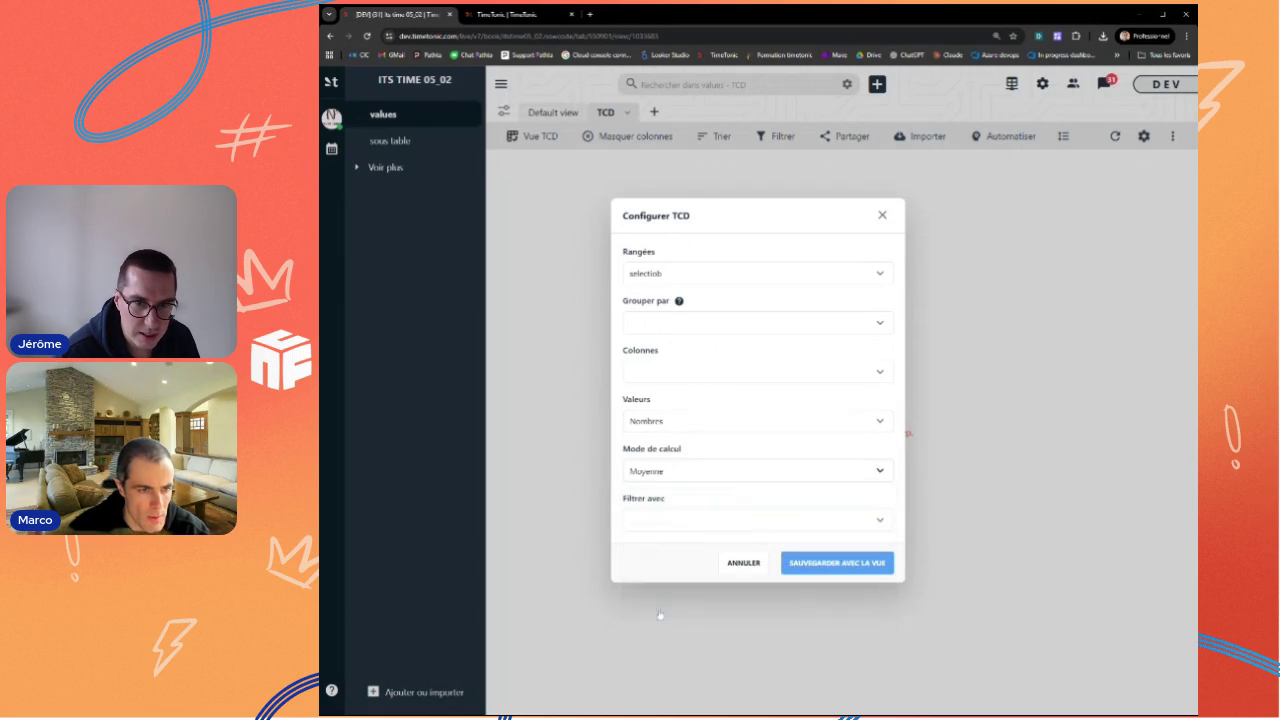
Step: Keep Moyenne, set Nombres as the pivot columns, and save the configuration with the view
left_click(692, 474)
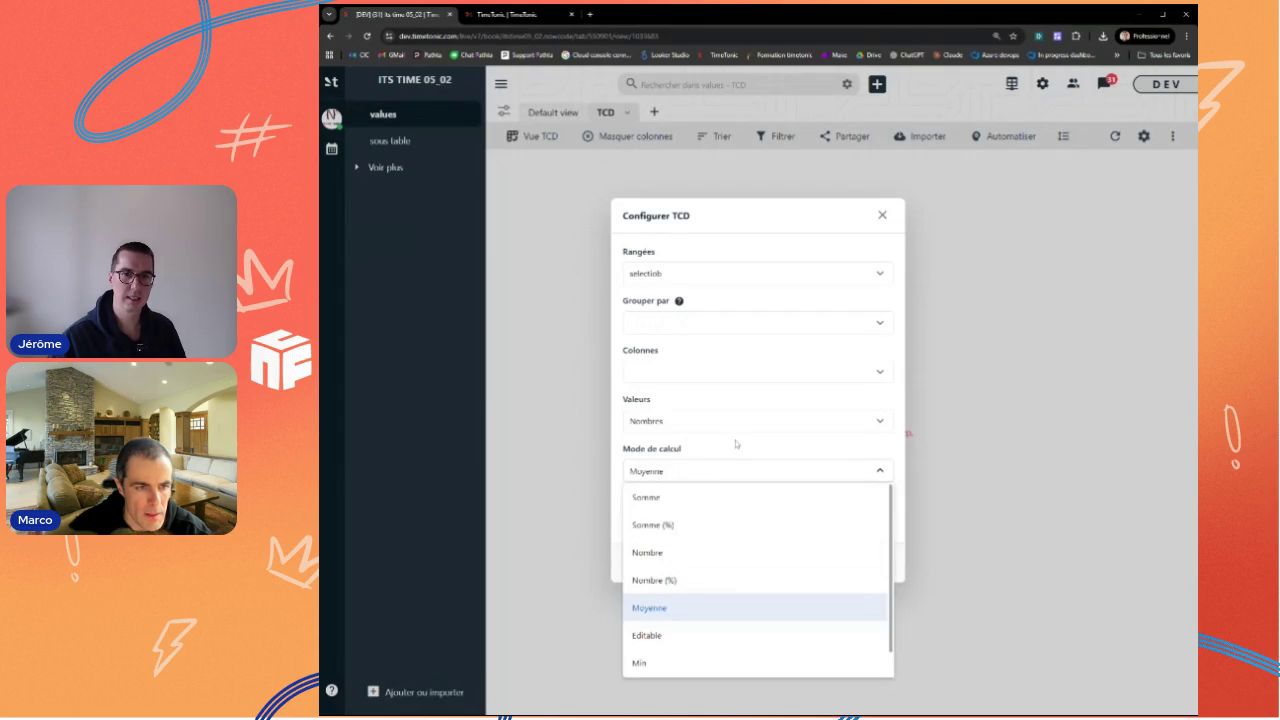
left_click(727, 471)
left_click(828, 562)
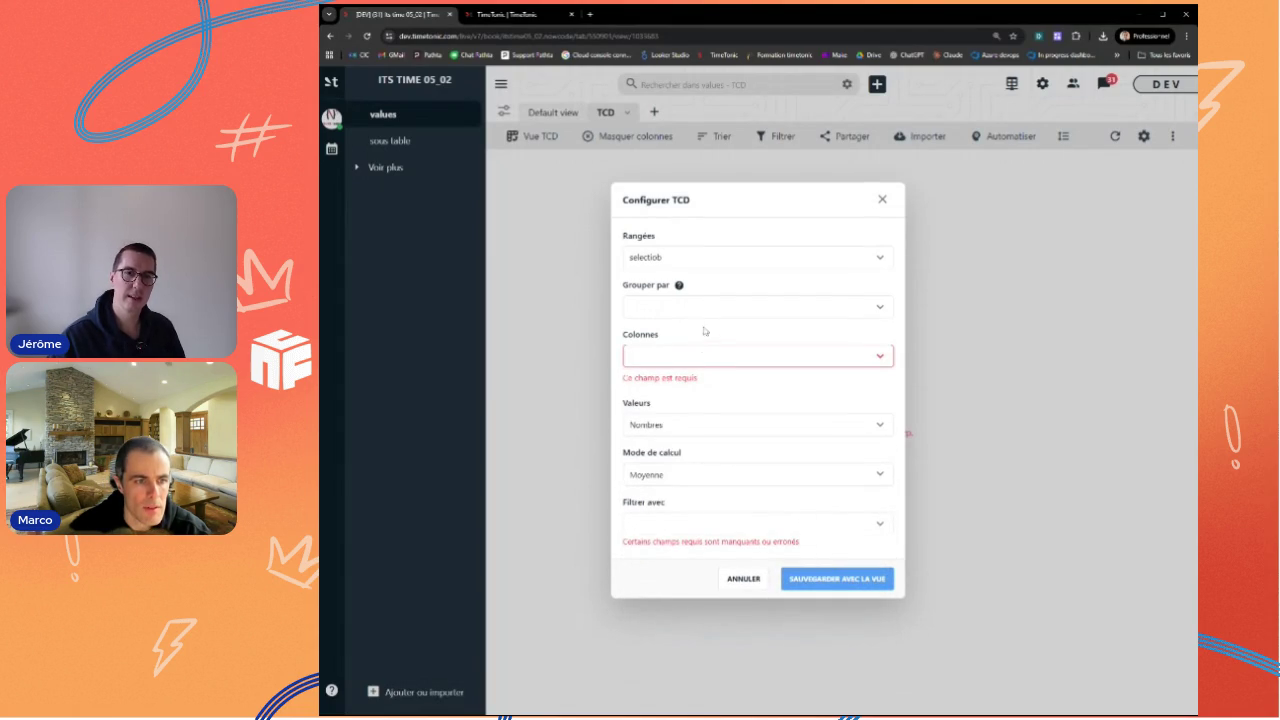
left_click(693, 355)
left_click(656, 436)
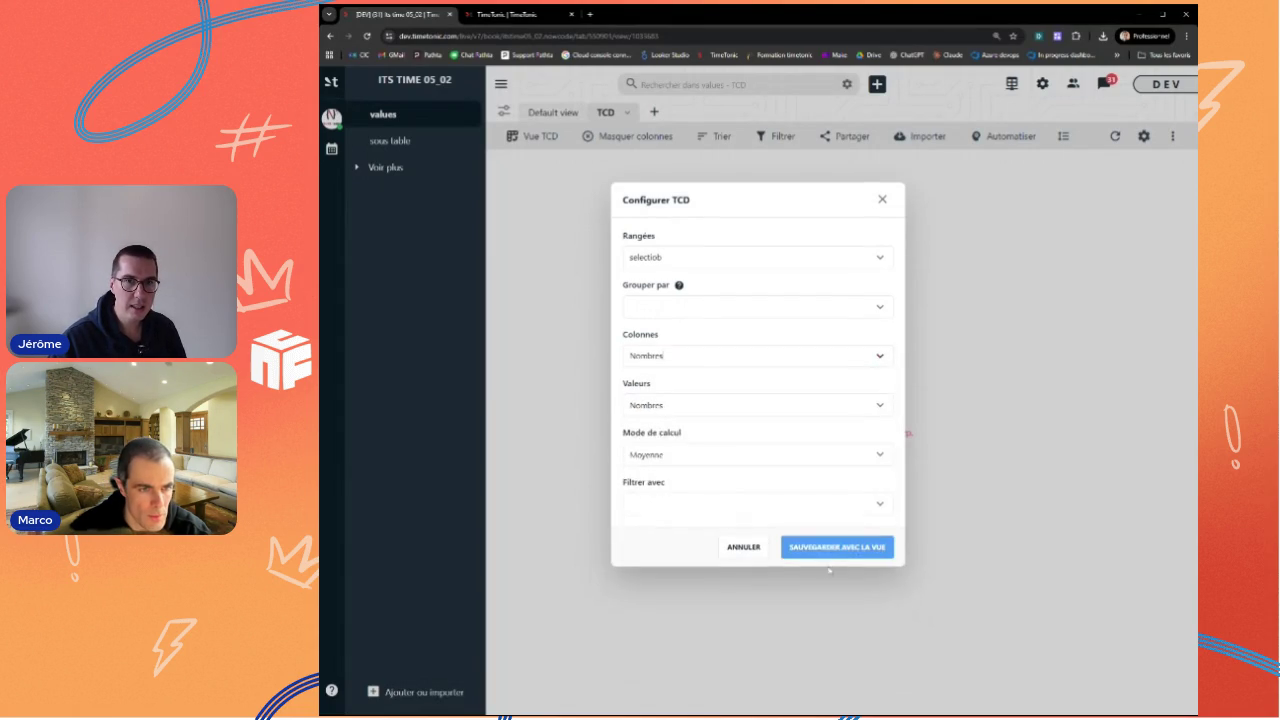
left_click(834, 566)
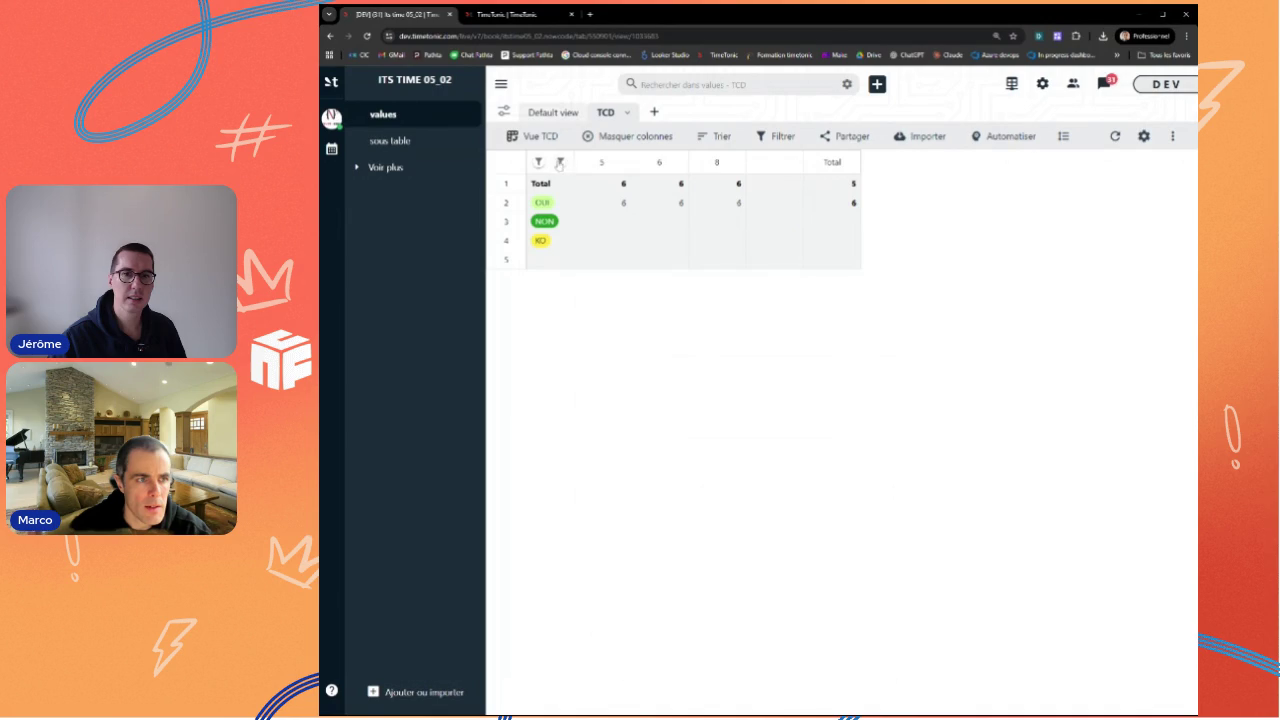
Step: Review the pivot's calculation modes again and close the configuration without changes
left_click(1143, 136)
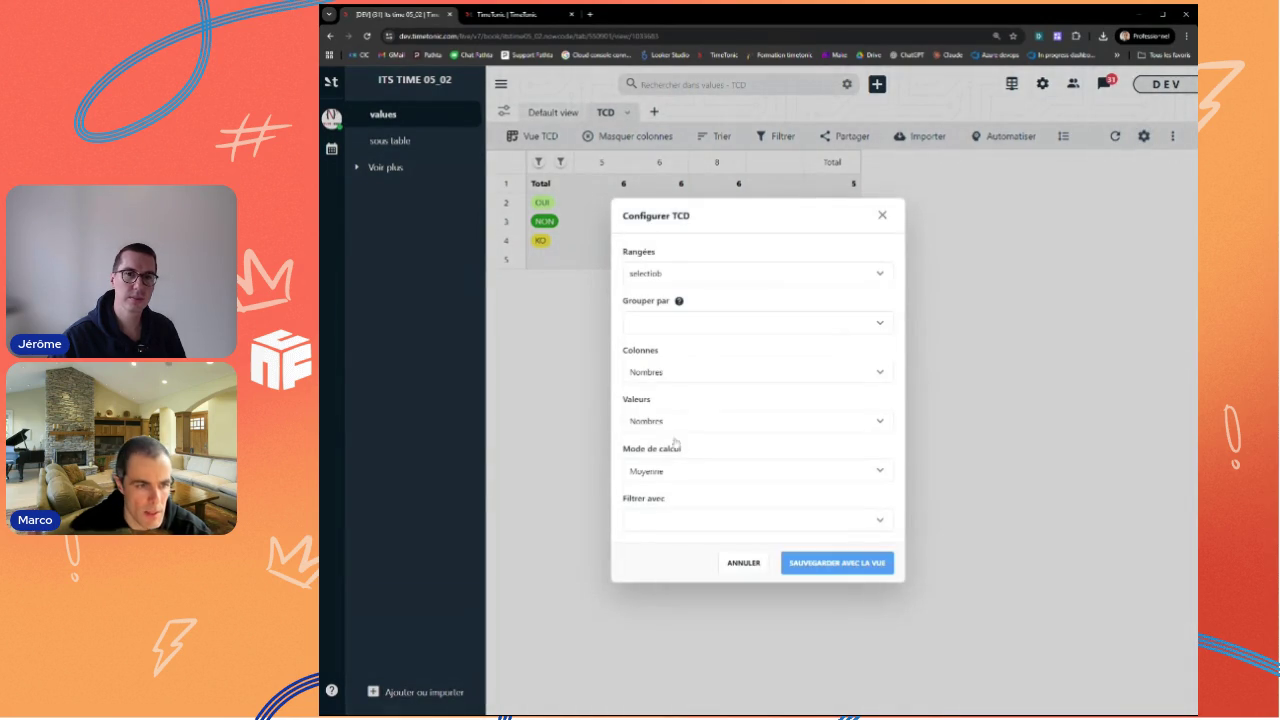
left_click(650, 480)
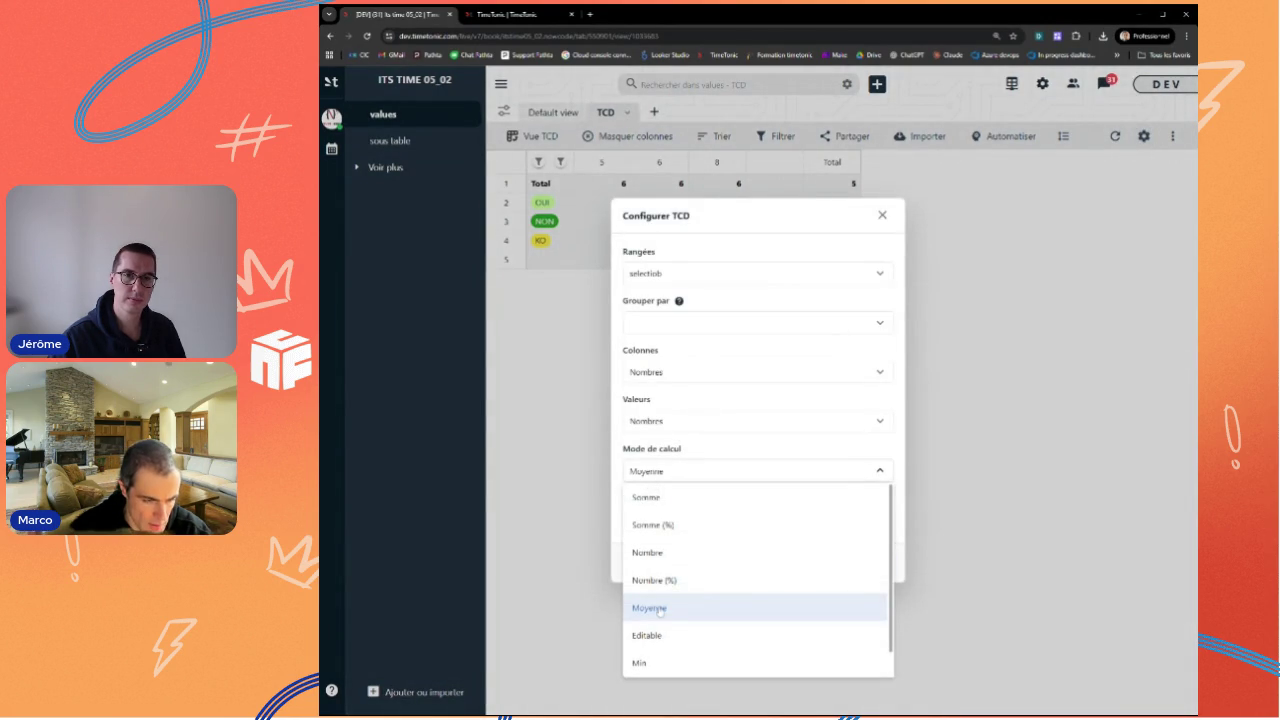
scroll(659, 611, "down", 1)
scroll(660, 625, "up", 1)
scroll(703, 607, "down", 1)
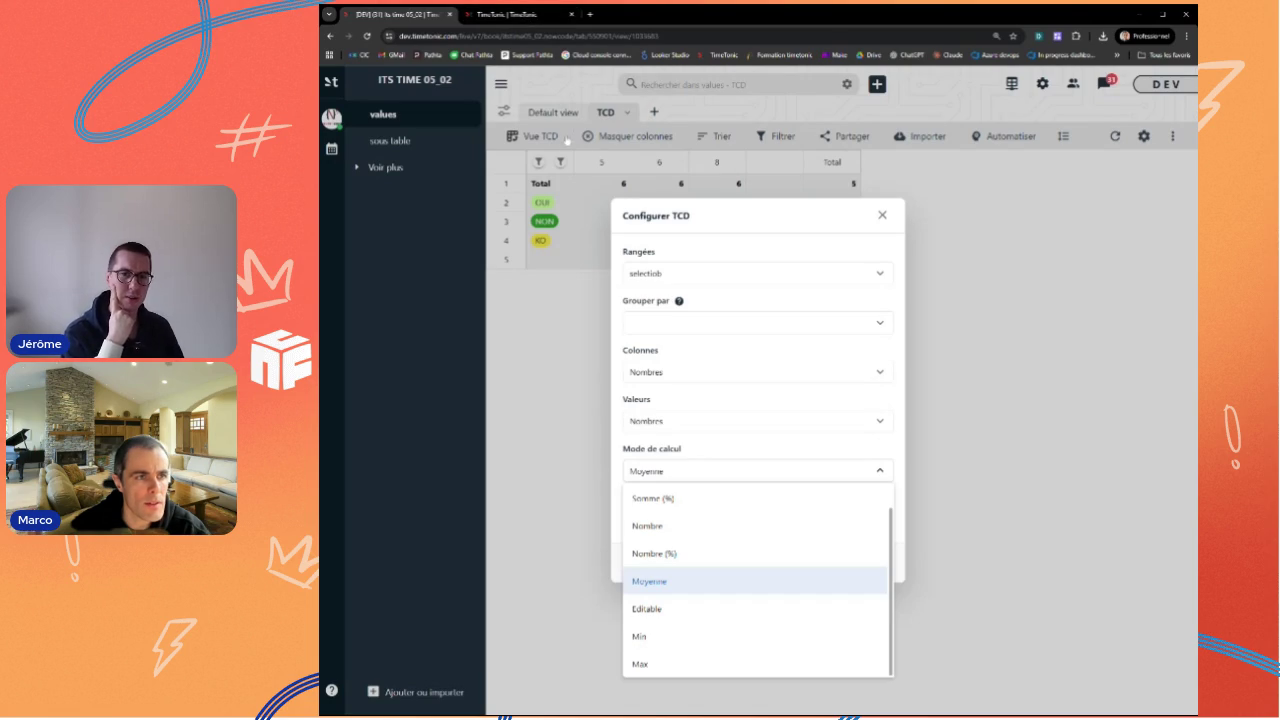
left_click(880, 220)
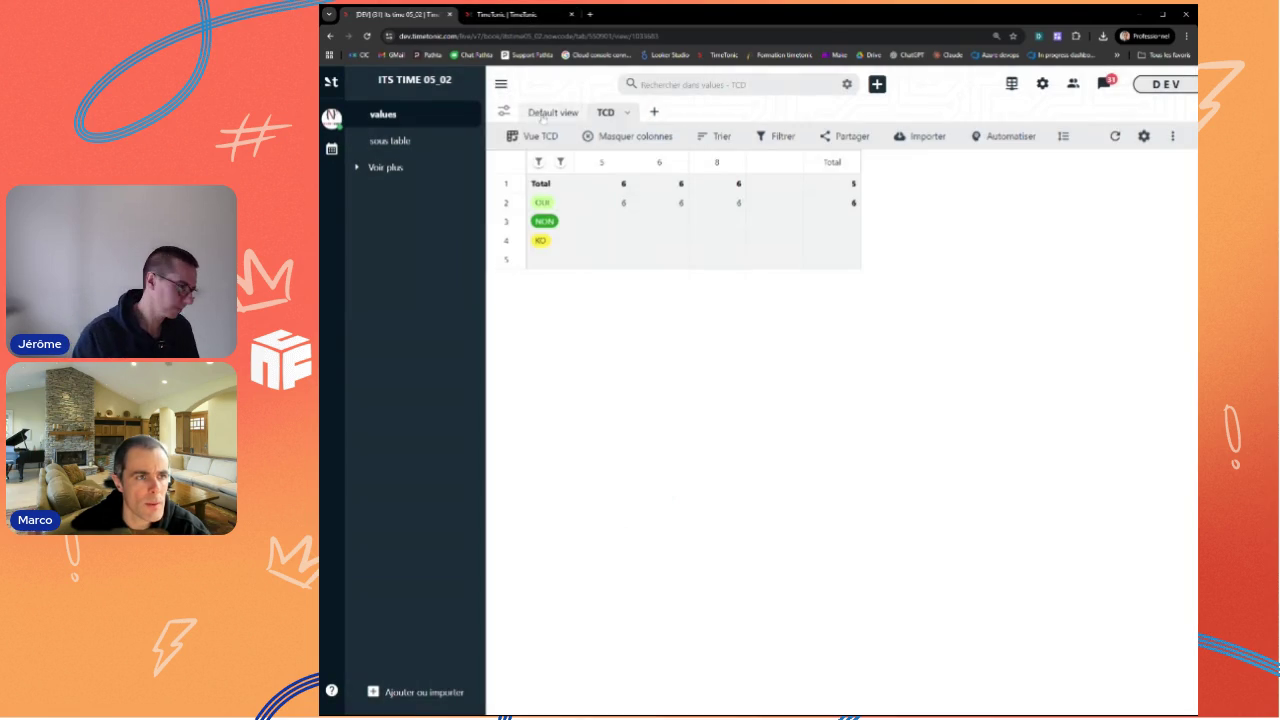
Step: Return to the Default view and open then close the Nombres field settings
left_click(545, 114)
mouse_move(737, 162)
left_click(750, 163)
left_click(620, 239)
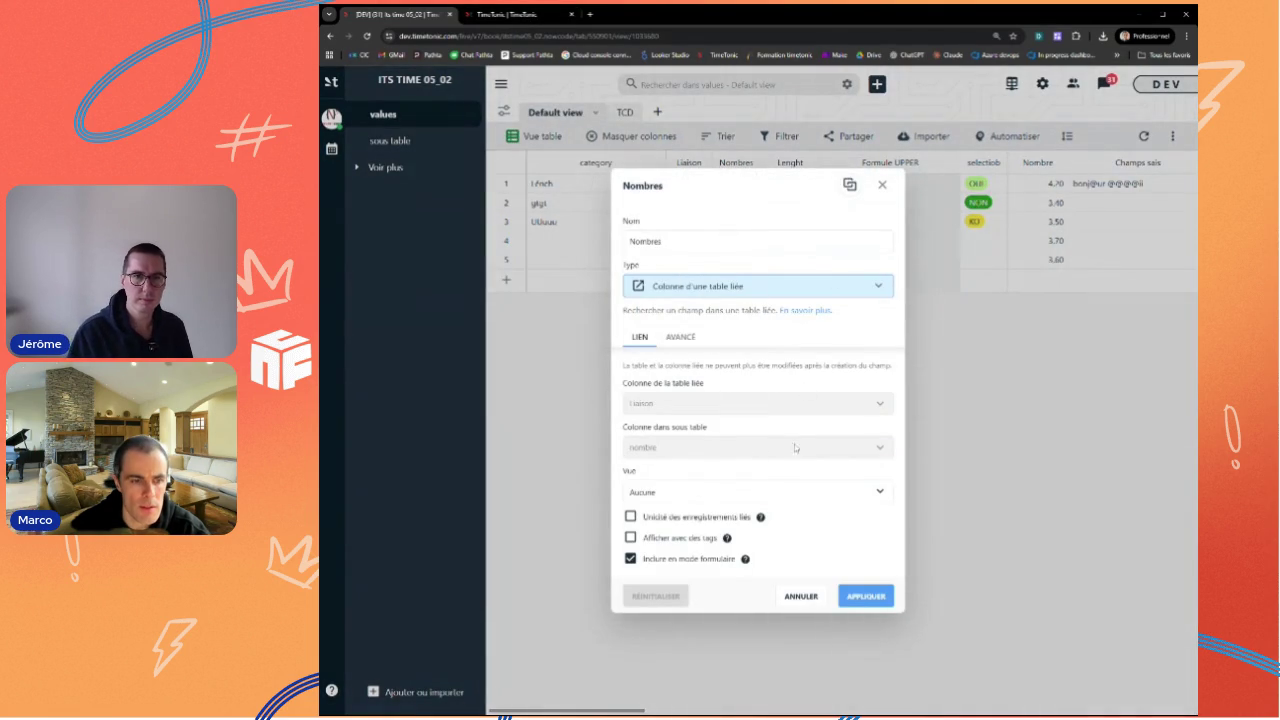
left_click(801, 596)
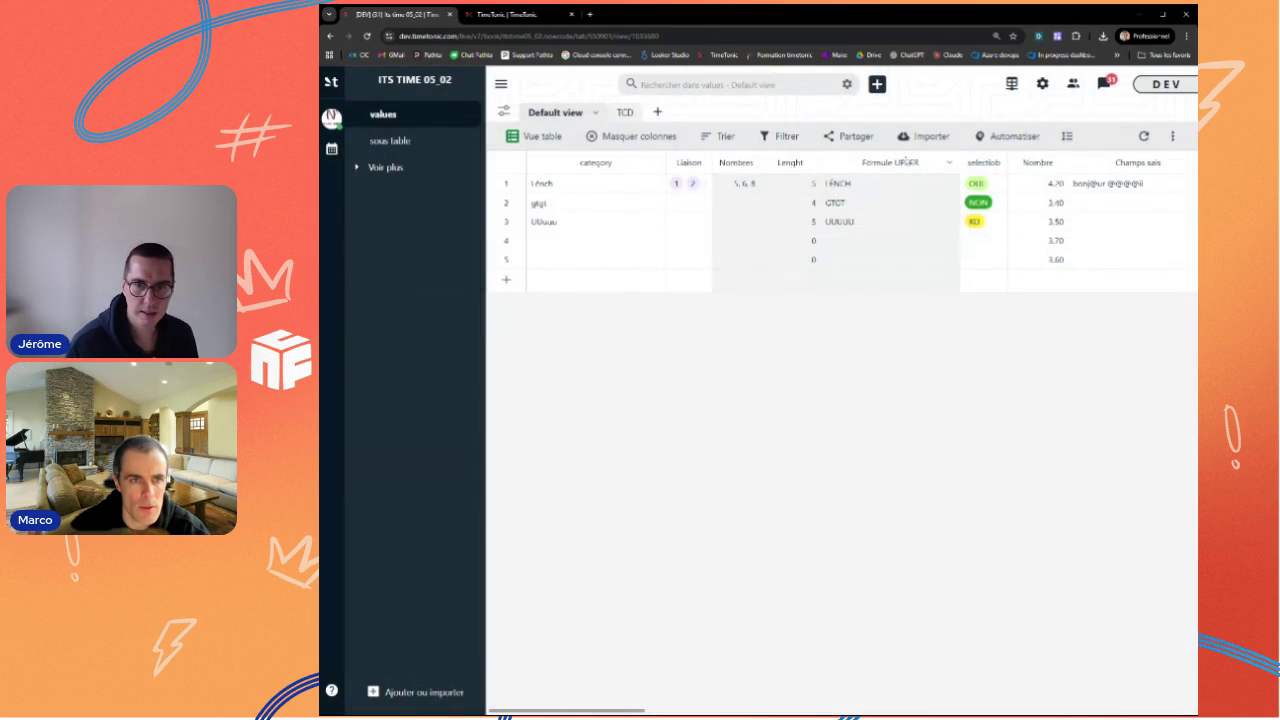
Step: Open the Formule UPPER formula editor and filter the glossary to MAX
left_click(947, 164)
left_click(830, 237)
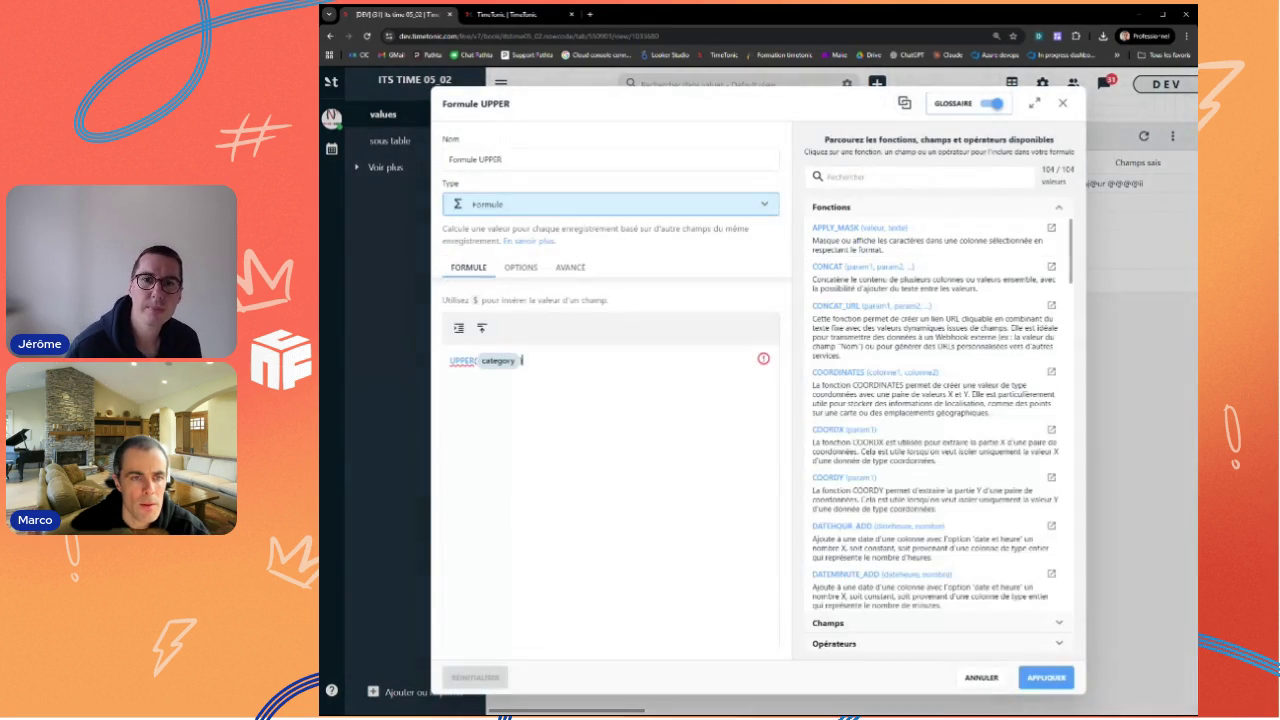
type("M")
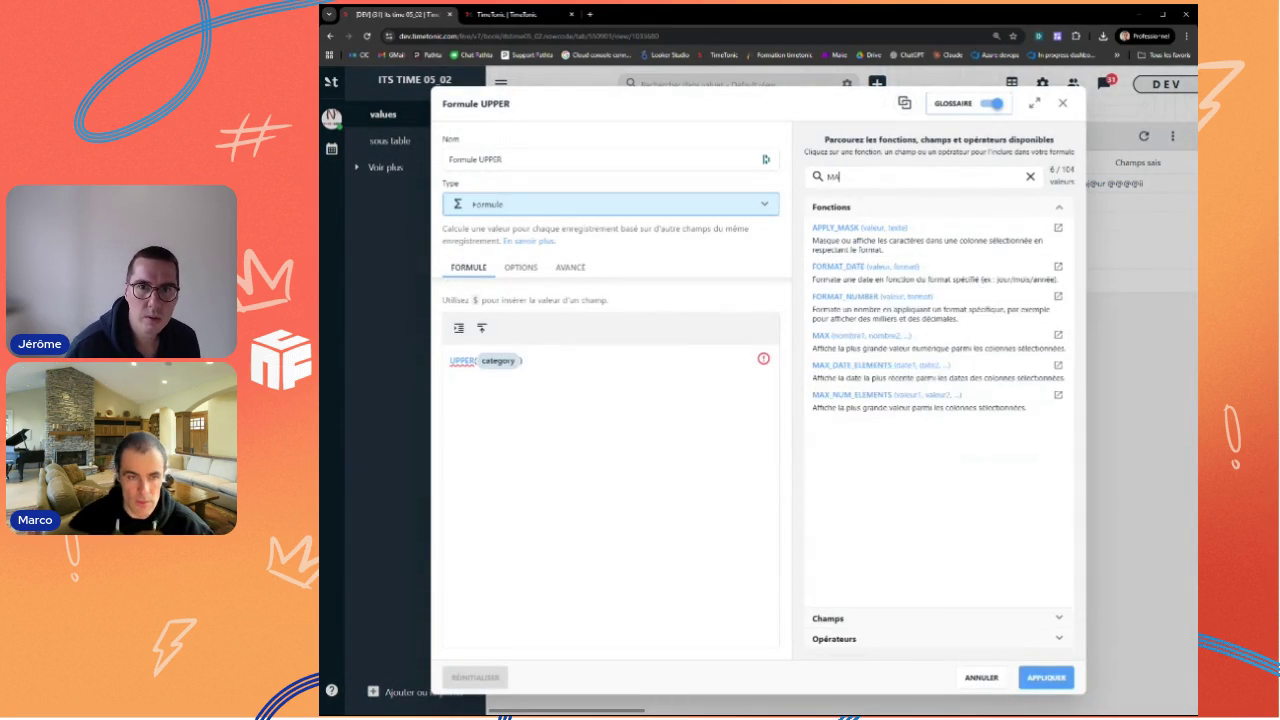
type("AX")
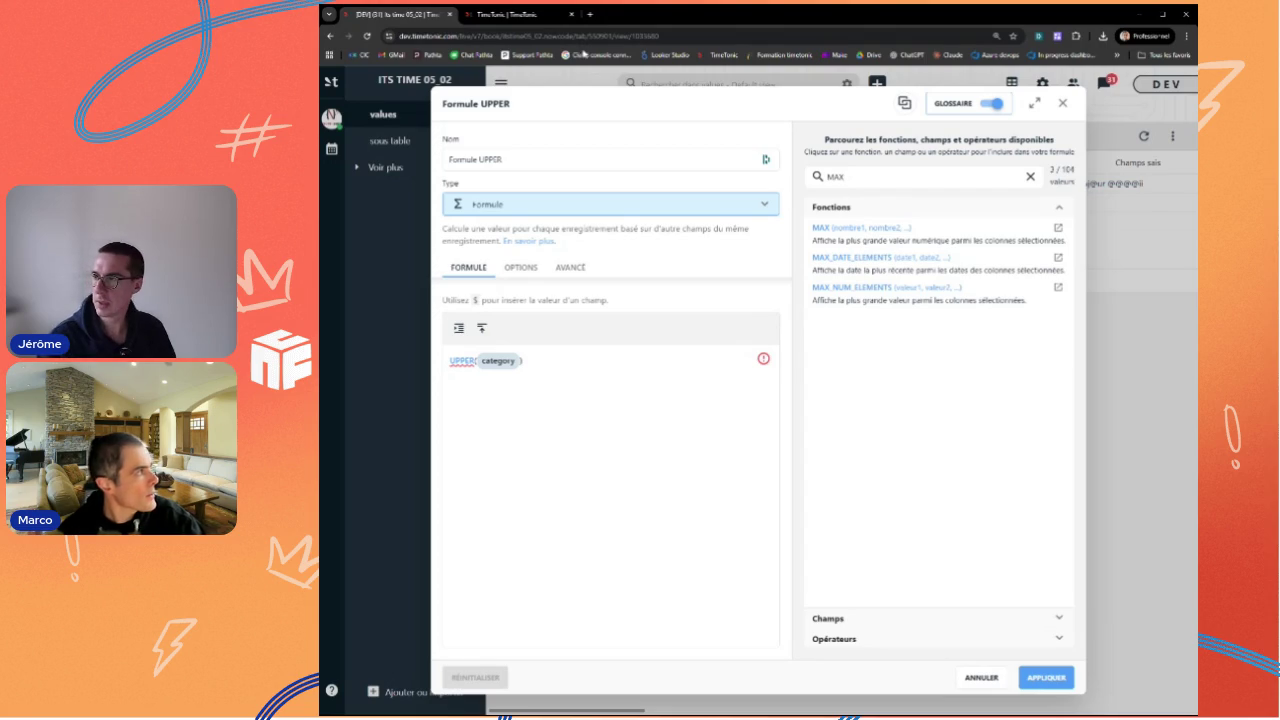
left_click(519, 14)
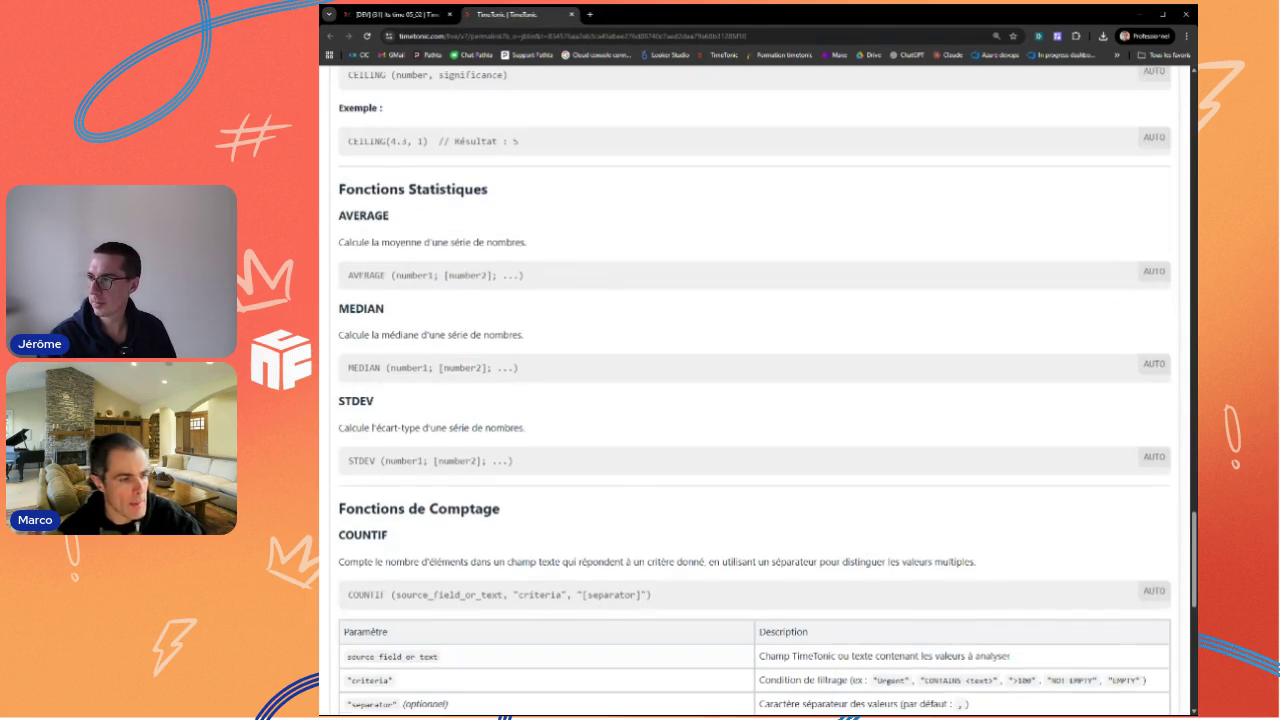
Step: Scroll the docs to Fonctions de Comptage and select CONTAINS in the COUNTIF example
scroll(755, 400, "down", 1)
scroll(755, 400, "down", 2)
scroll(755, 400, "down", 1)
scroll(755, 400, "up", 1)
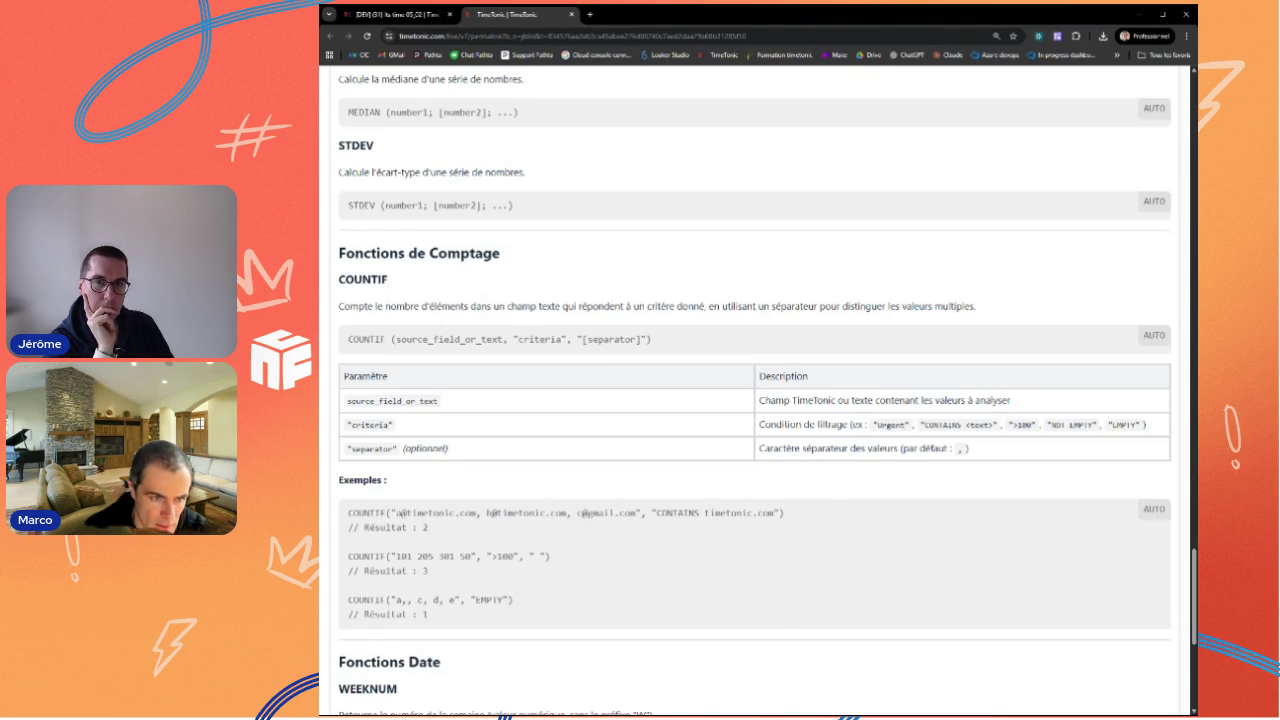
double_click(679, 513)
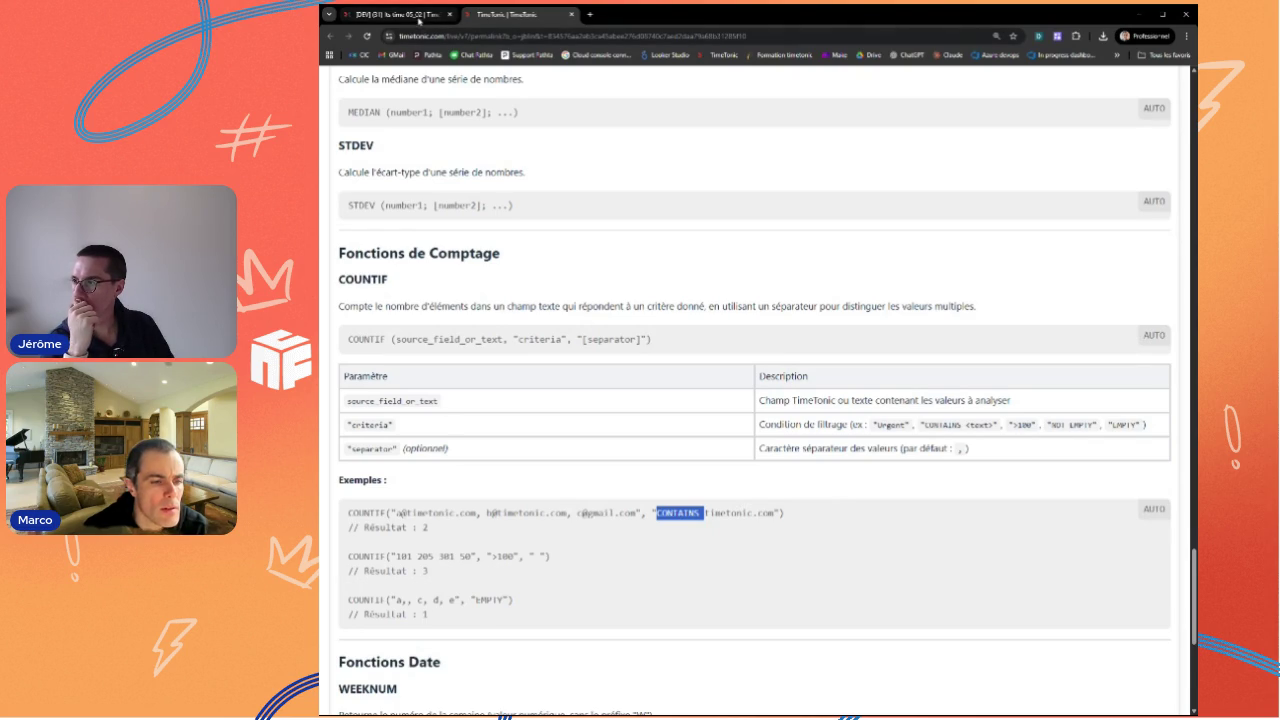
left_click(418, 16)
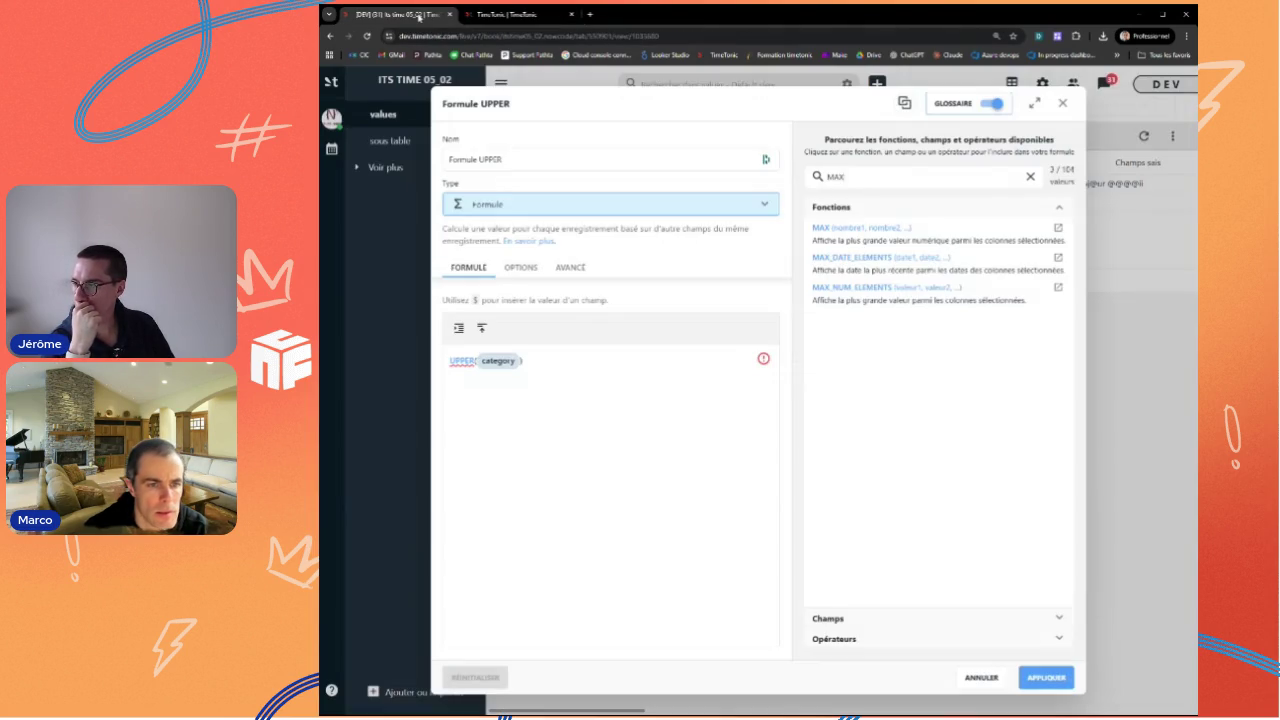
Step: Clear the MAX glossary search and browse the full function list through Opérateurs
key("BackSpace")
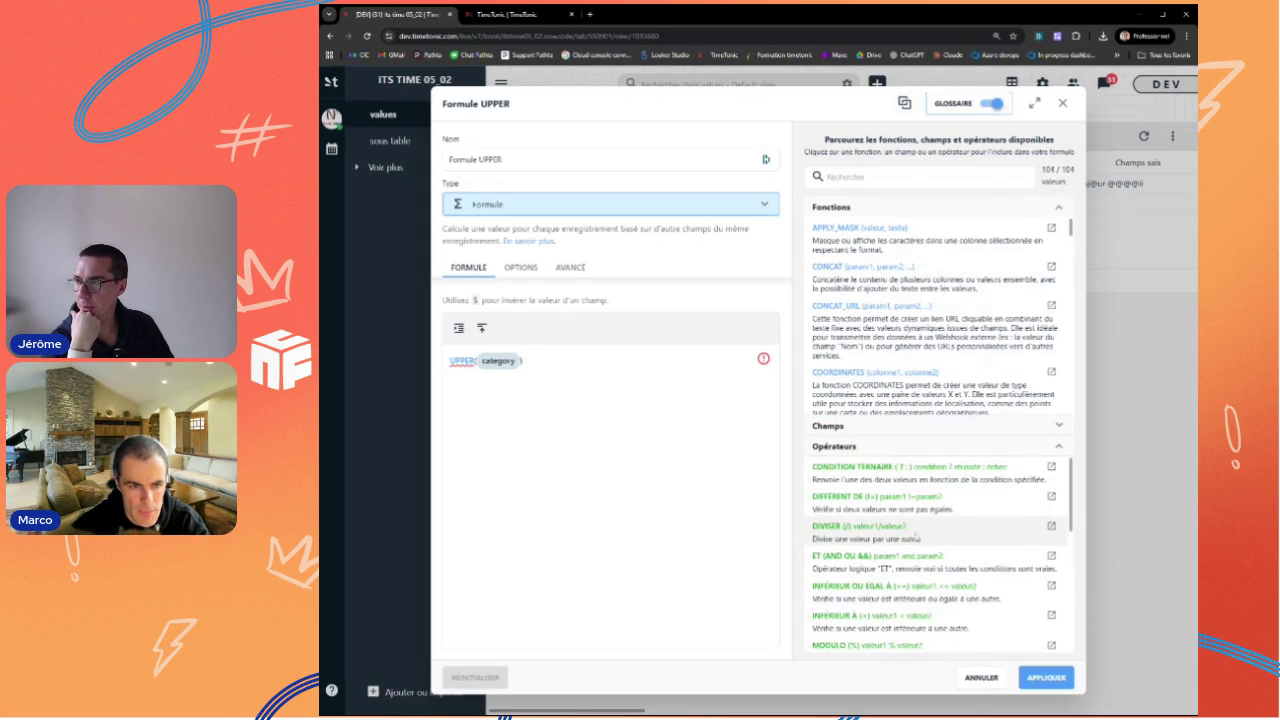
scroll(886, 515, "down", 1)
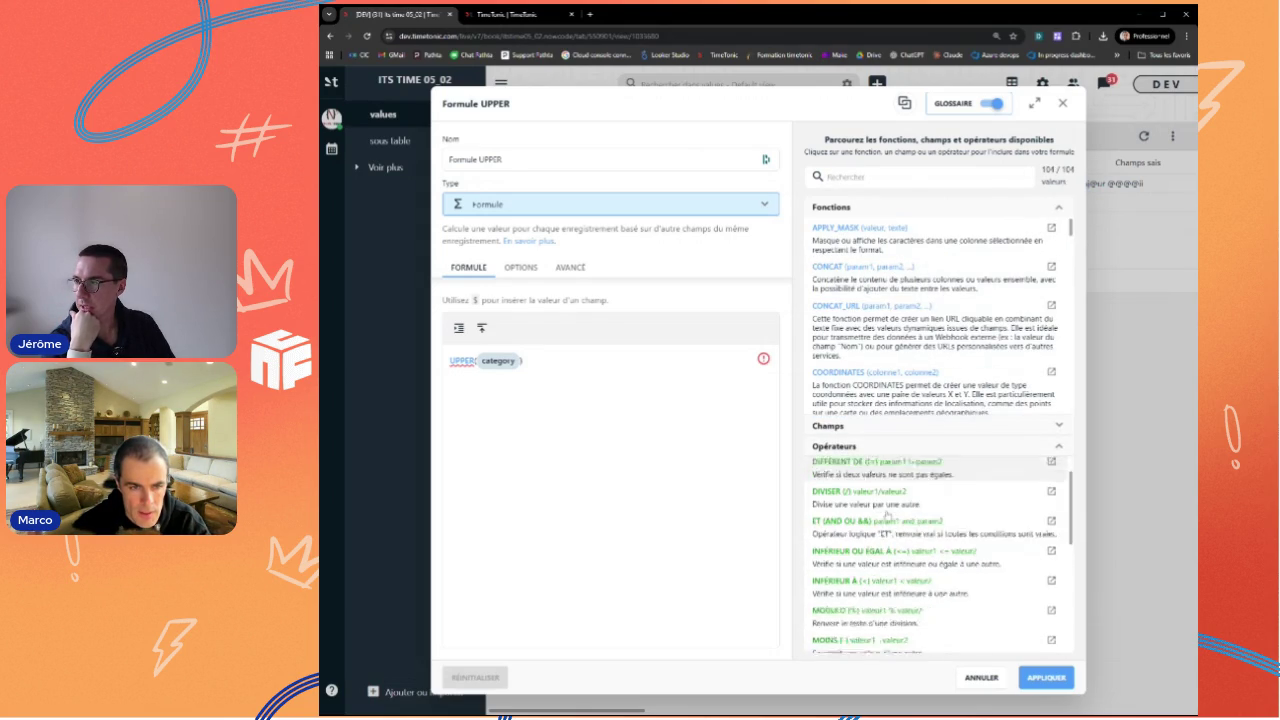
scroll(884, 570, "down", 2)
scroll(884, 570, "down", 2)
scroll(884, 570, "down", 2)
scroll(884, 570, "down", 1)
scroll(884, 568, "down", 1)
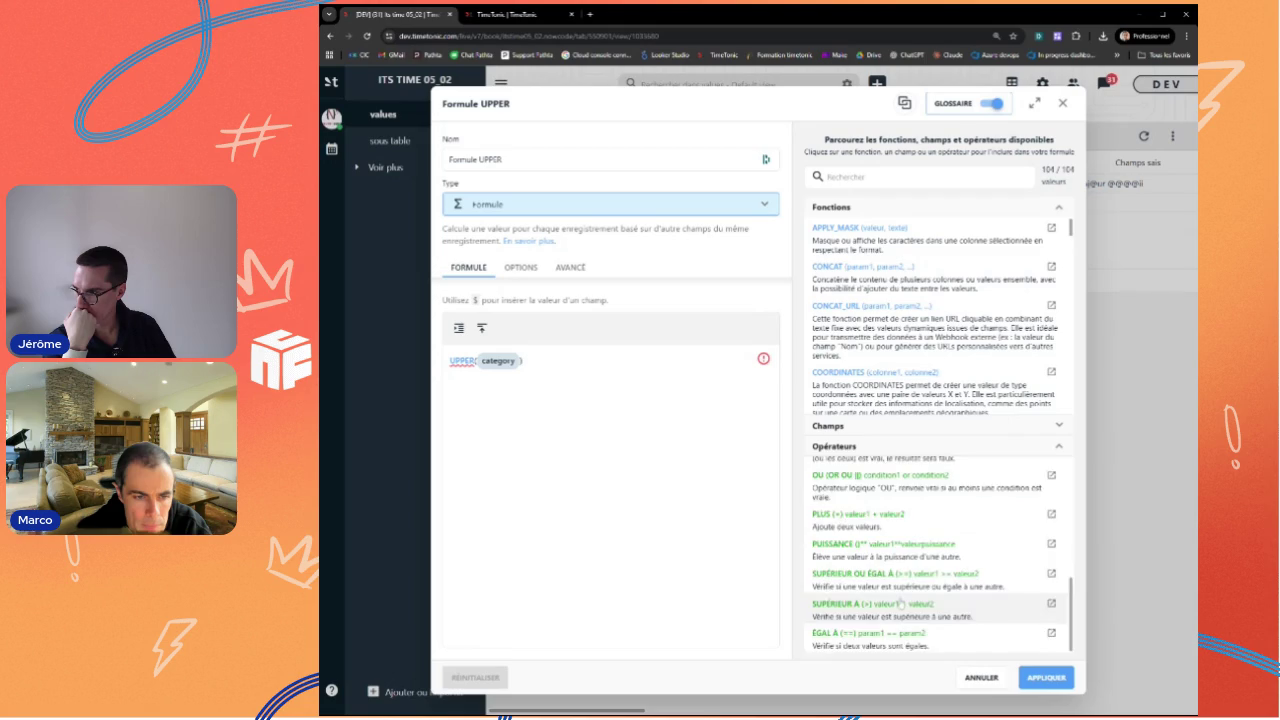
scroll(900, 604, "up", 2)
scroll(900, 604, "up", 2)
scroll(900, 604, "up", 2)
scroll(900, 604, "up", 2)
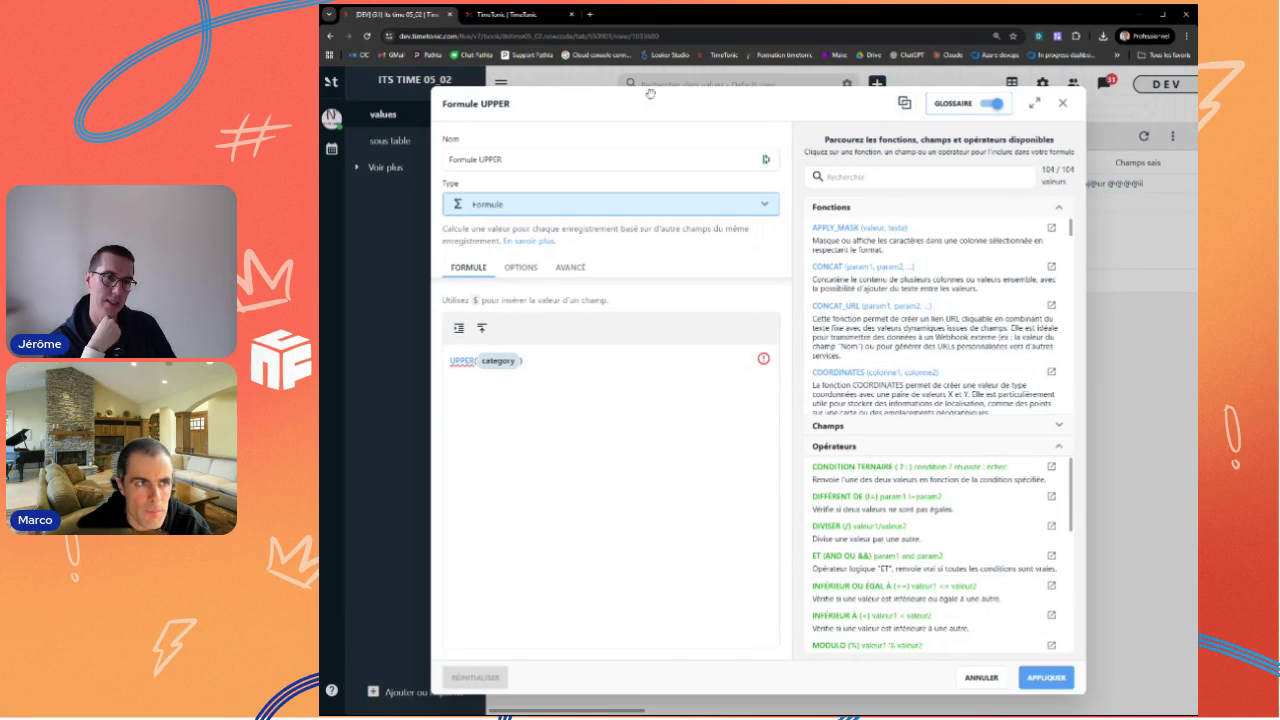
left_click(510, 15)
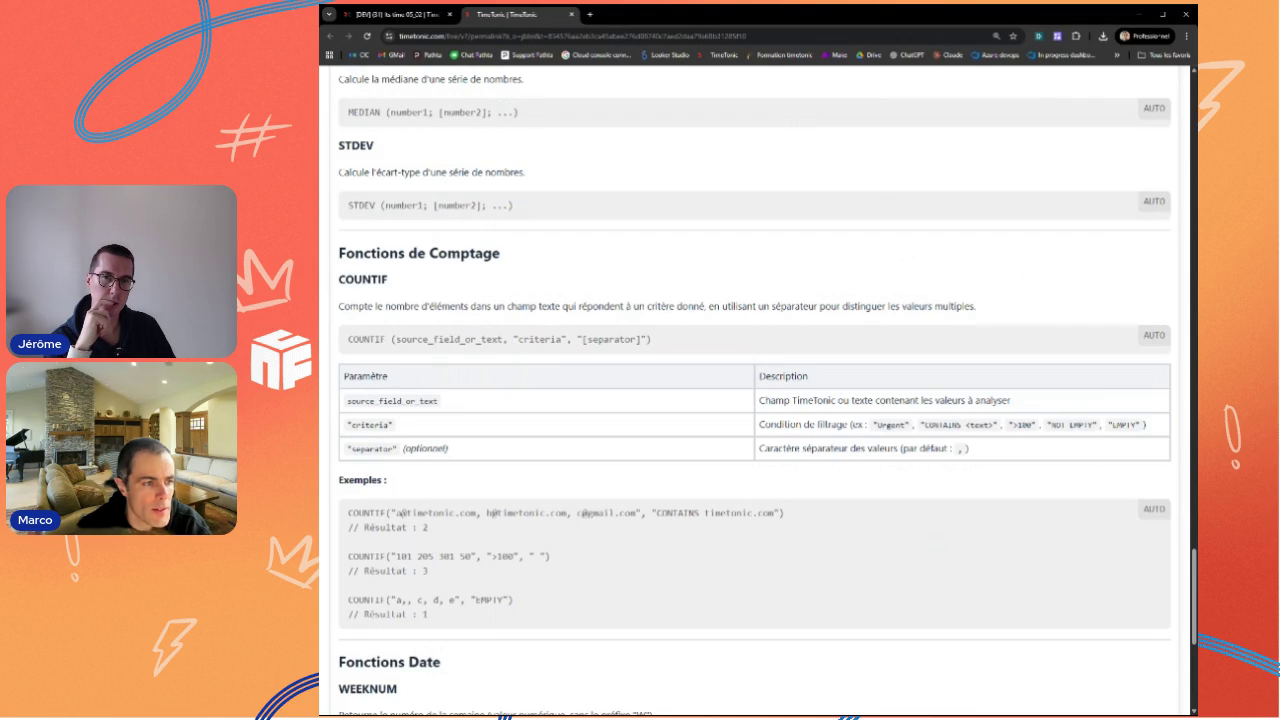
Step: Select COUNTIF in the docs syntax, then close the Formule UPPER editor
left_click_drag(386, 339, 331, 339)
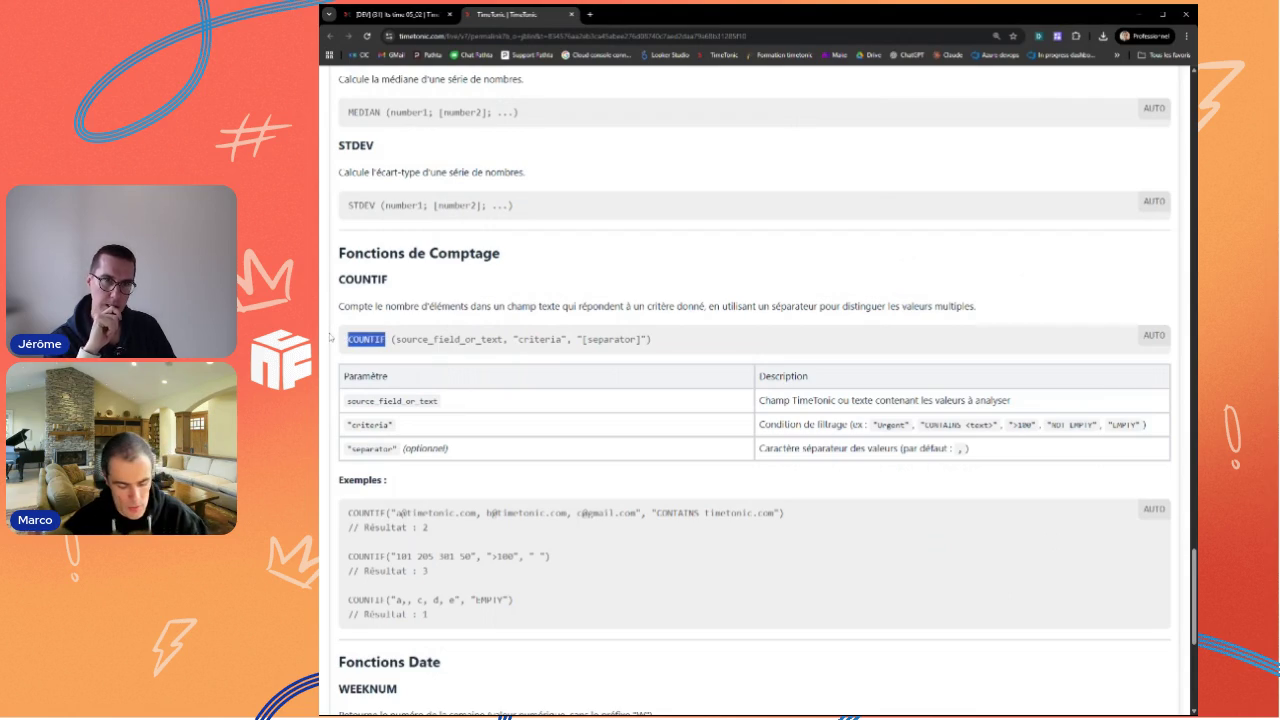
left_click(395, 15)
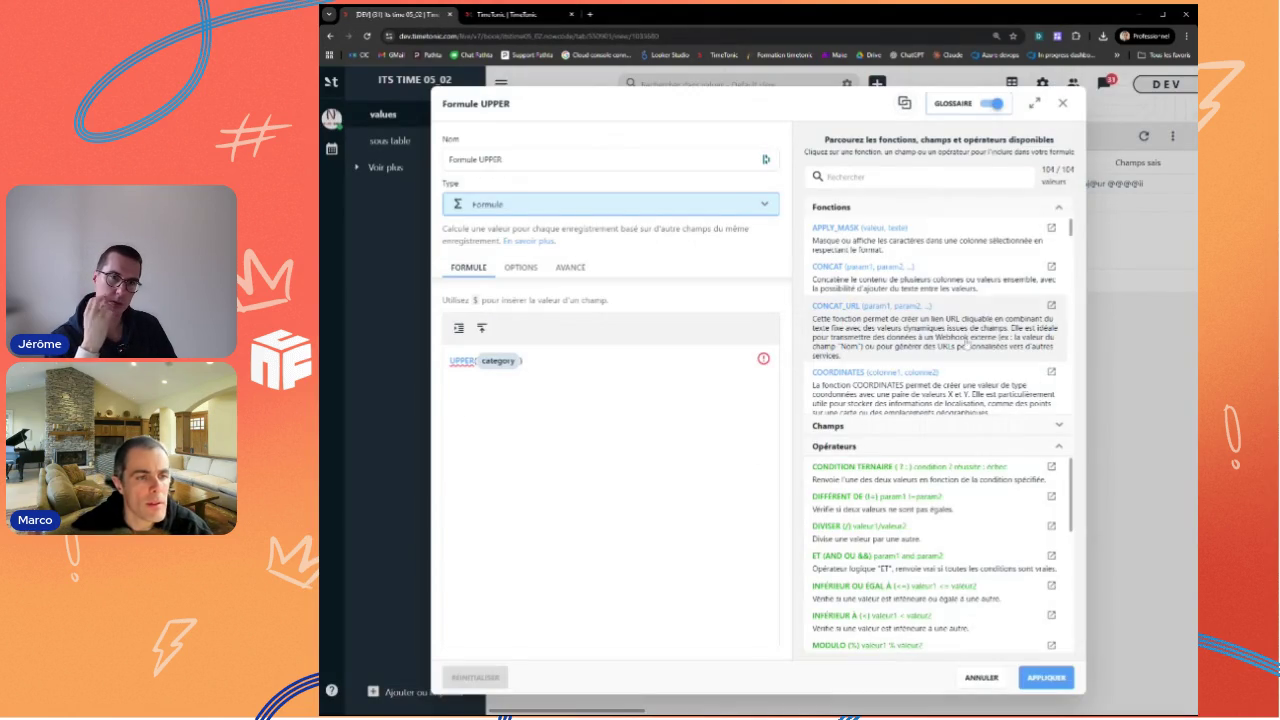
left_click(1062, 104)
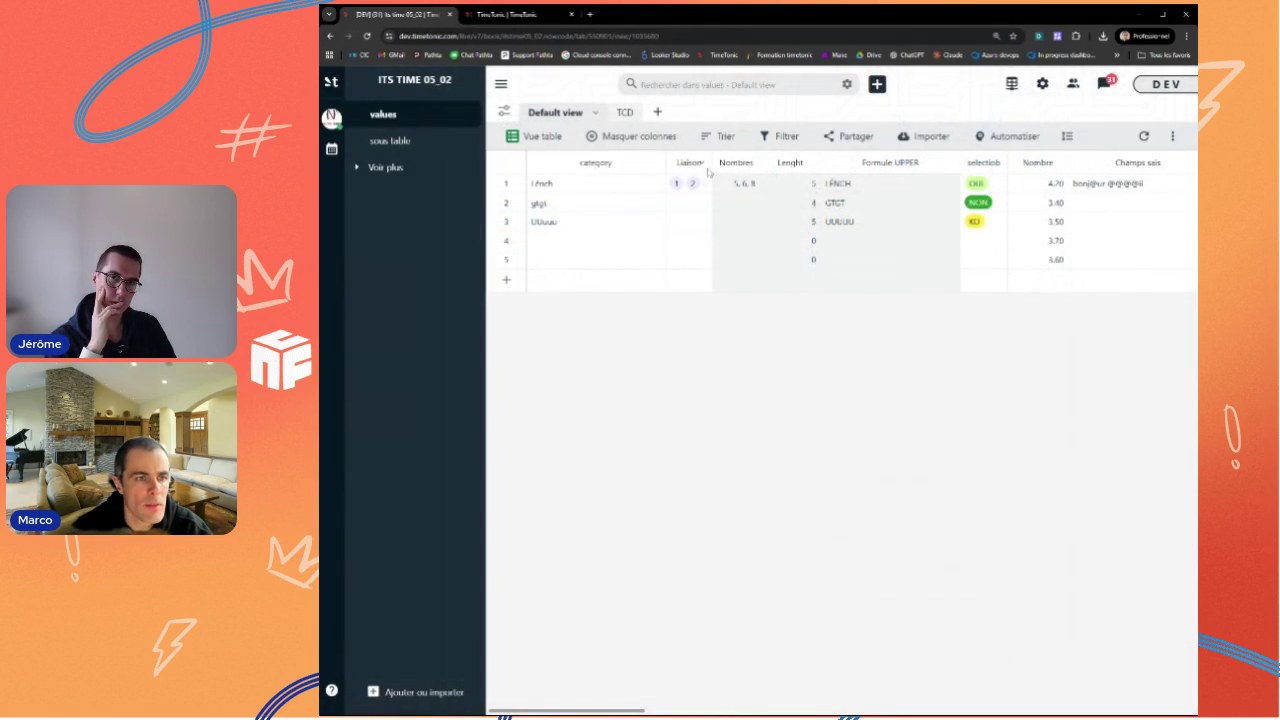
Step: Insert a new Formule-type field named COUNTIF next to a column
left_click(745, 162)
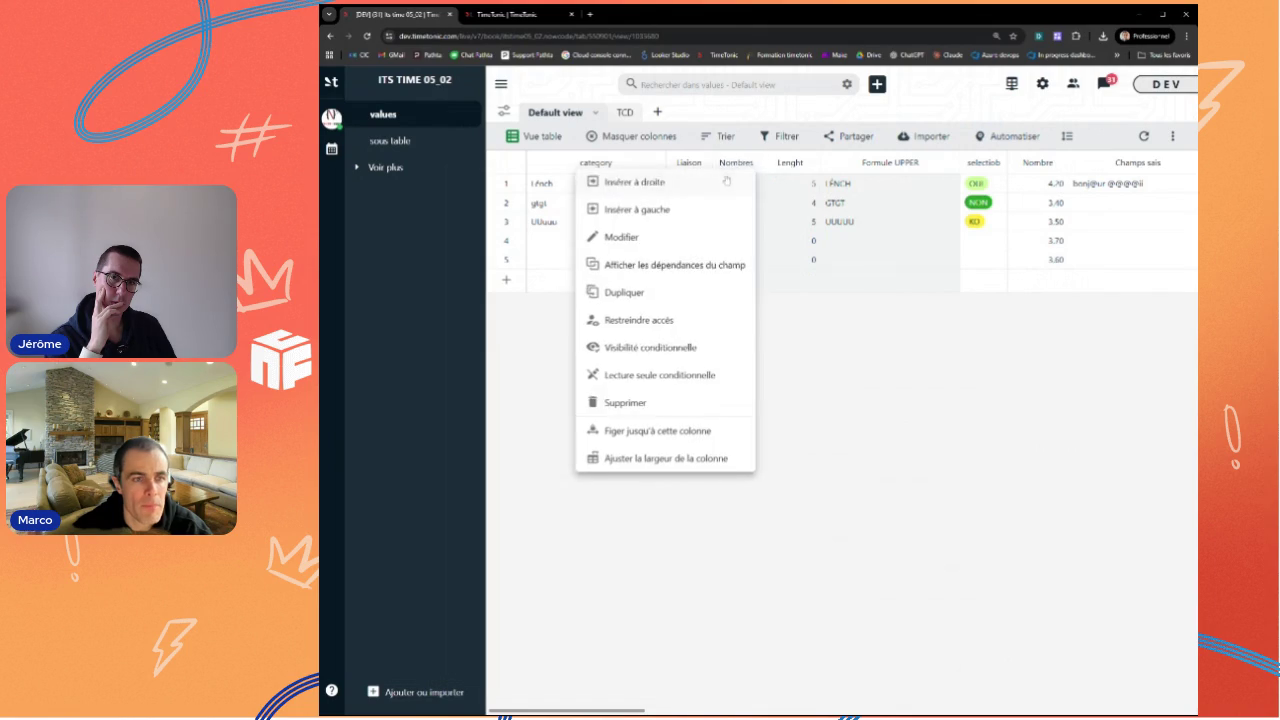
left_click(710, 182)
type("COUNTIF")
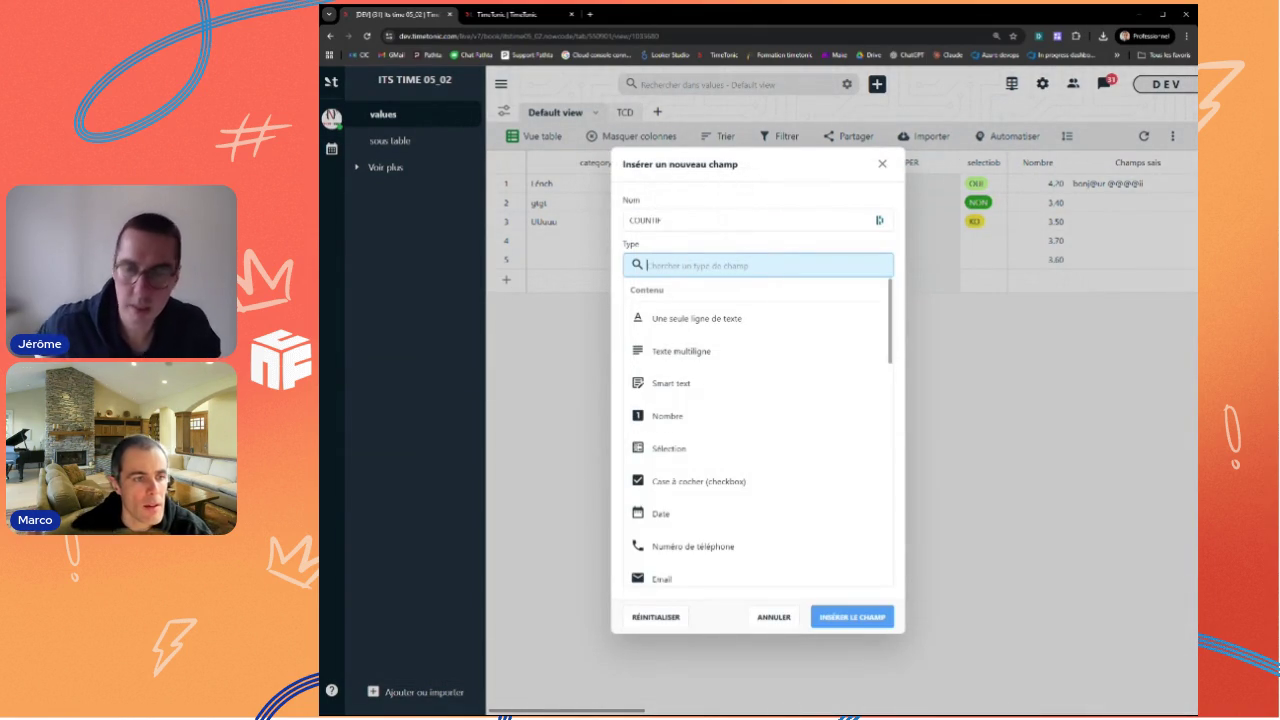
type("fo")
key("Down")
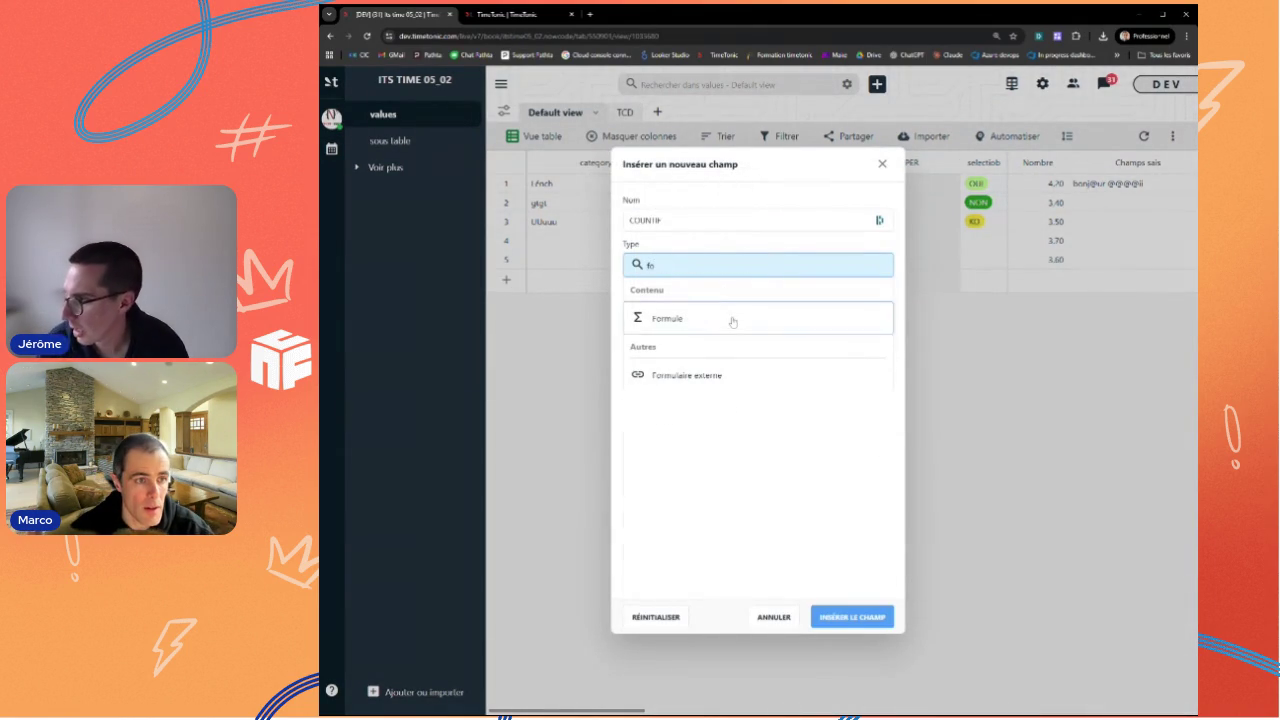
key("Return")
Step: Enter COUNTIF($Nombres, ">6") as the formula and try to create the field
type("COUNTIF")
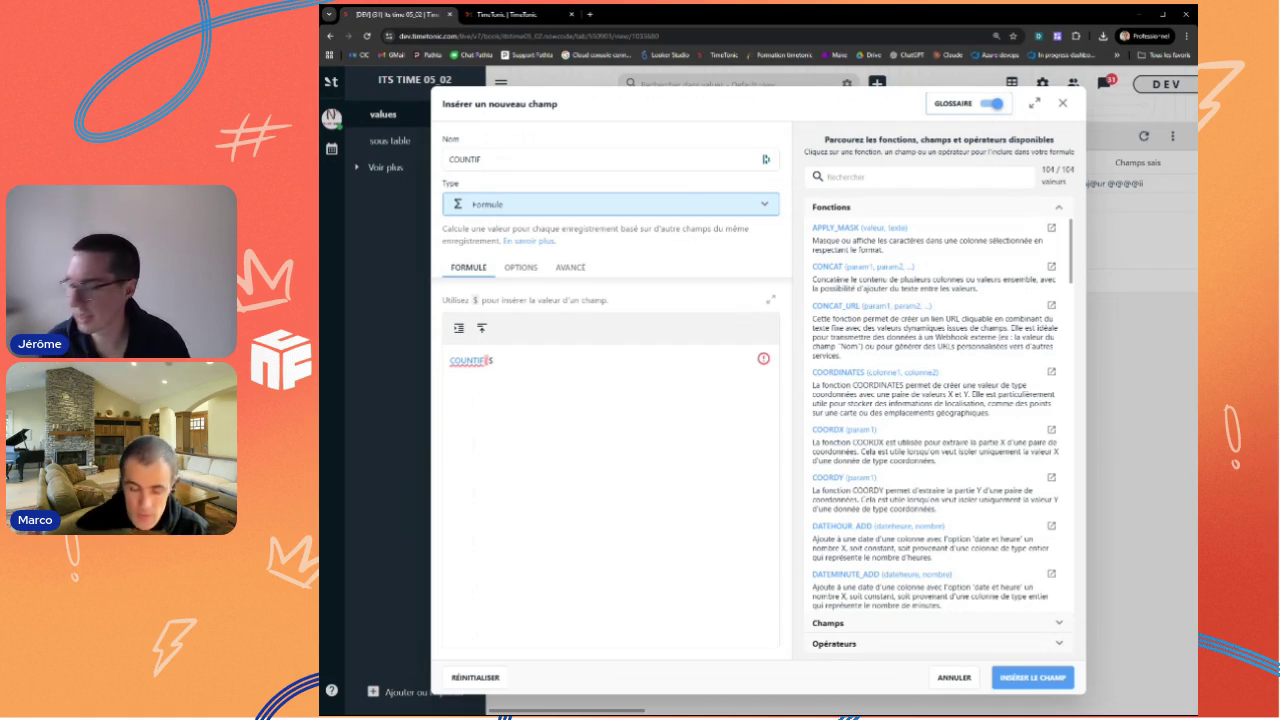
type("($")
left_click(550, 437)
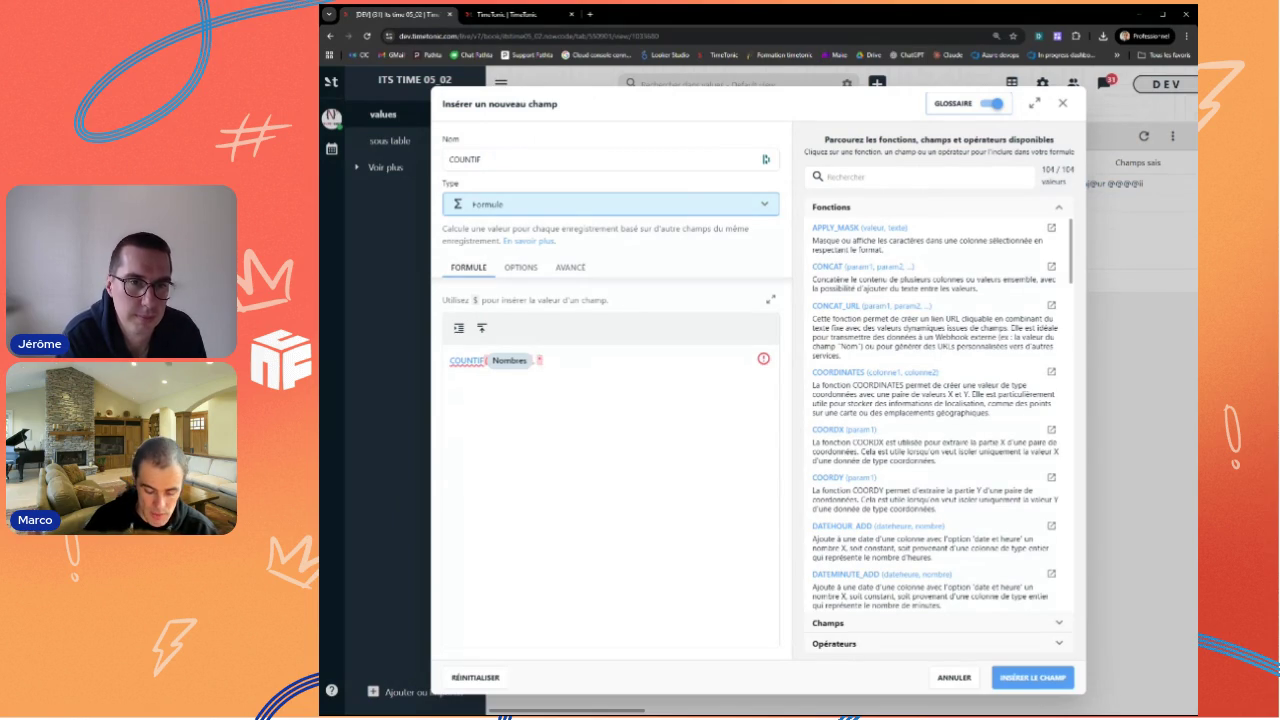
type(">")
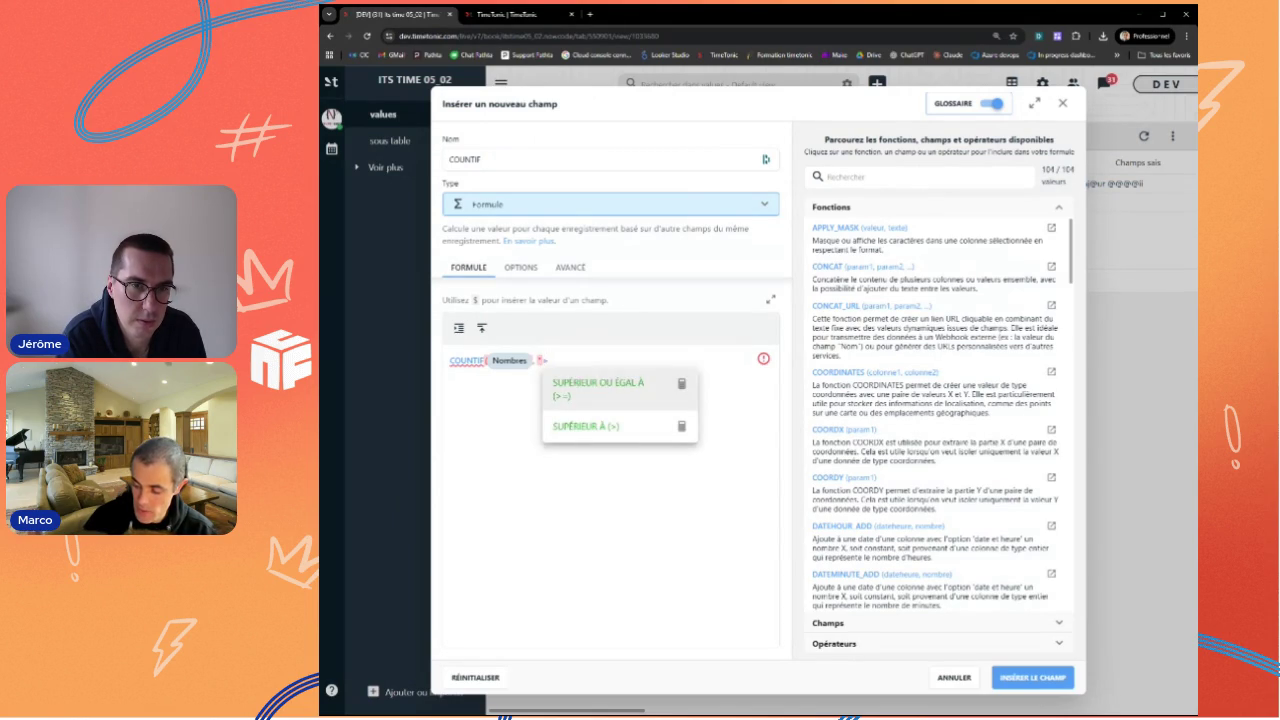
type("0")
key("BackSpace")
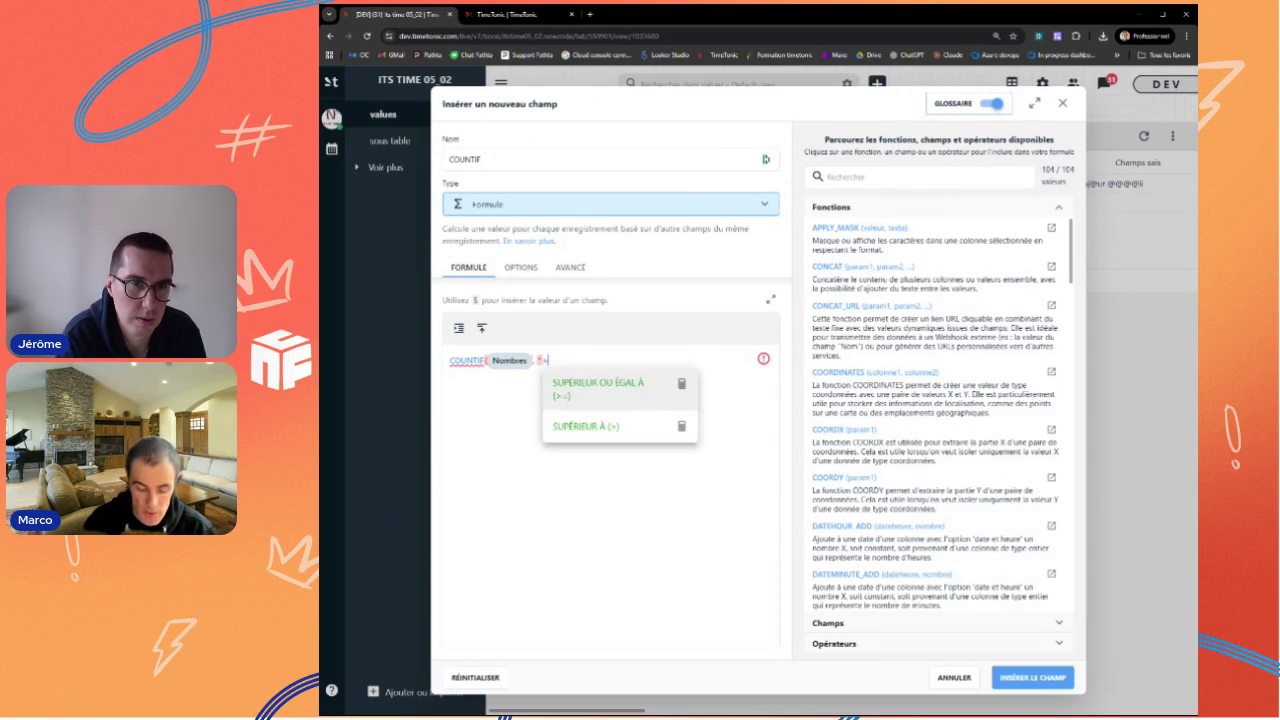
type("6\")")
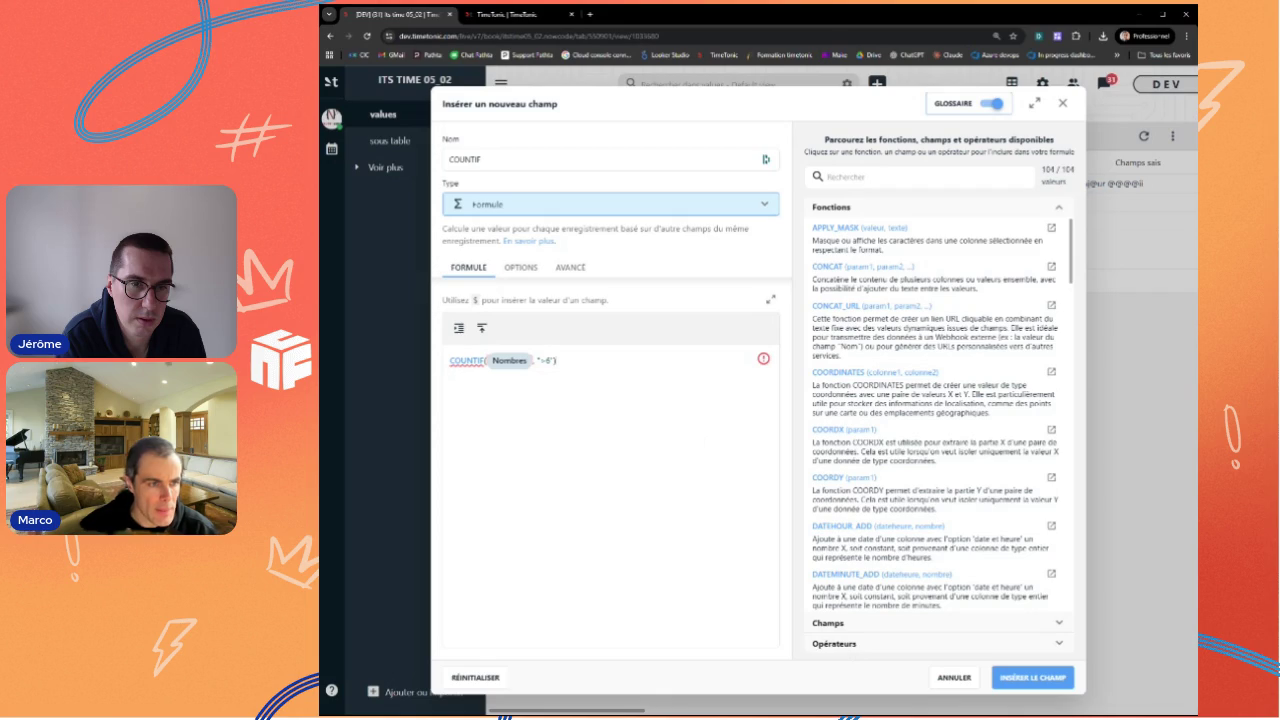
left_click(515, 14)
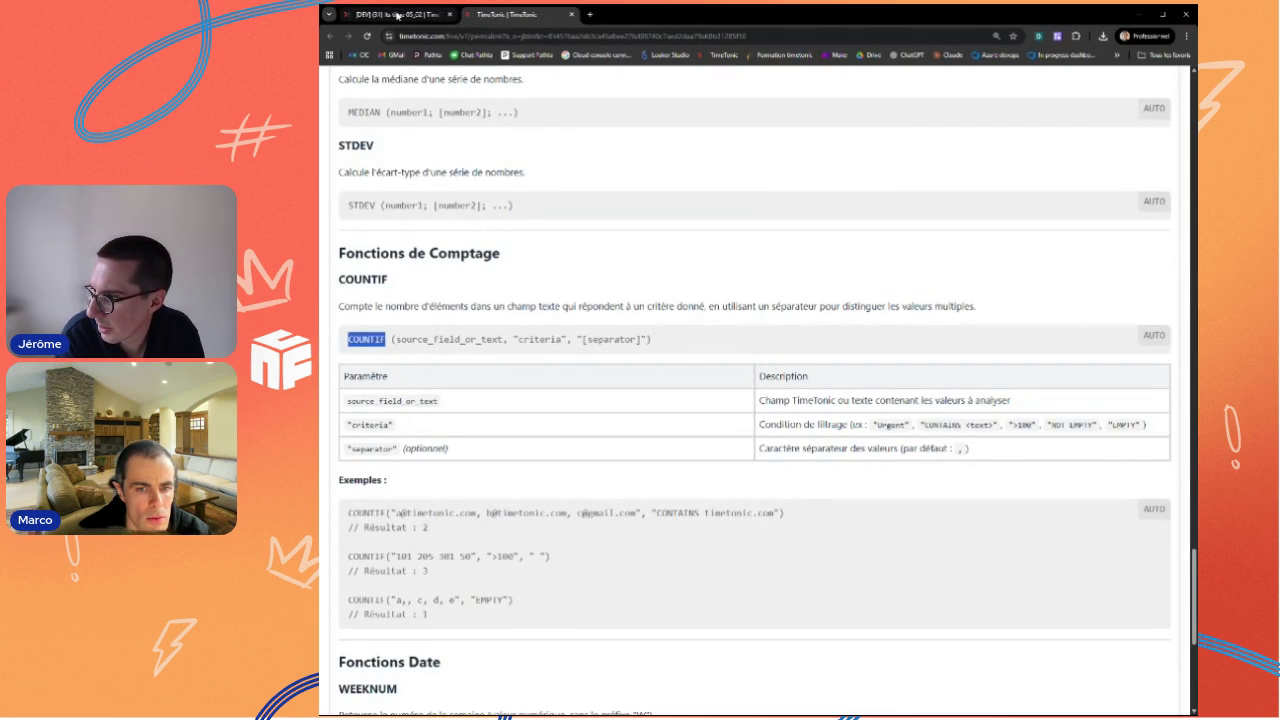
left_click(397, 14)
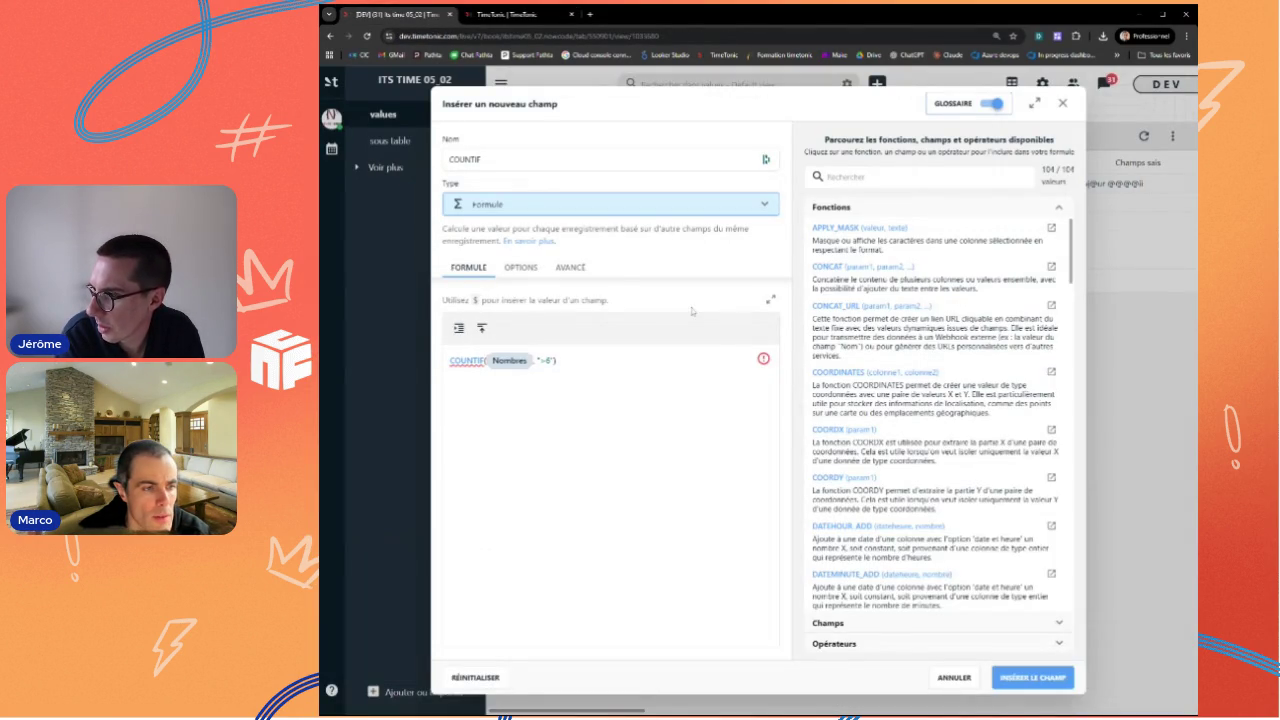
left_click(1032, 678)
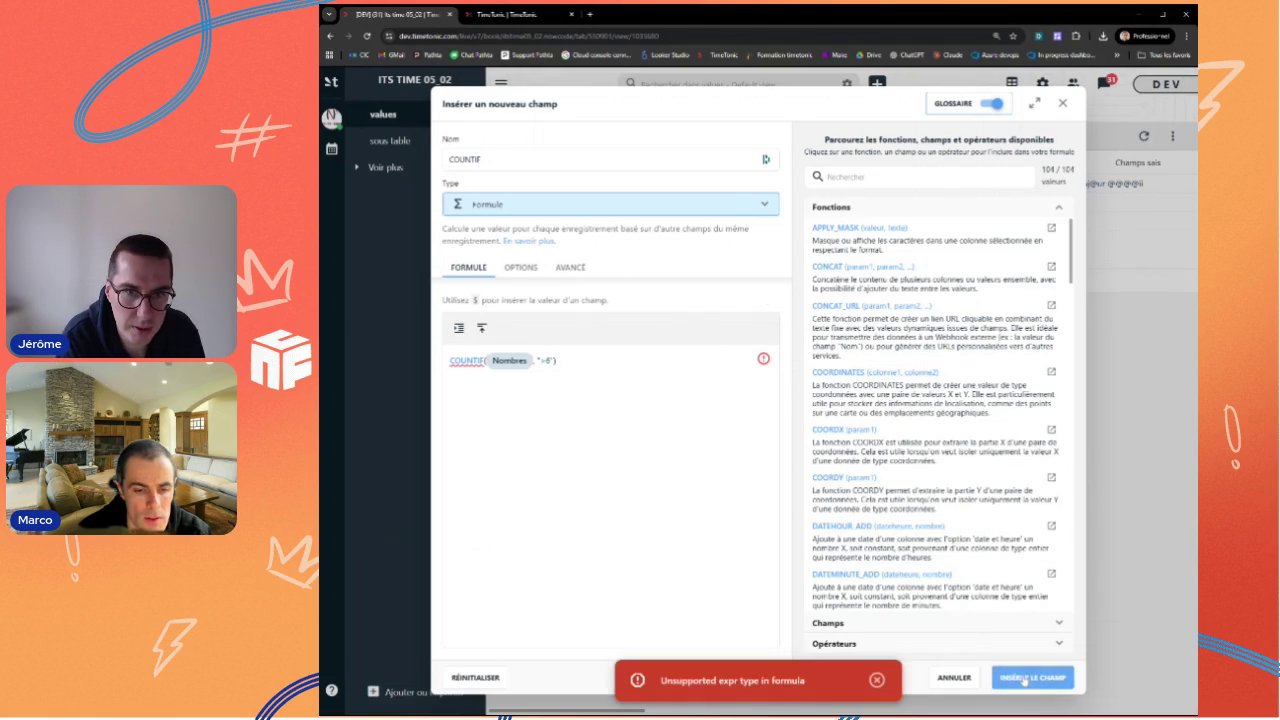
Step: Dismiss the unsupported-expression error, retry the COUNTIF field and correct the criterion quotes
left_click(876, 680)
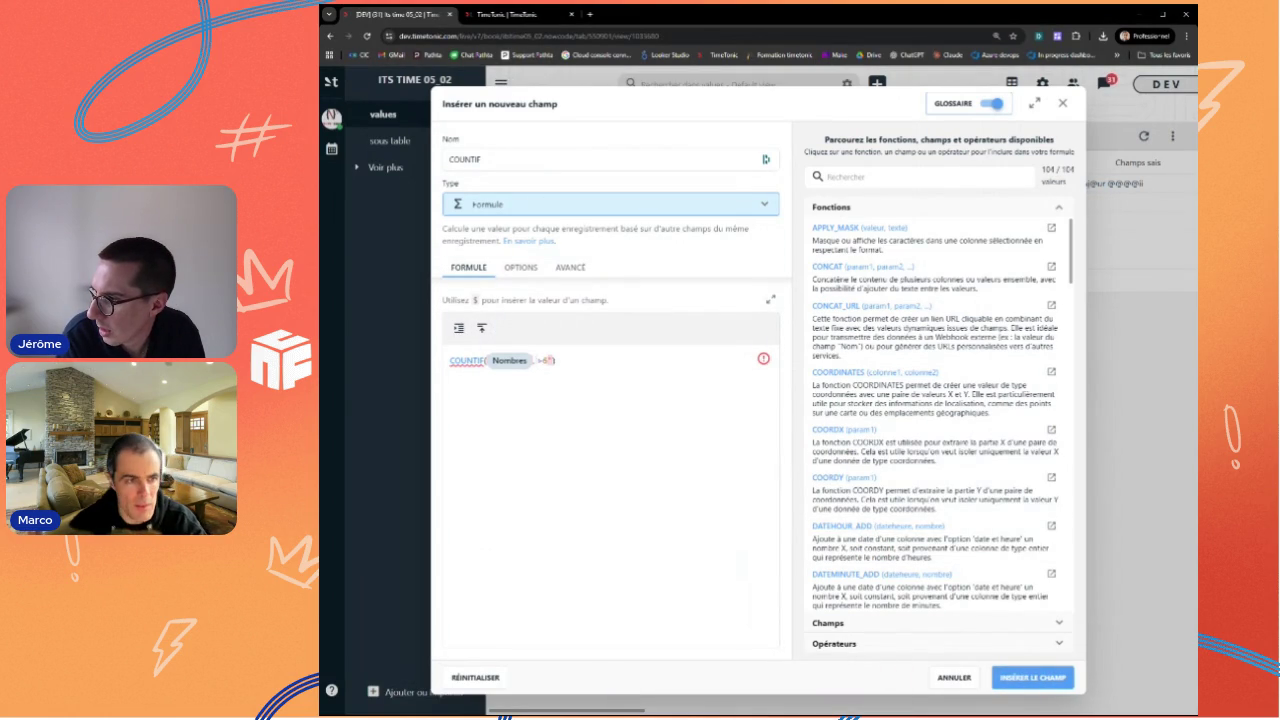
left_click(1013, 680)
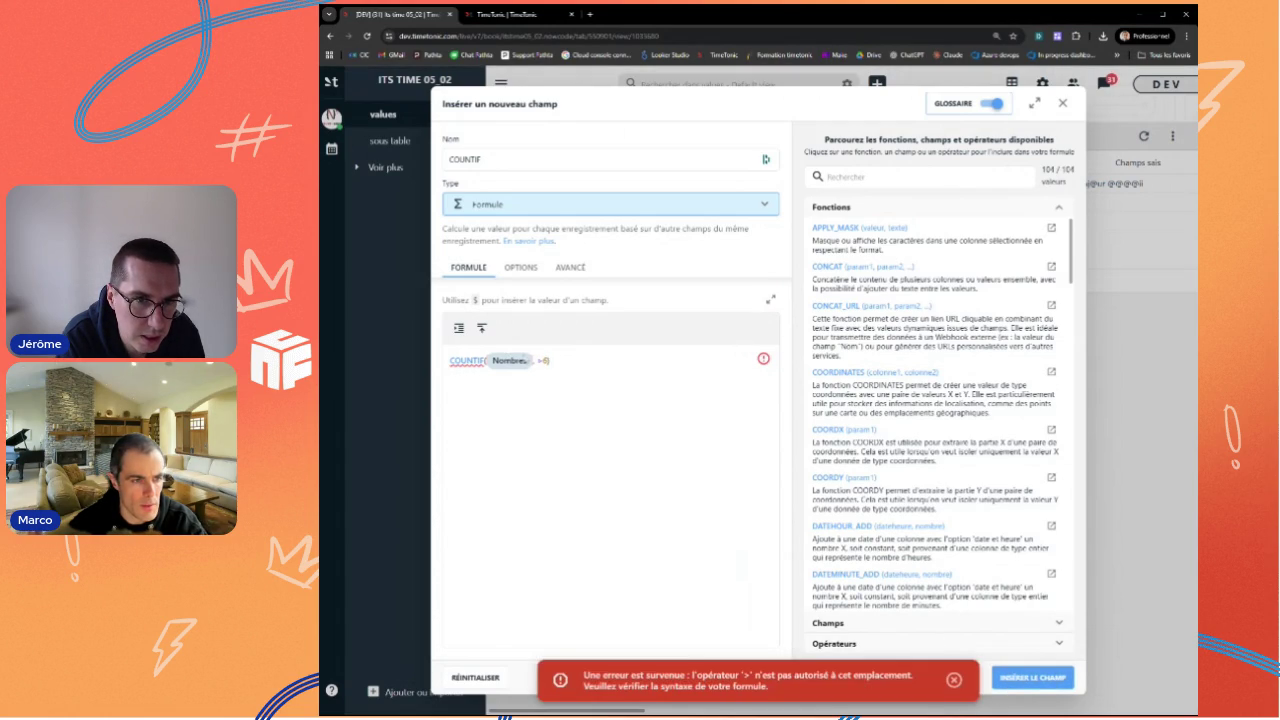
left_click(540, 360)
type("\")")
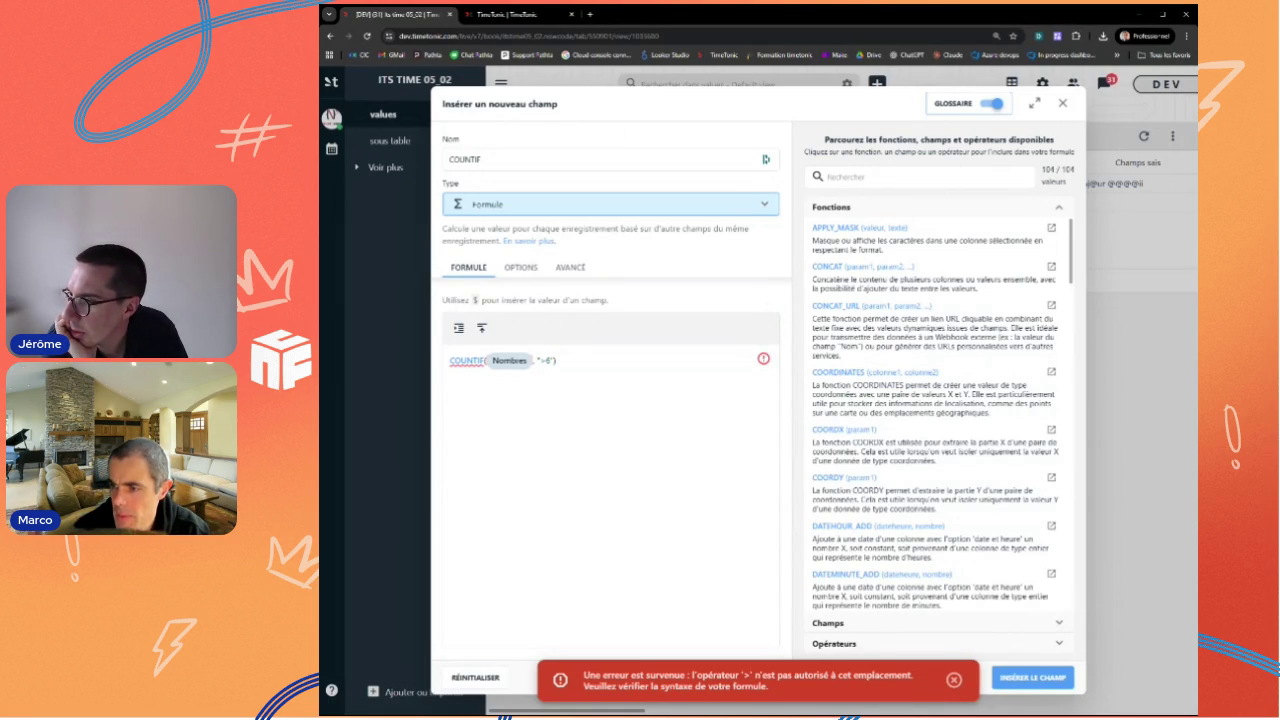
Step: Check the COUNTIF docs, then add a ',' separator argument and retry creating the field
left_click(520, 15)
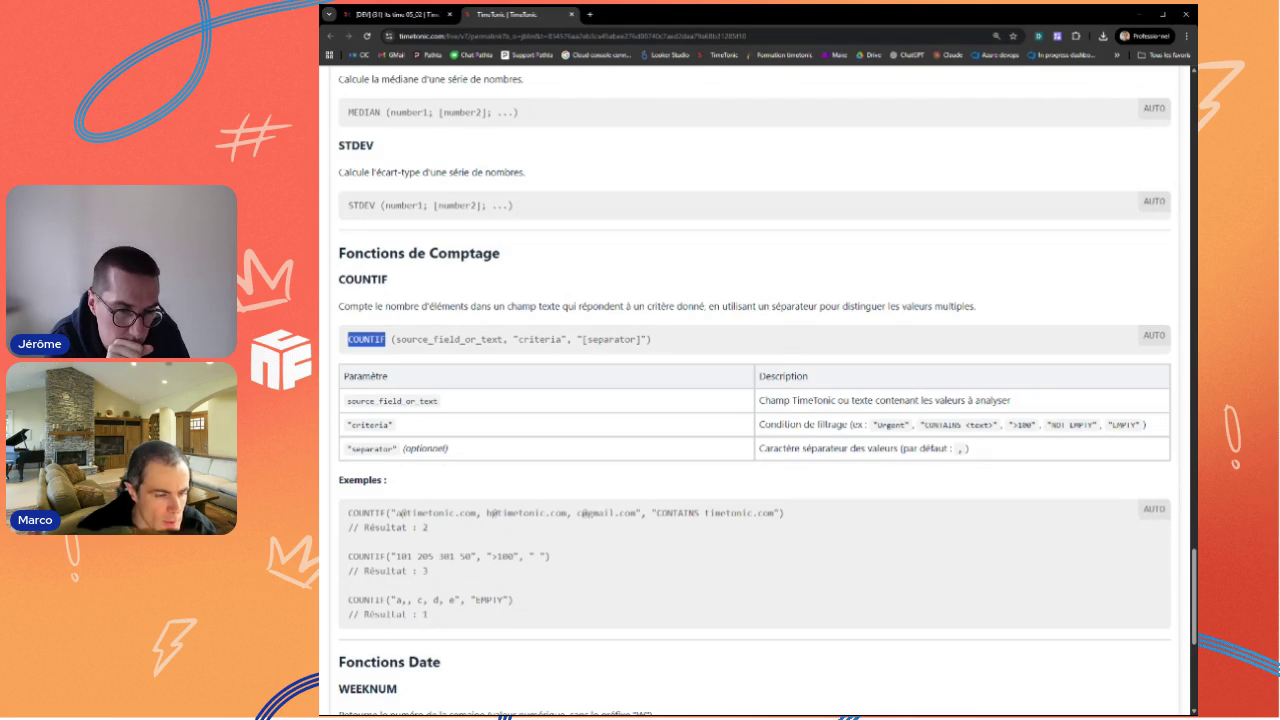
left_click(375, 15)
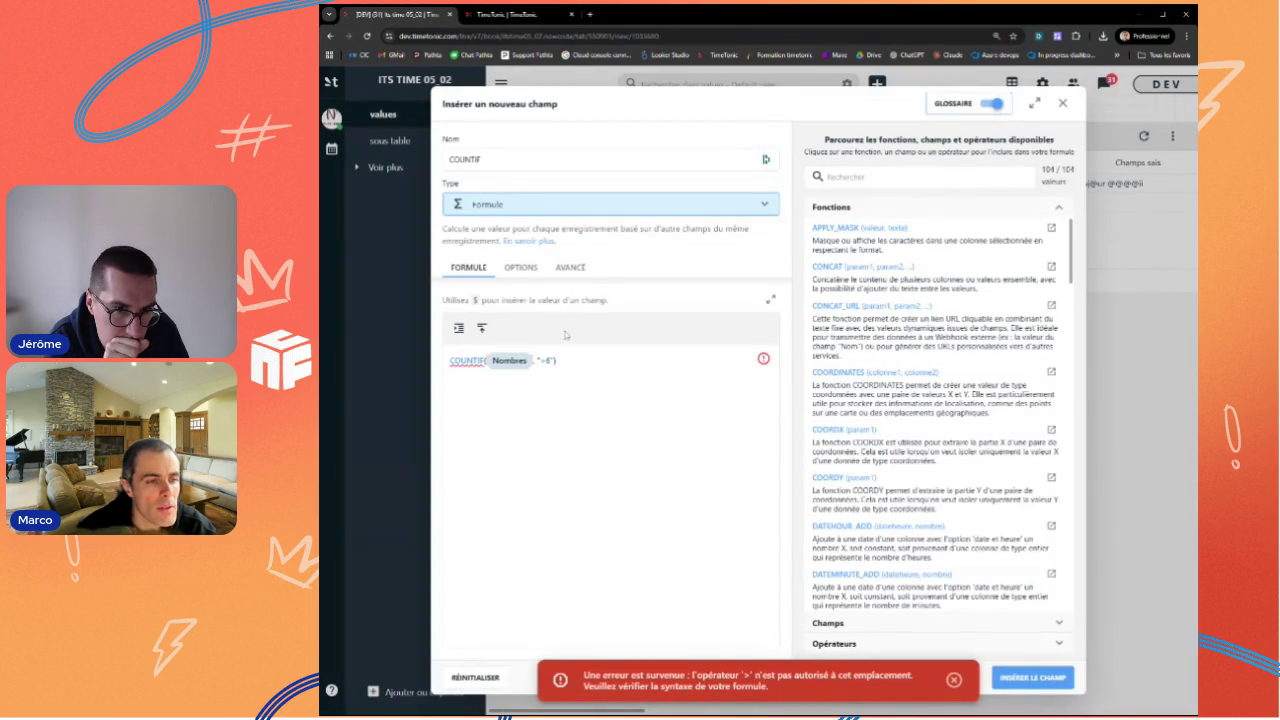
type(", \",")
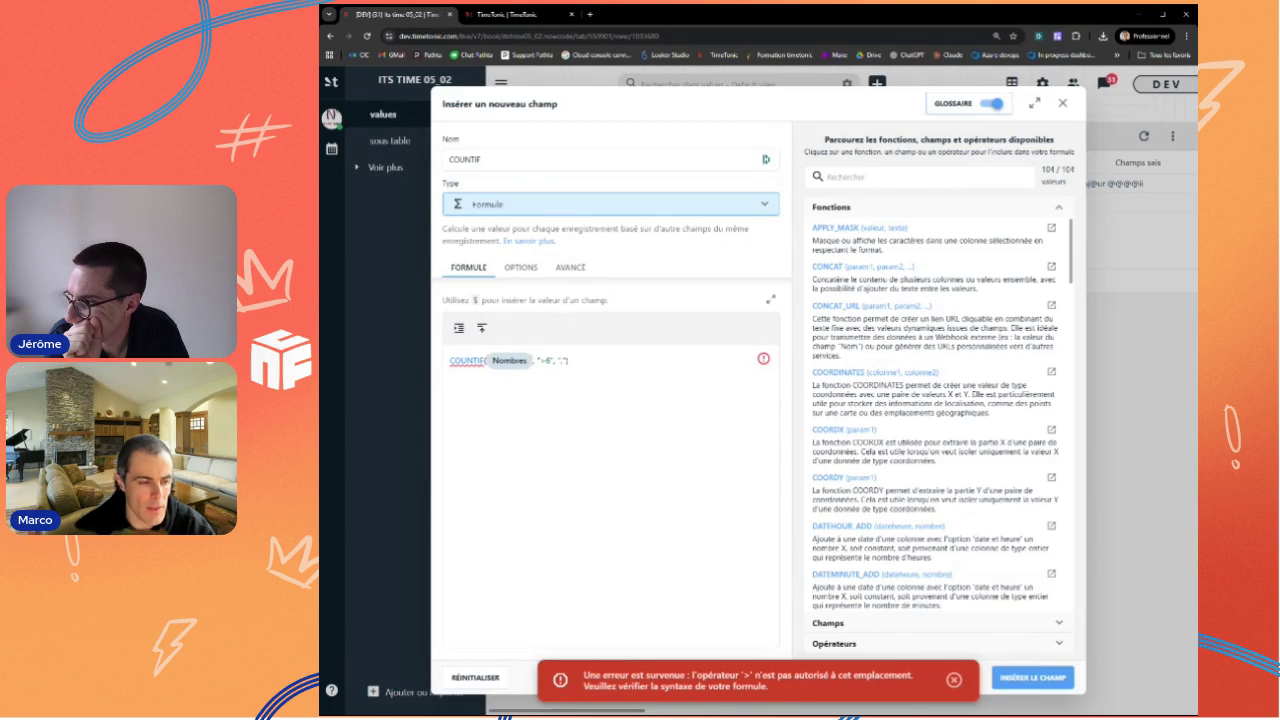
left_click(1023, 680)
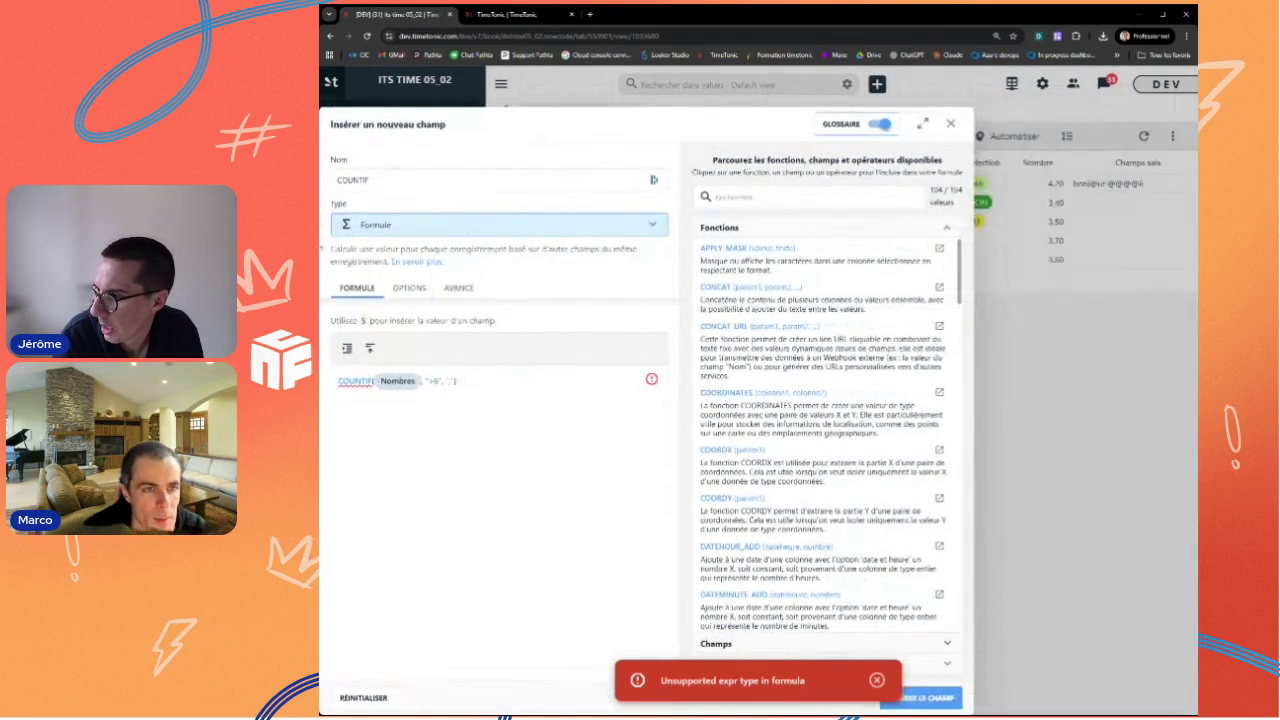
Step: Recentre the new-field dialog, retry creation, dismiss the error and return to the COUNTIF examples
left_click_drag(553, 118, 743, 118)
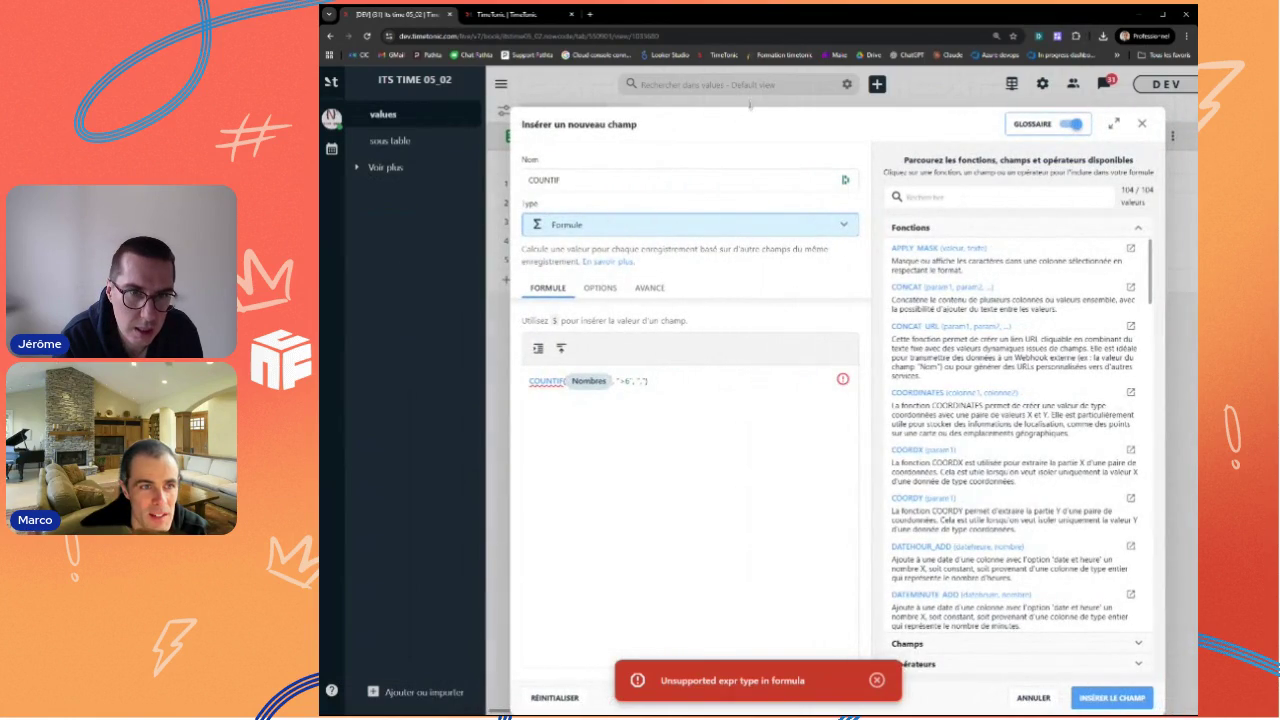
left_click_drag(743, 218, 671, 257)
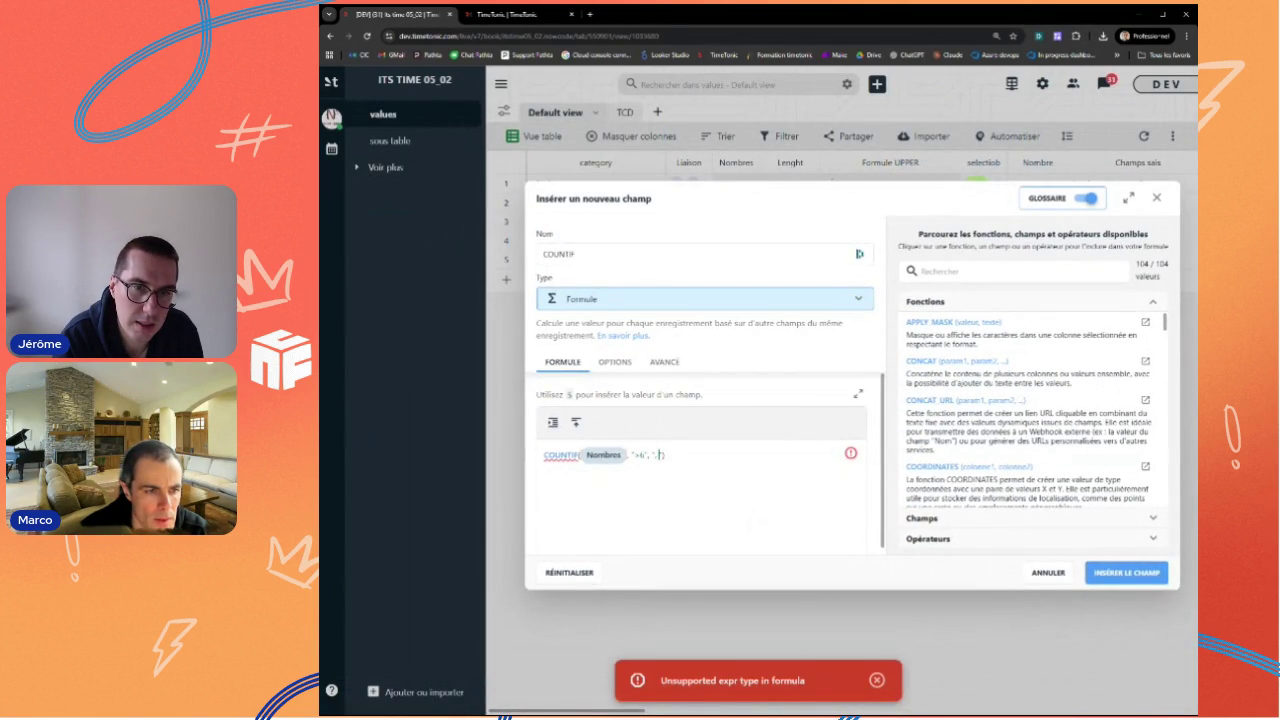
left_click(1155, 576)
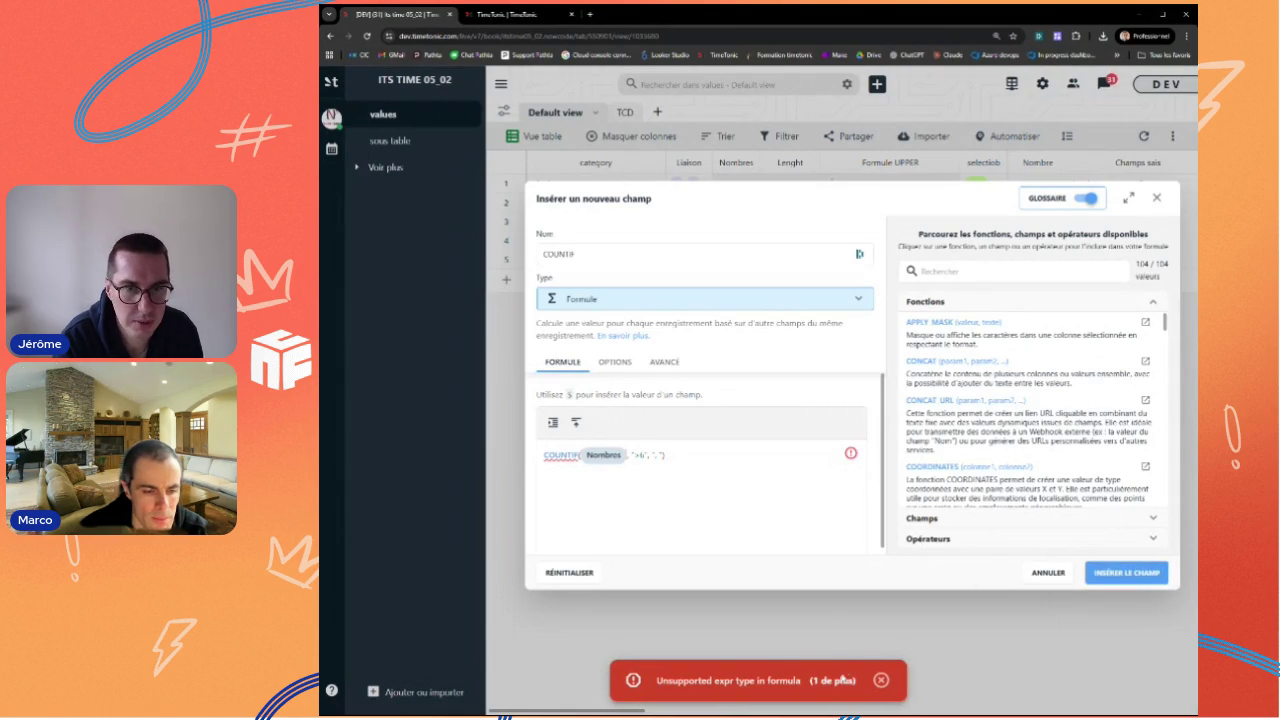
left_click(881, 680)
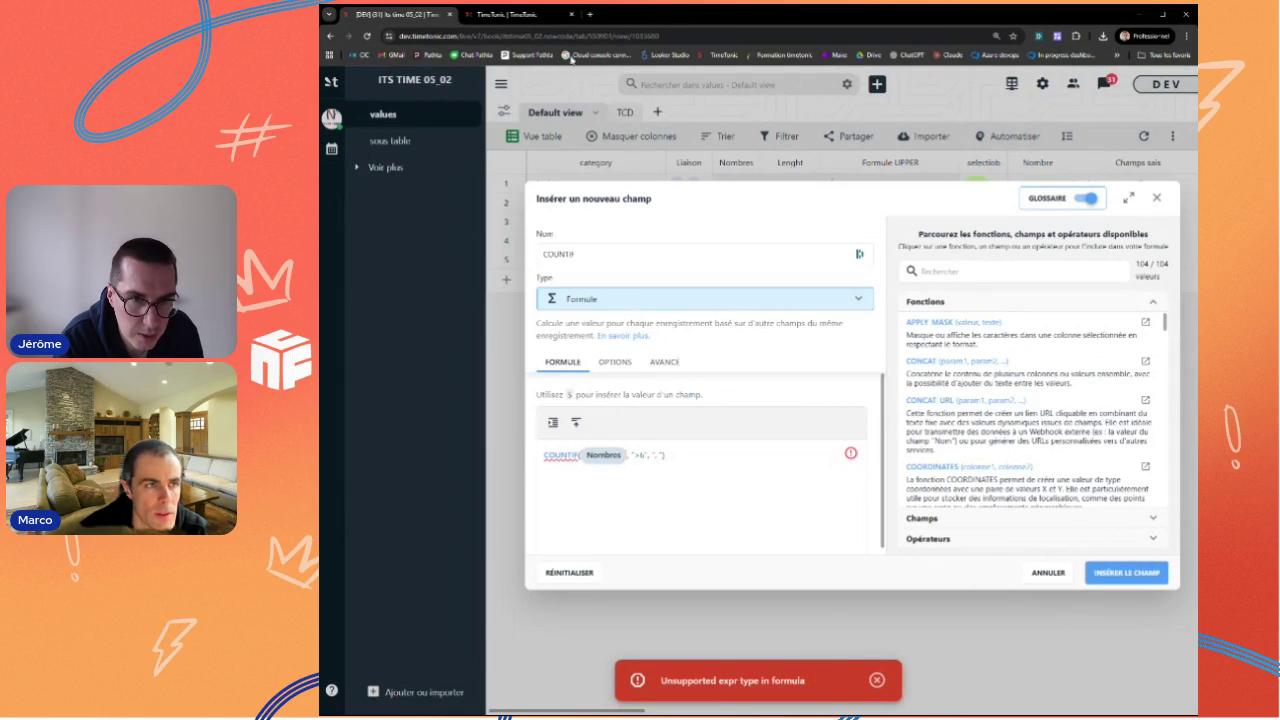
left_click(522, 14)
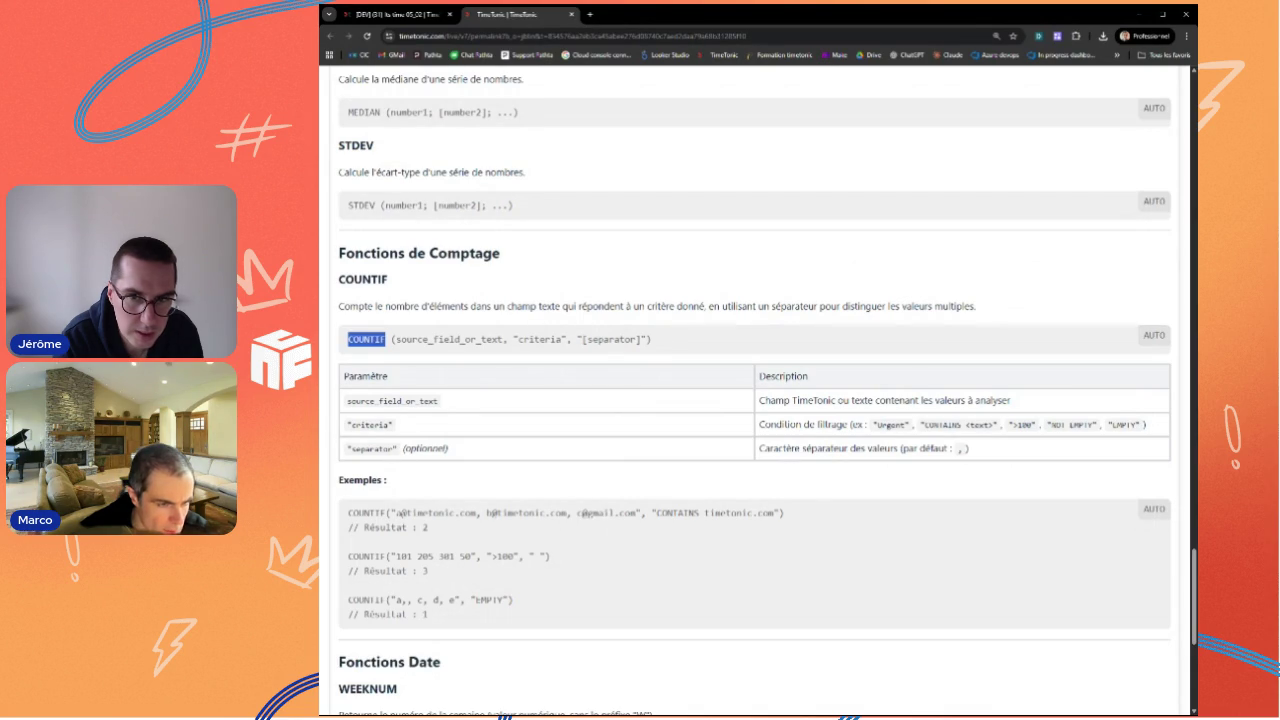
Step: Paste the documentation's numeric COUNTIF example over the formula and retry inserting the field
left_click_drag(551, 556, 347, 556)
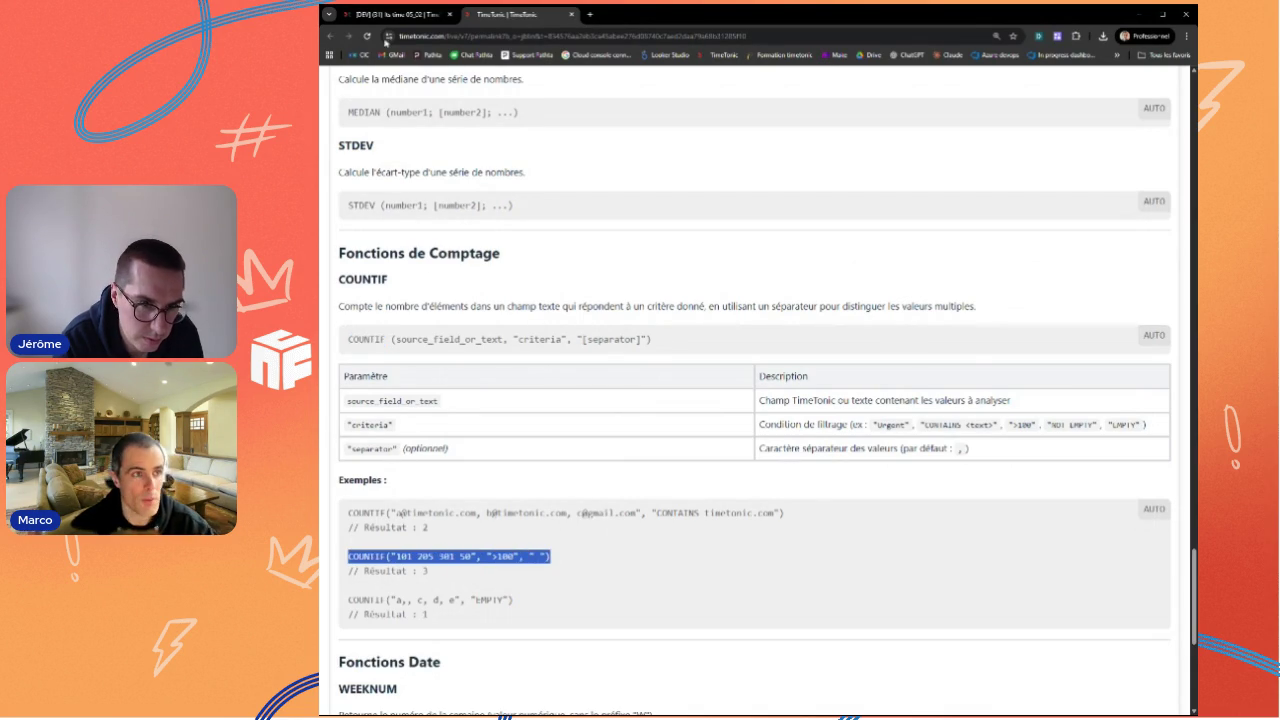
left_click(395, 14)
key("ctrl+a")
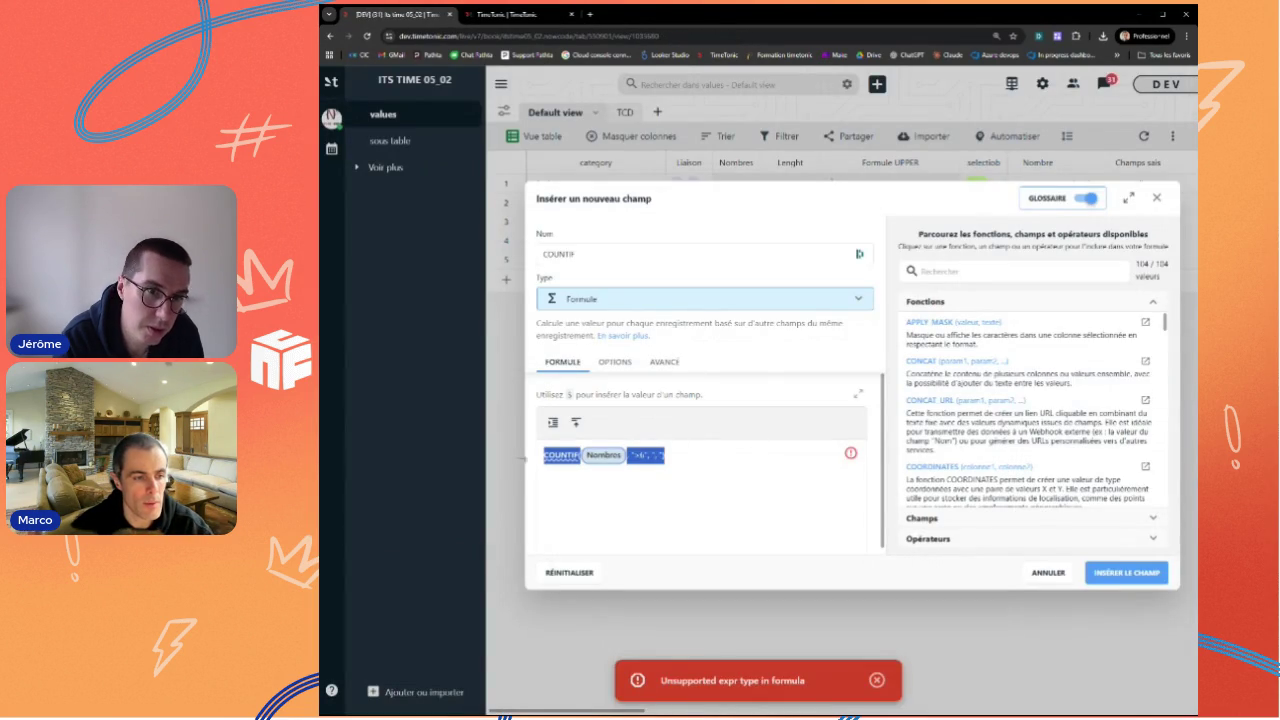
key("ctrl+v")
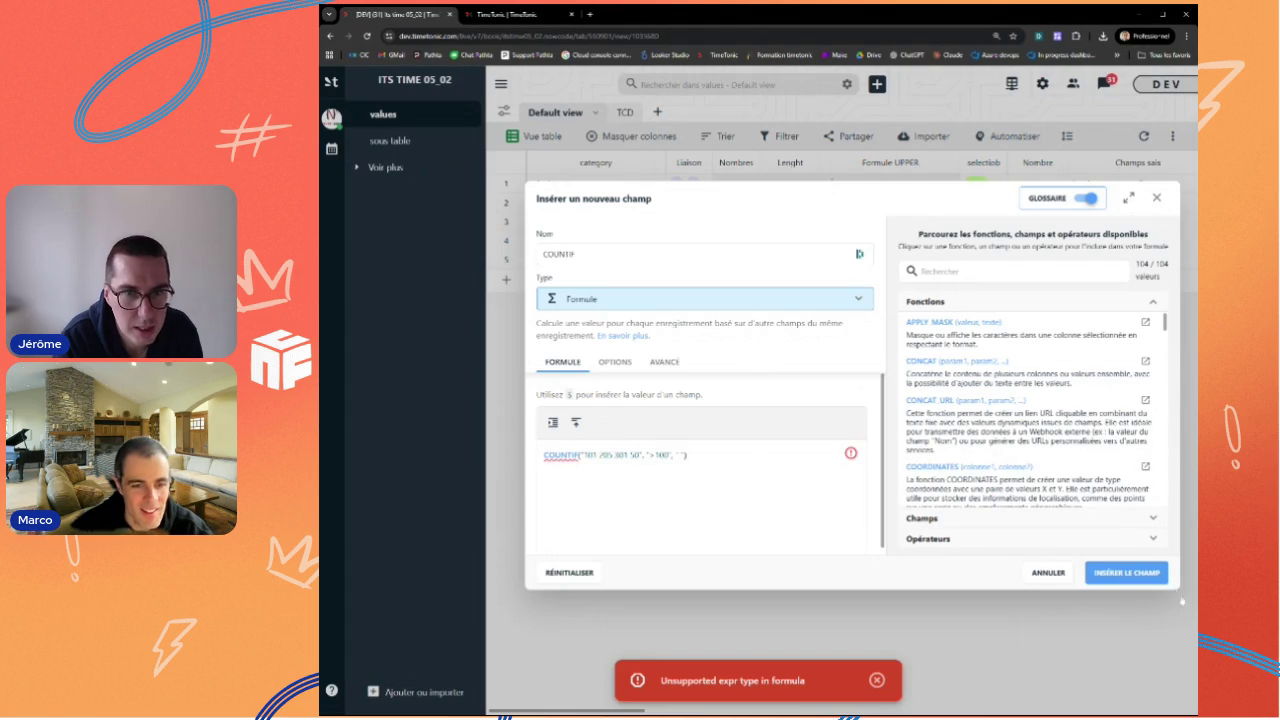
left_click(1143, 576)
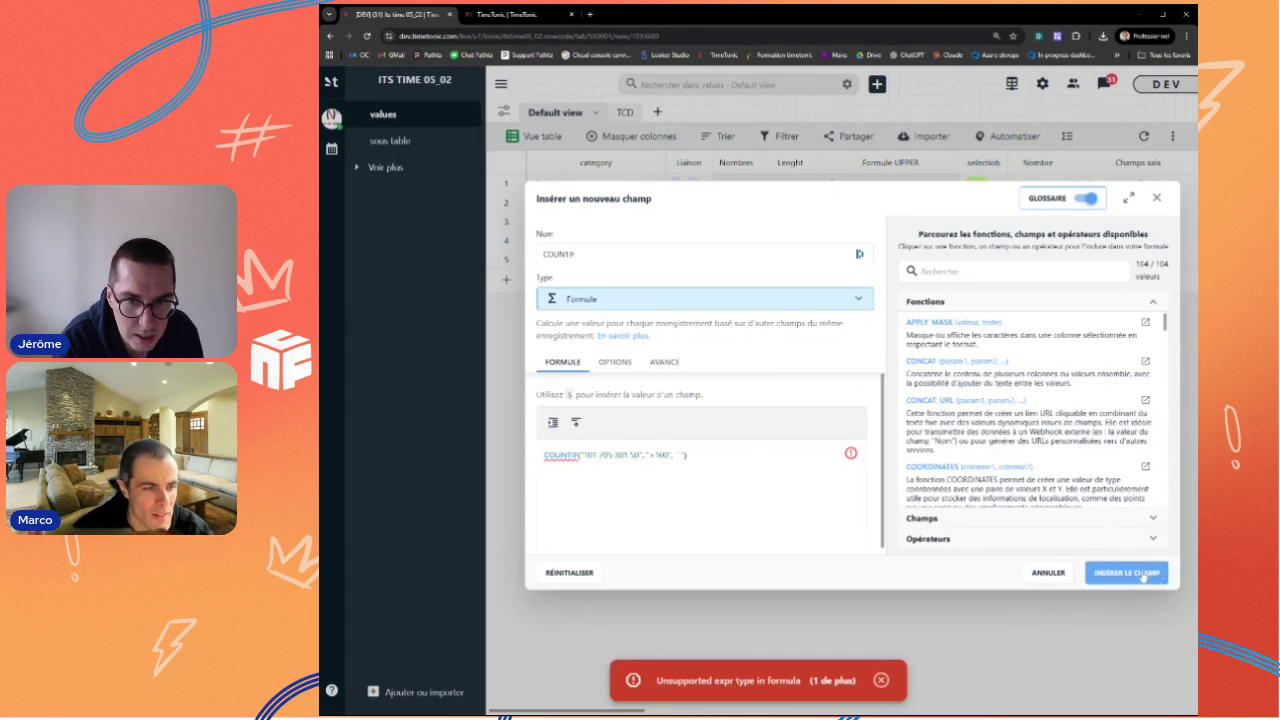
mouse_move(700, 480)
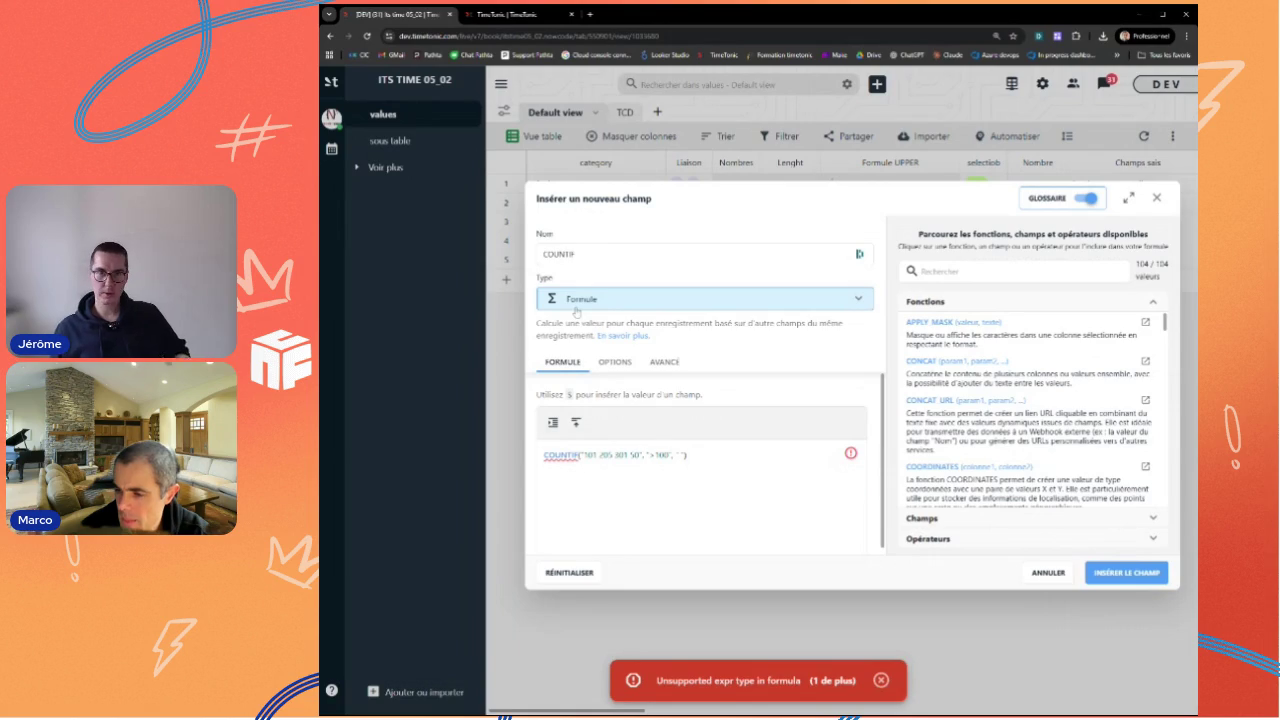
mouse_move(700, 422)
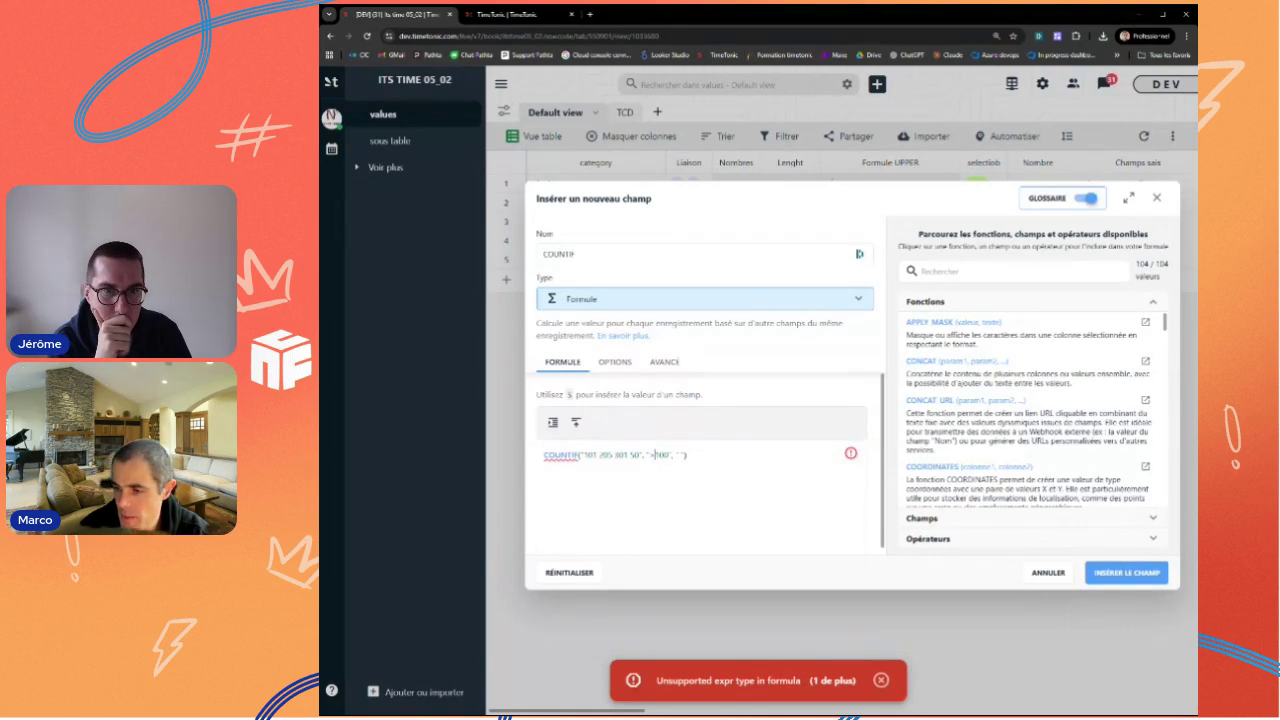
Step: Compare the formula's criteria argument with the criteria parameter in the COUNTIF syntax
left_click_drag(646, 455, 672, 455)
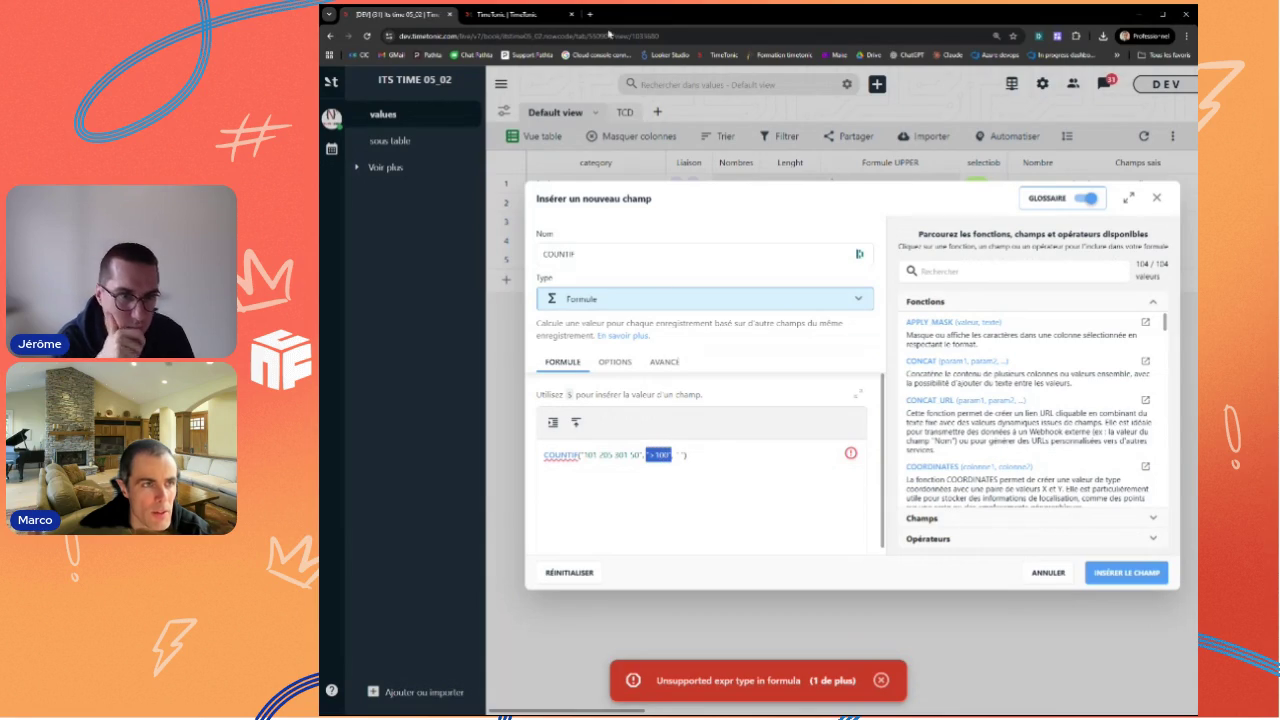
left_click(520, 14)
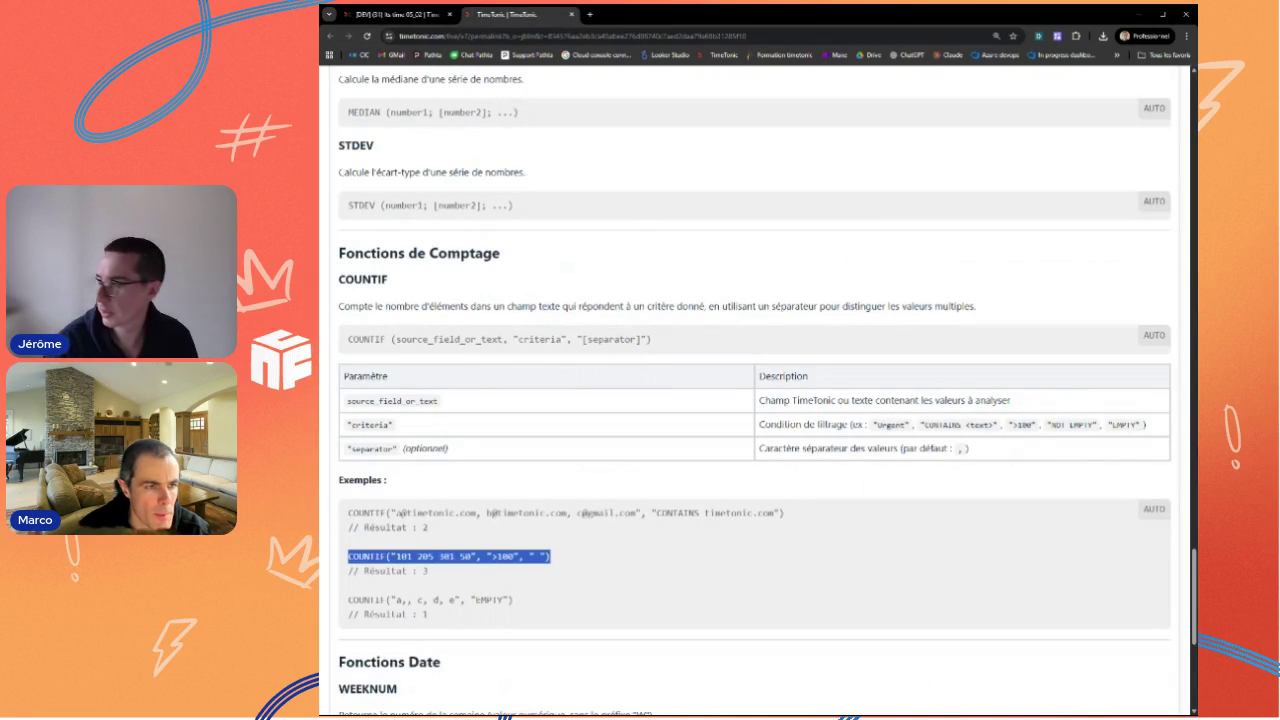
double_click(540, 339)
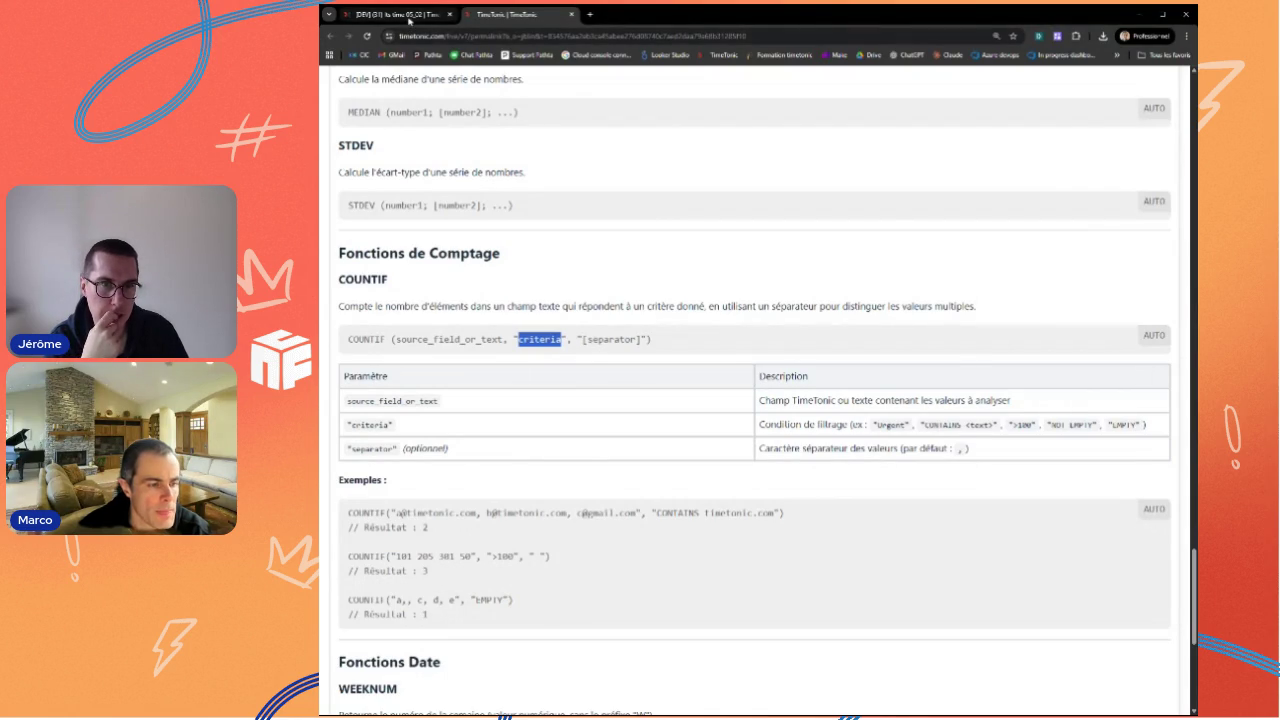
left_click(395, 16)
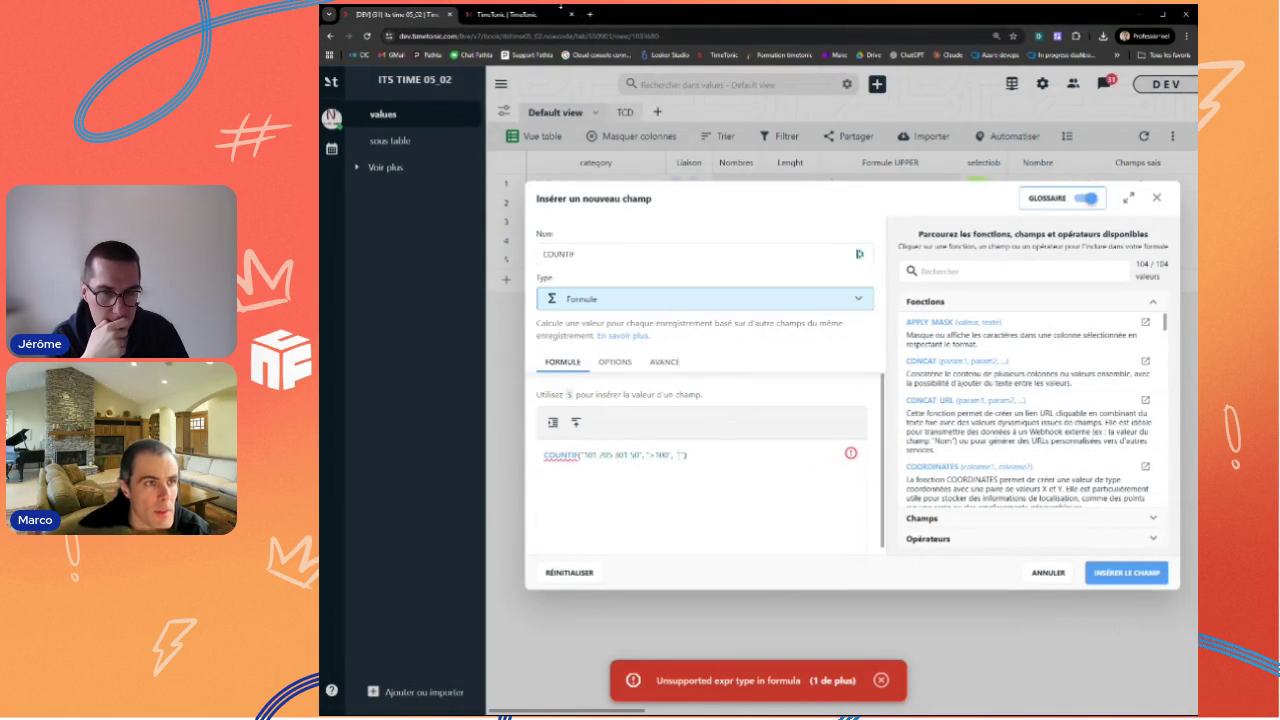
left_click(535, 16)
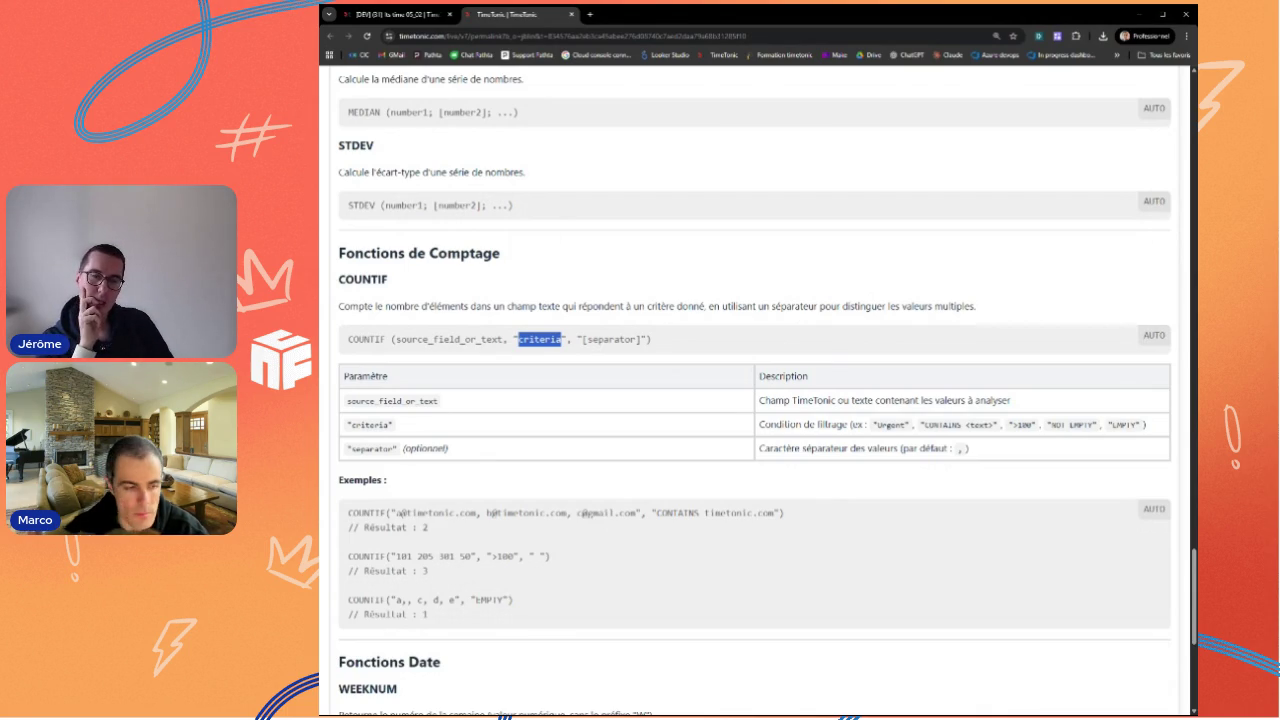
scroll(758, 390, "down", 1)
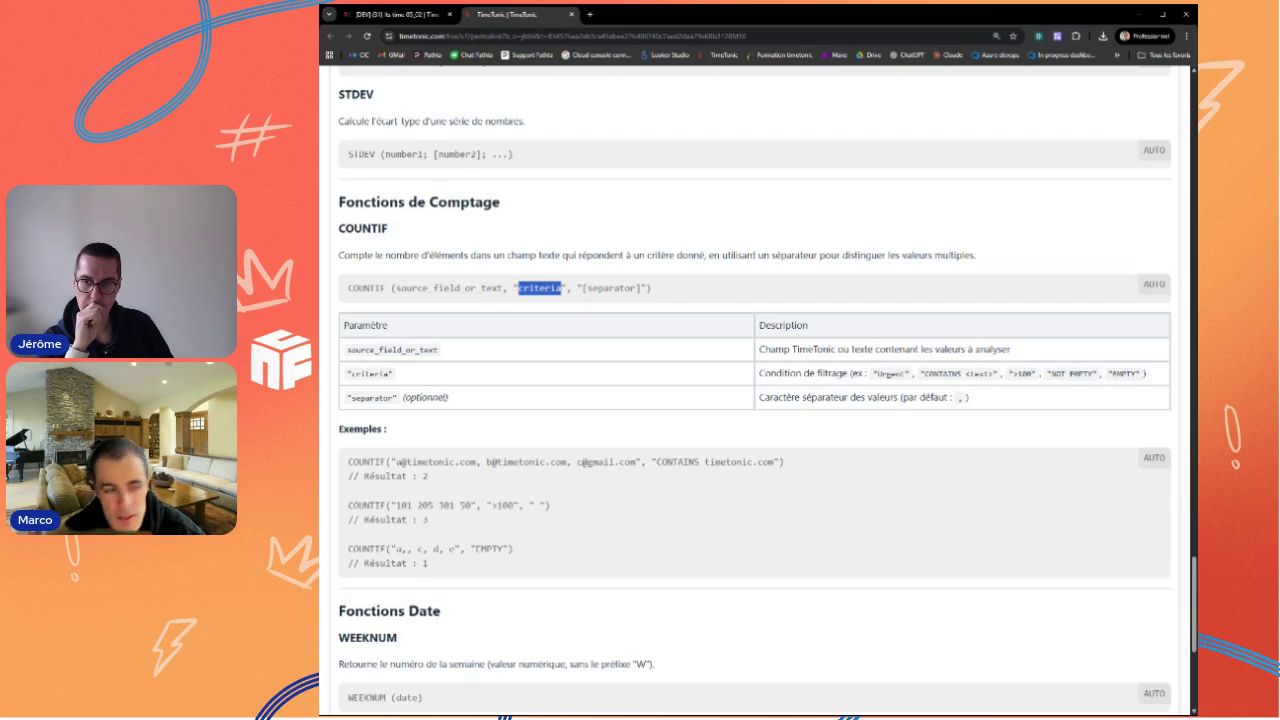
left_click(404, 15)
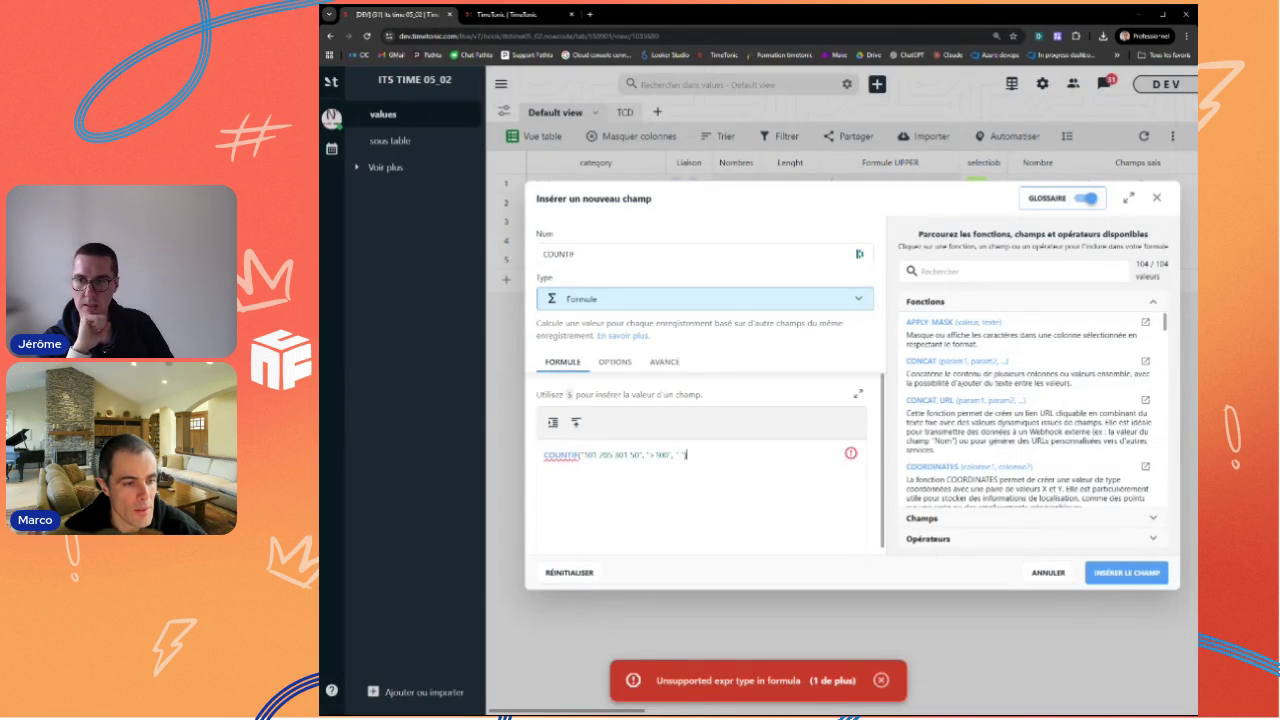
Step: Replace the formula with MAX_NUM_ELEMENTS(Nombres) and create the COUNTIF field
left_click_drag(688, 455, 441, 462)
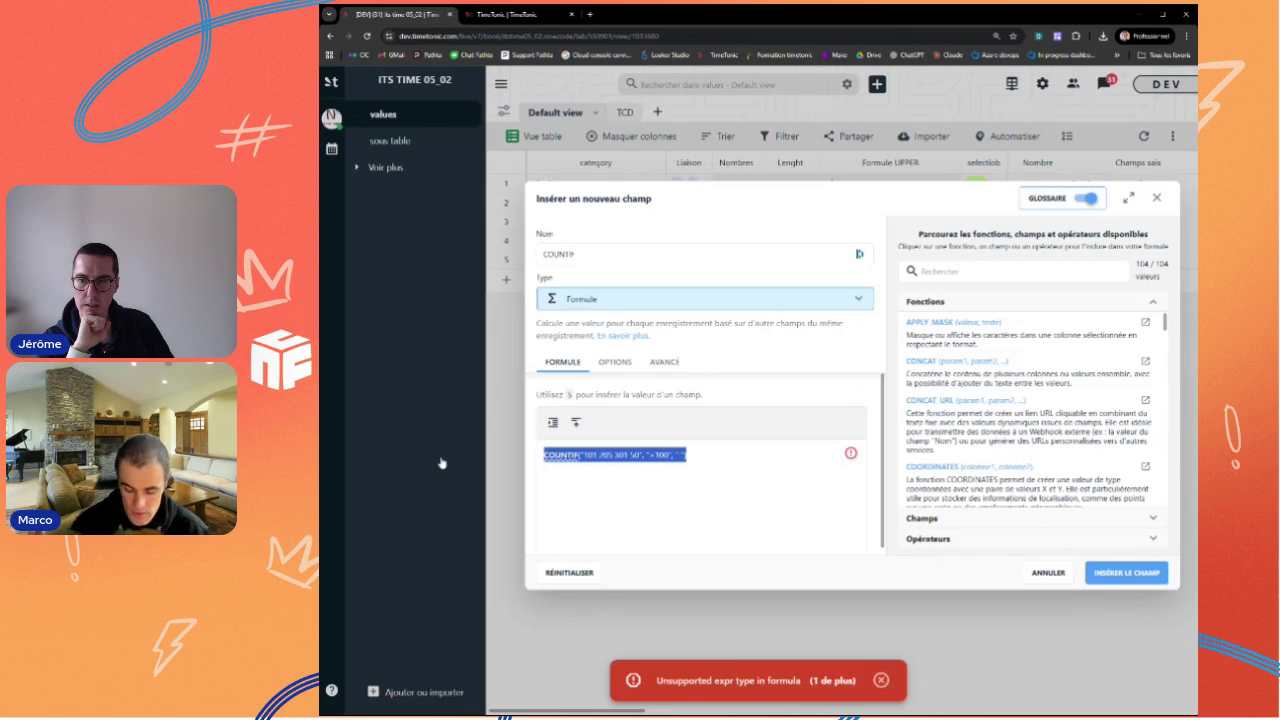
key("BackSpace")
type("MAX")
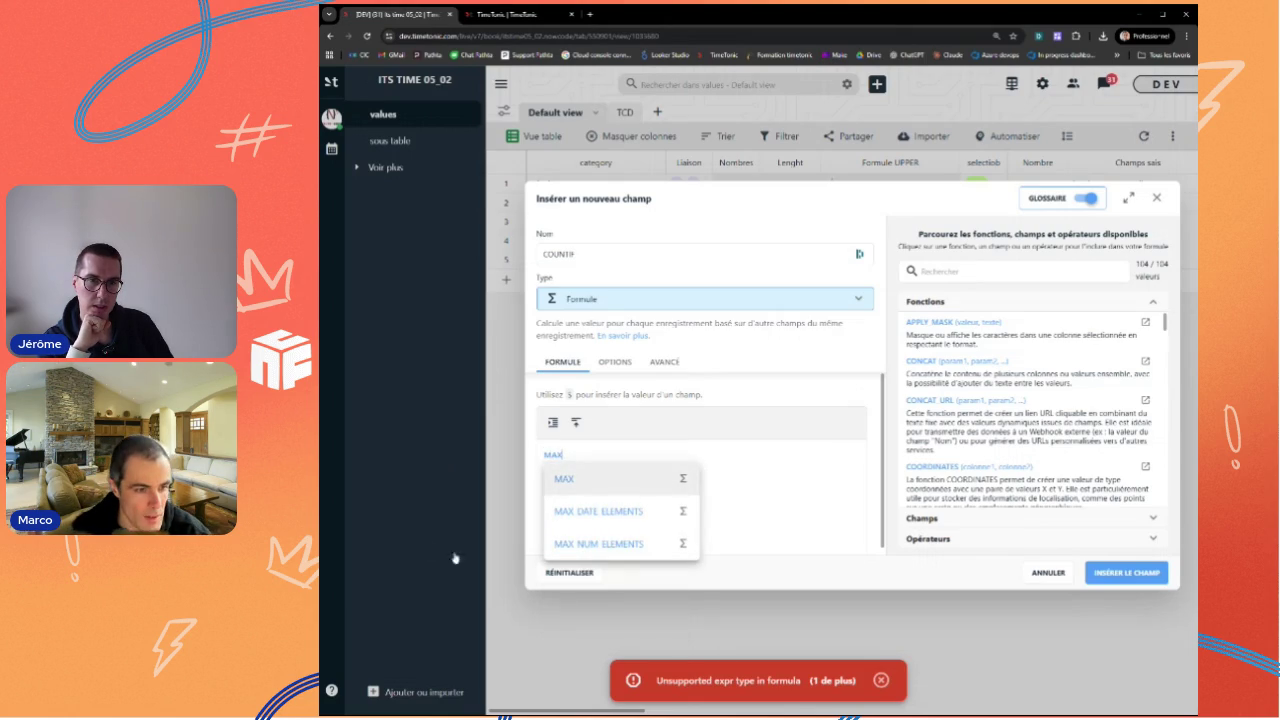
left_click(576, 545)
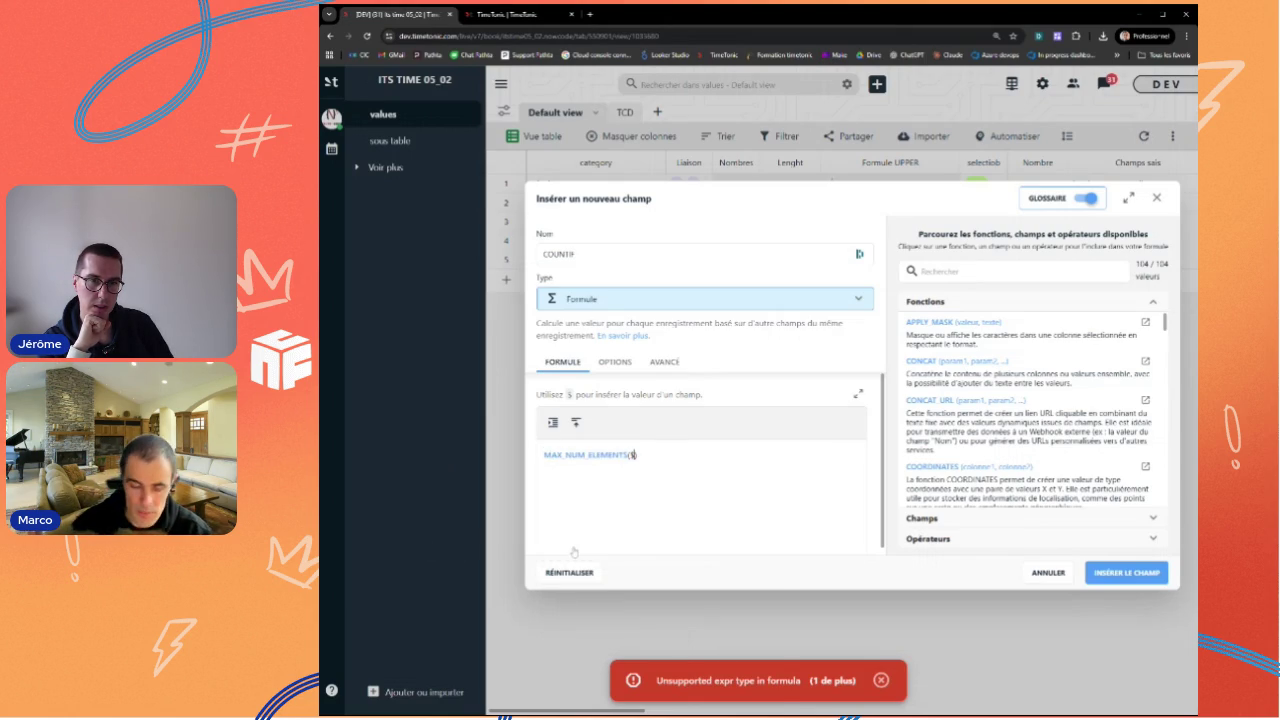
left_click(689, 538)
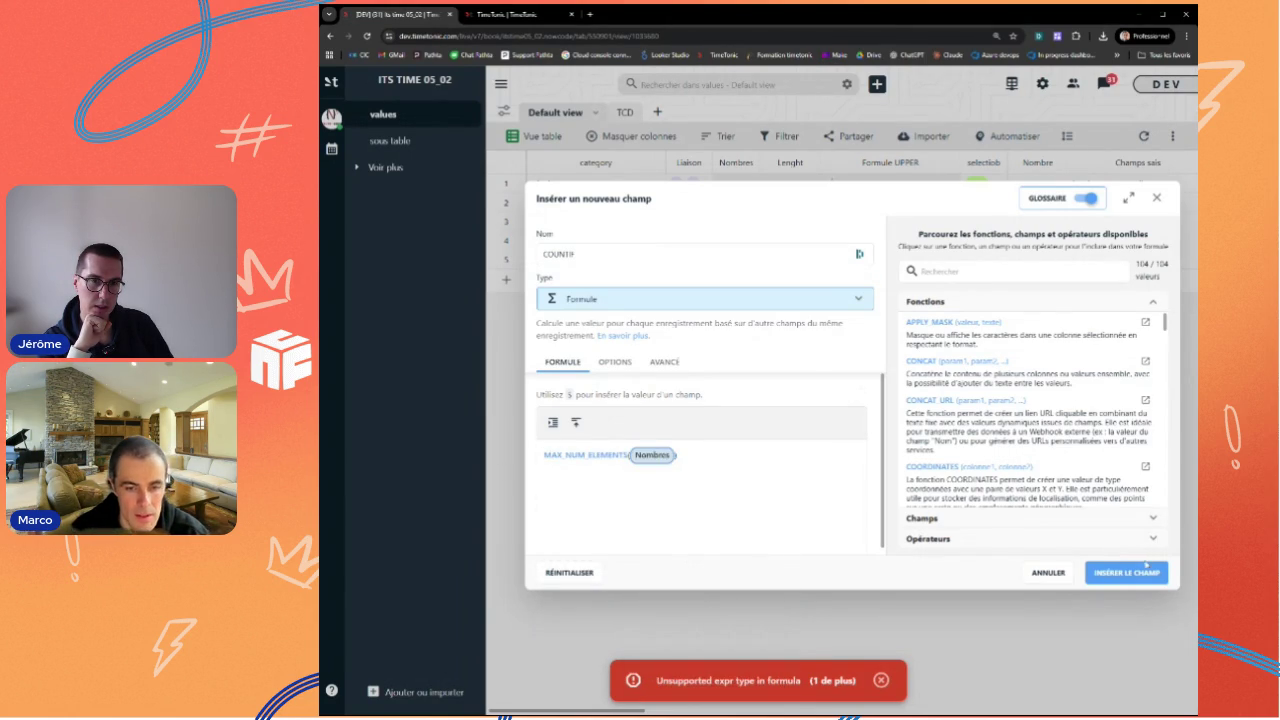
left_click(1145, 570)
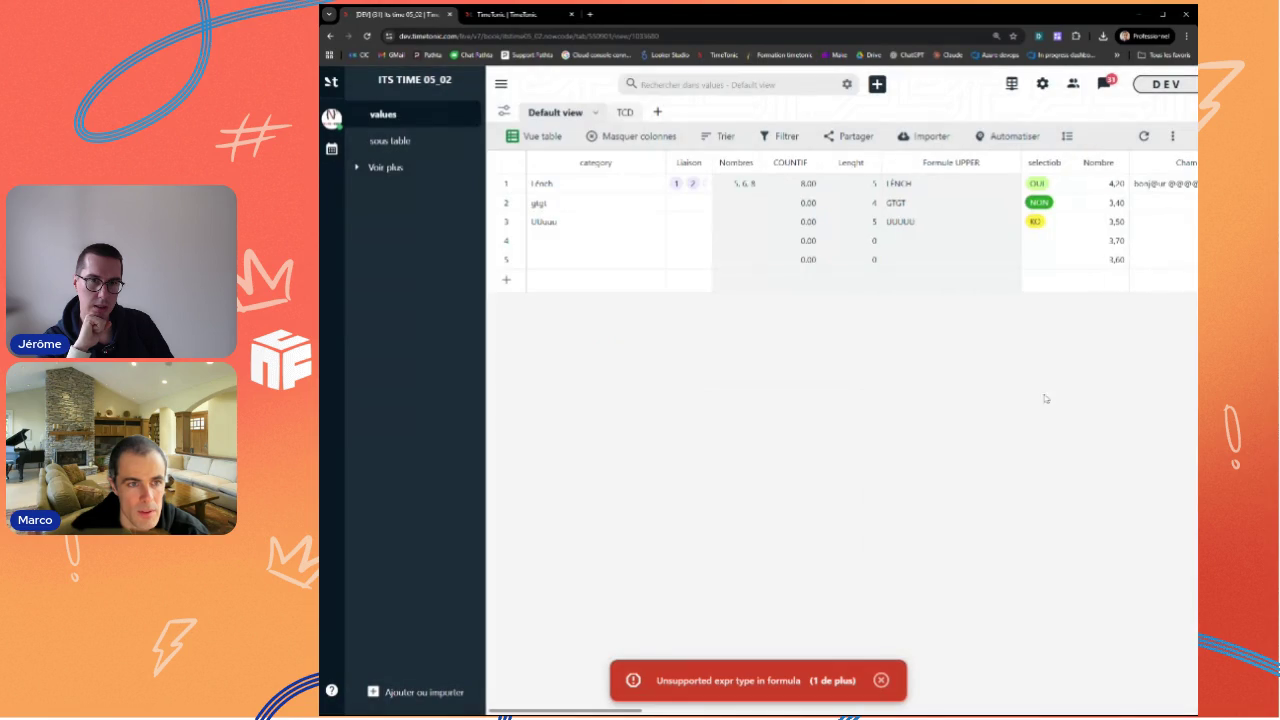
Step: Edit the column's formula to COUNTIF(Nombres, ">0") and apply it
left_click(812, 162)
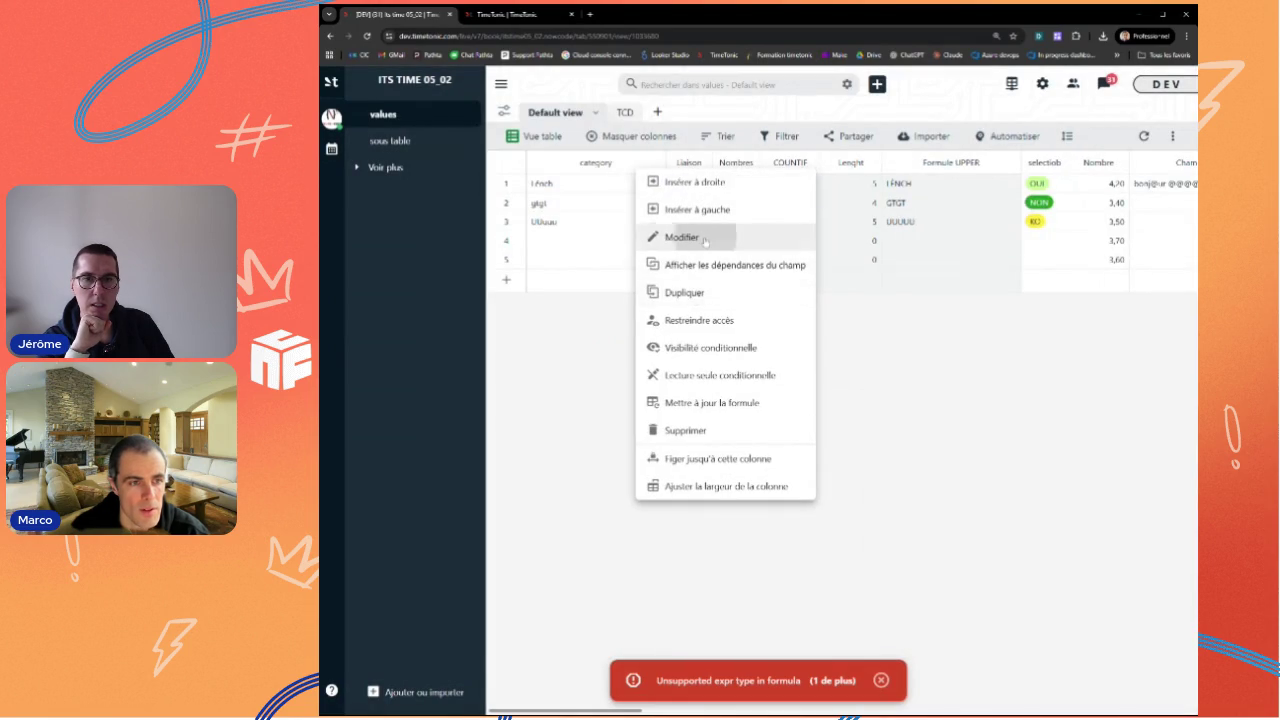
left_click(670, 240)
mouse_move(558, 361)
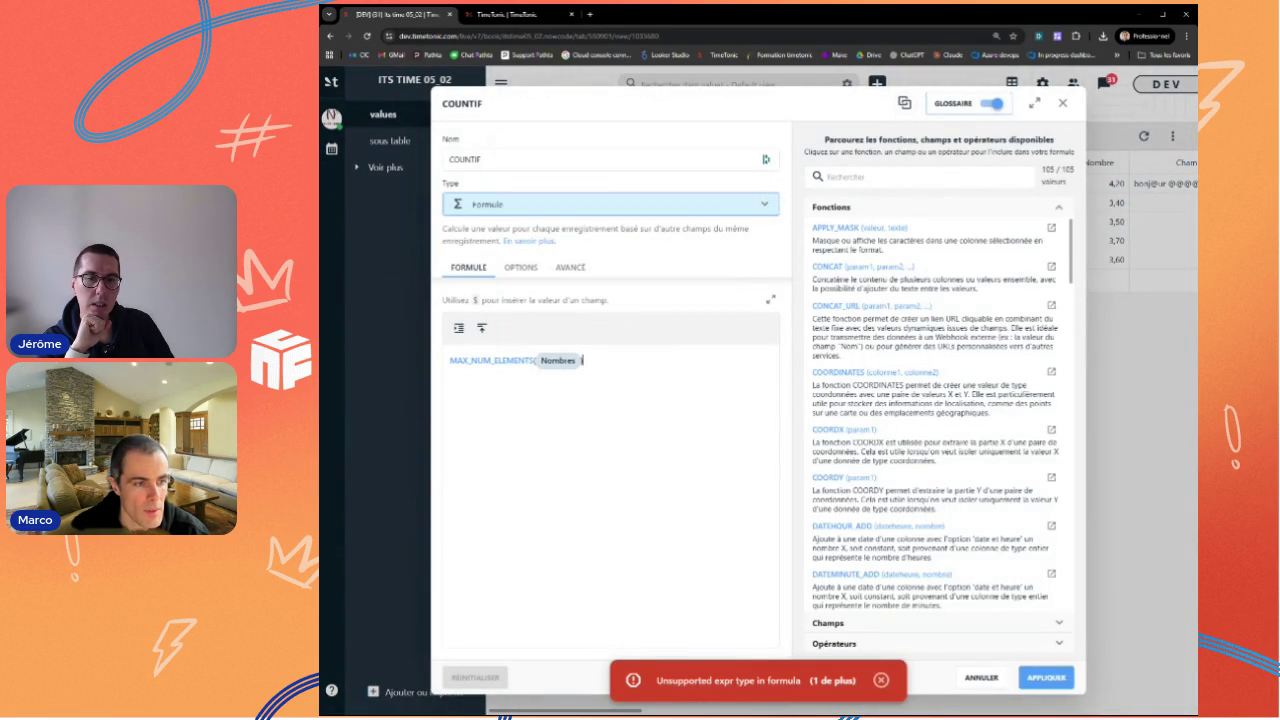
left_click_drag(536, 360, 423, 356)
type("COUNT")
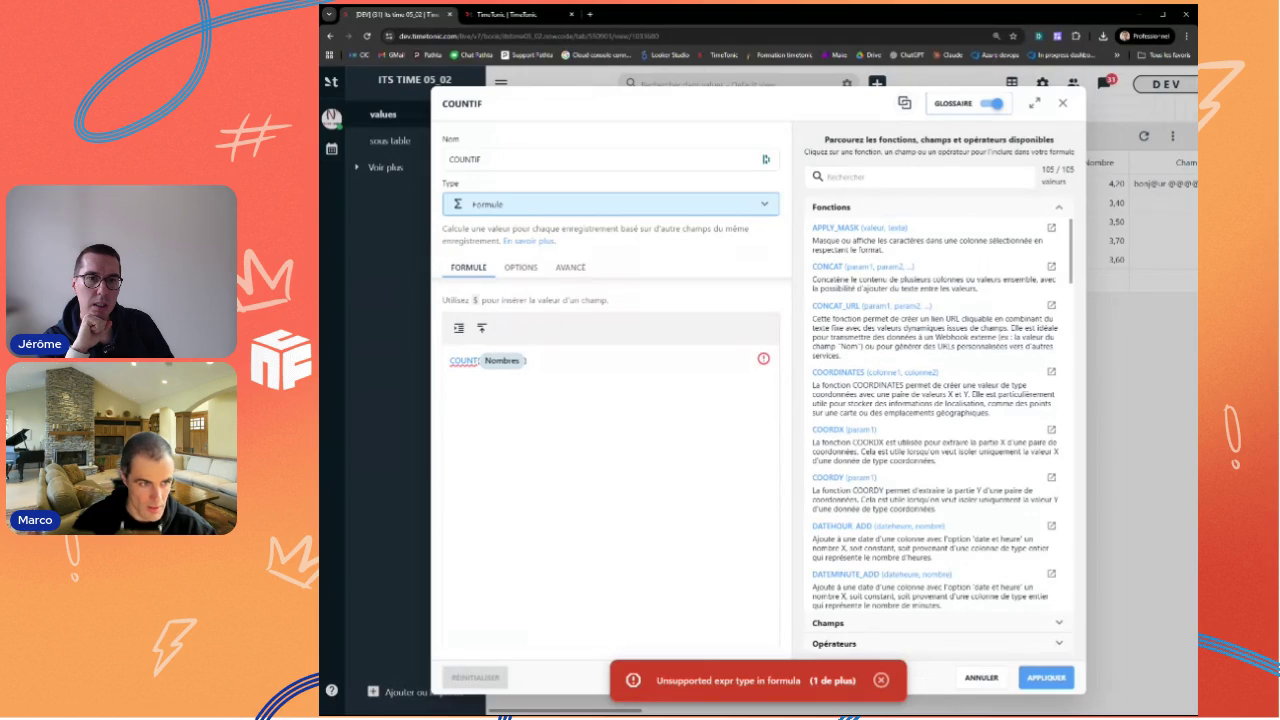
type("IF")
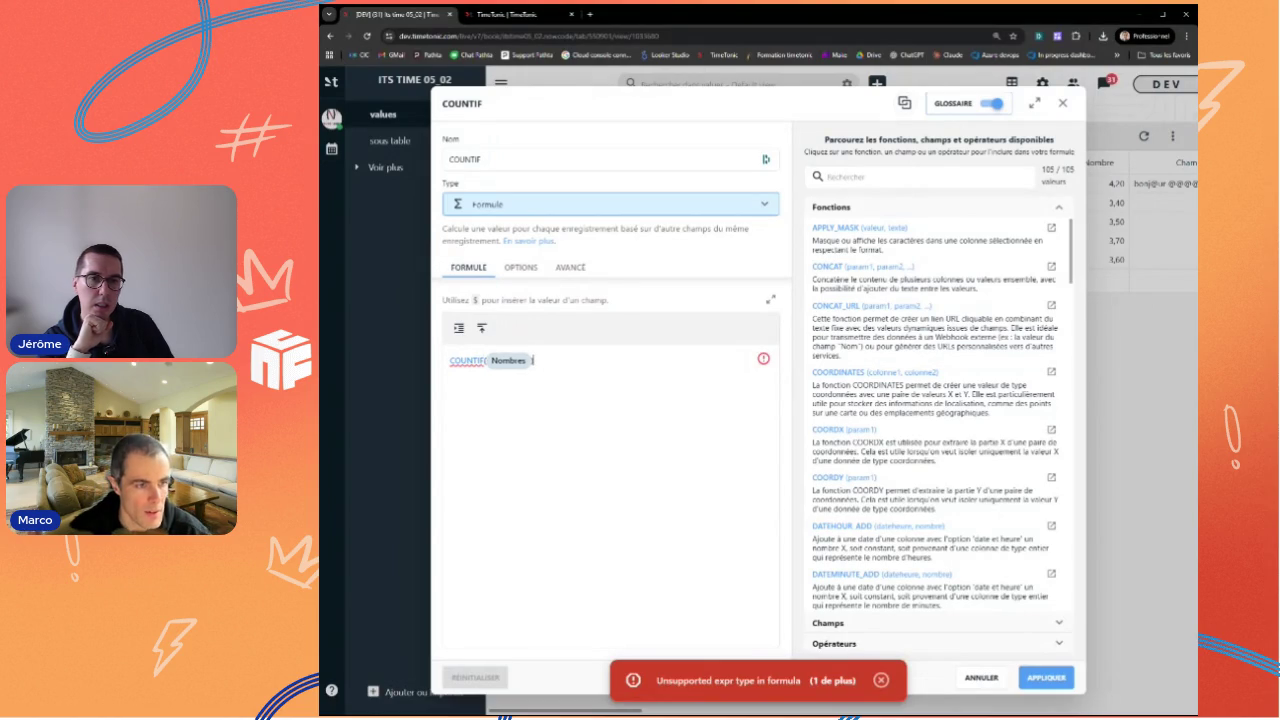
type(",")
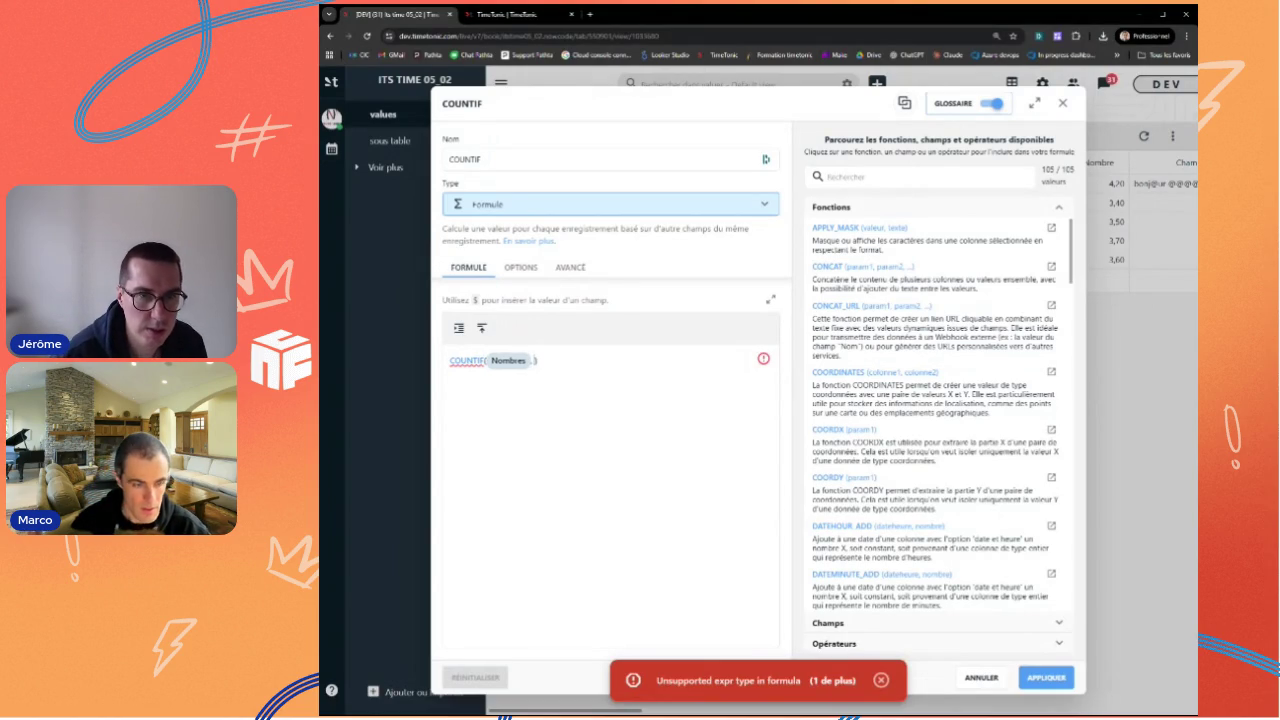
type("$>")
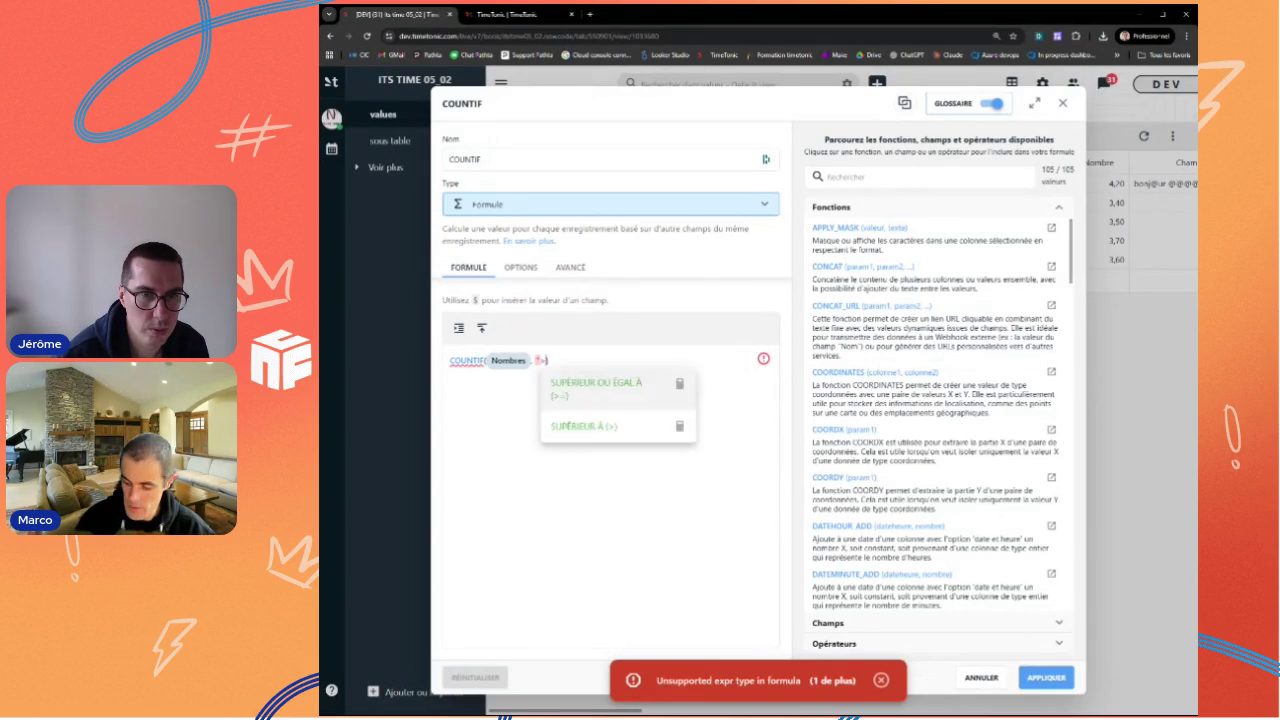
key("BackSpace")
type("\">0\"")
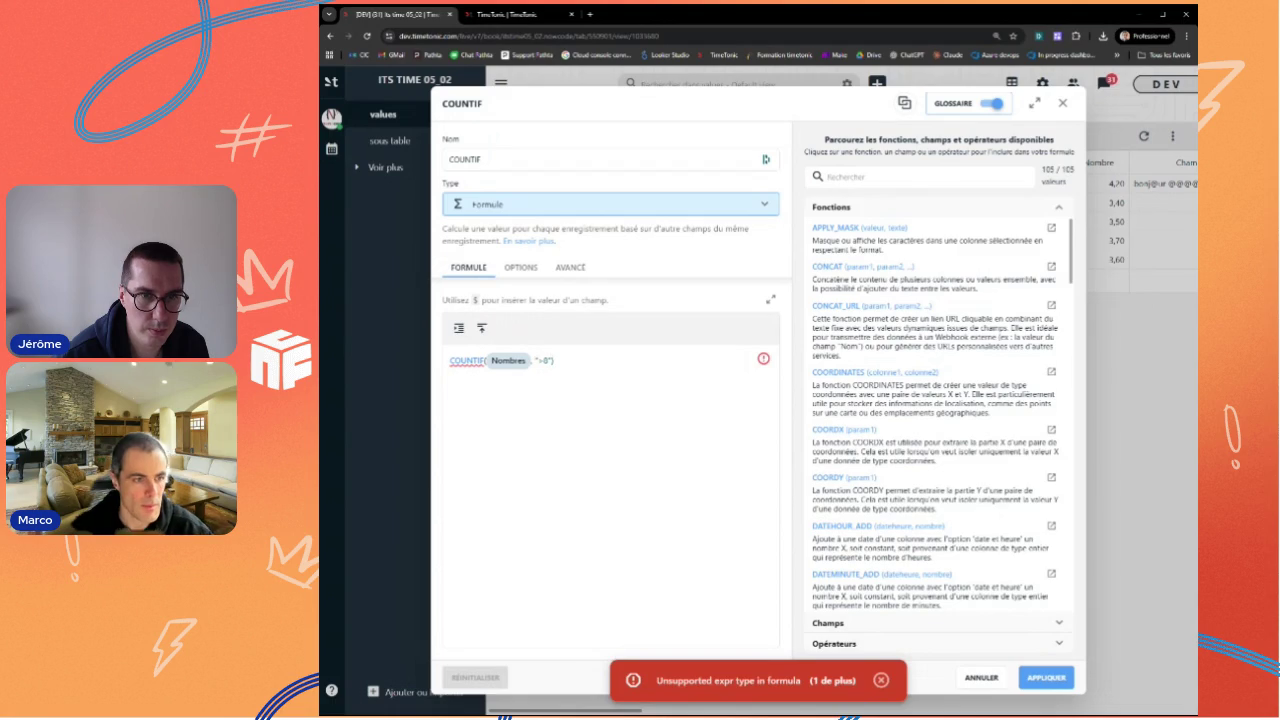
left_click(1040, 680)
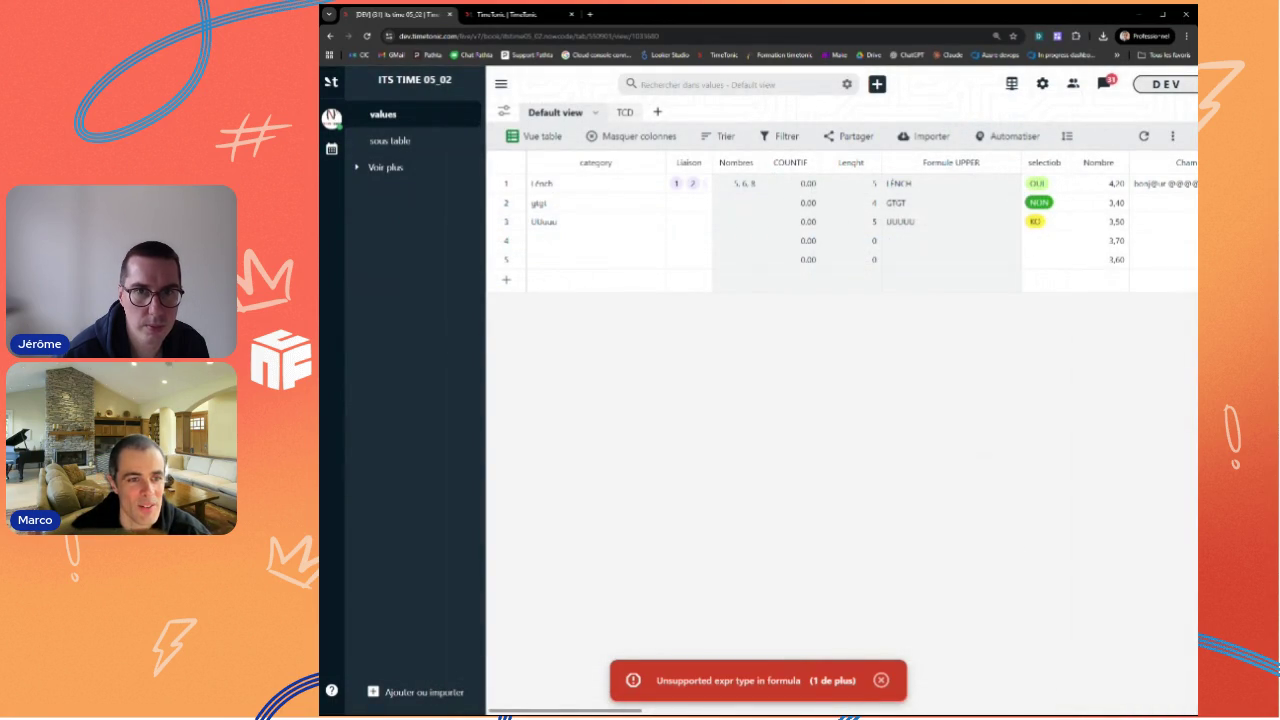
Step: Reopen the COUNTIF formula and apply the revised criterion, COUNTIF(Nombres, ">4")
left_click(806, 162)
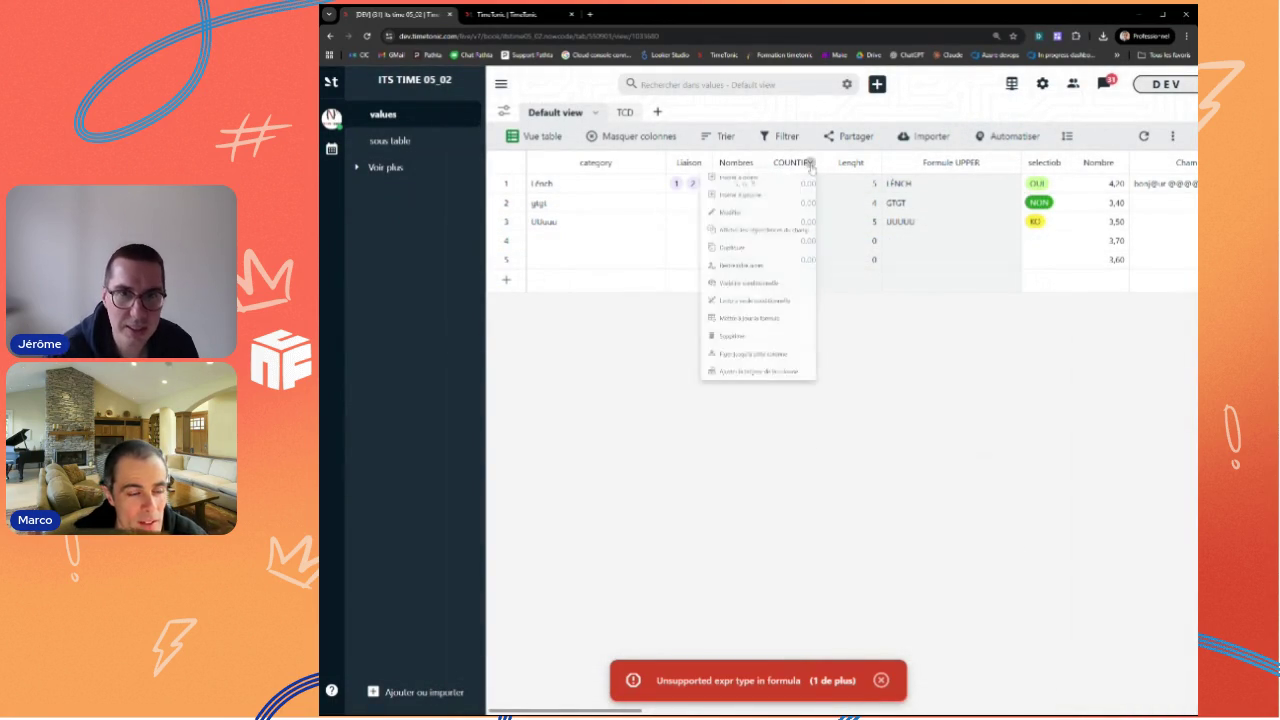
left_click(697, 241)
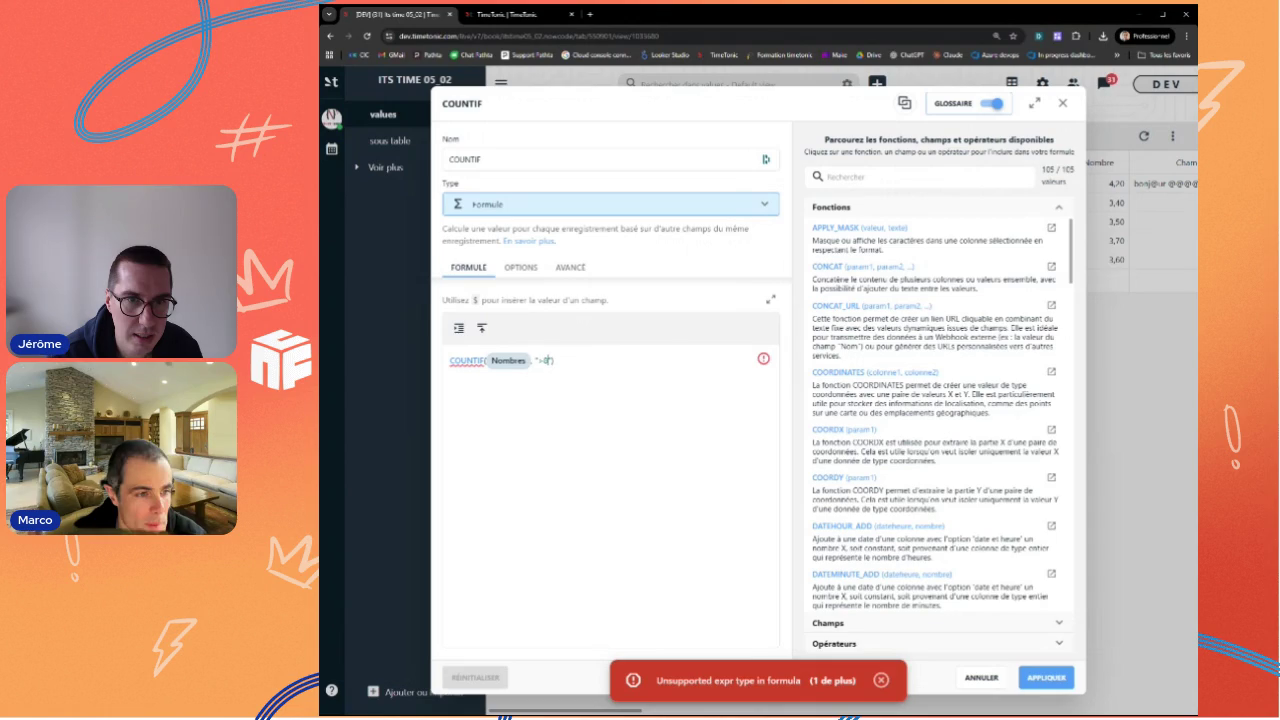
left_click(1045, 678)
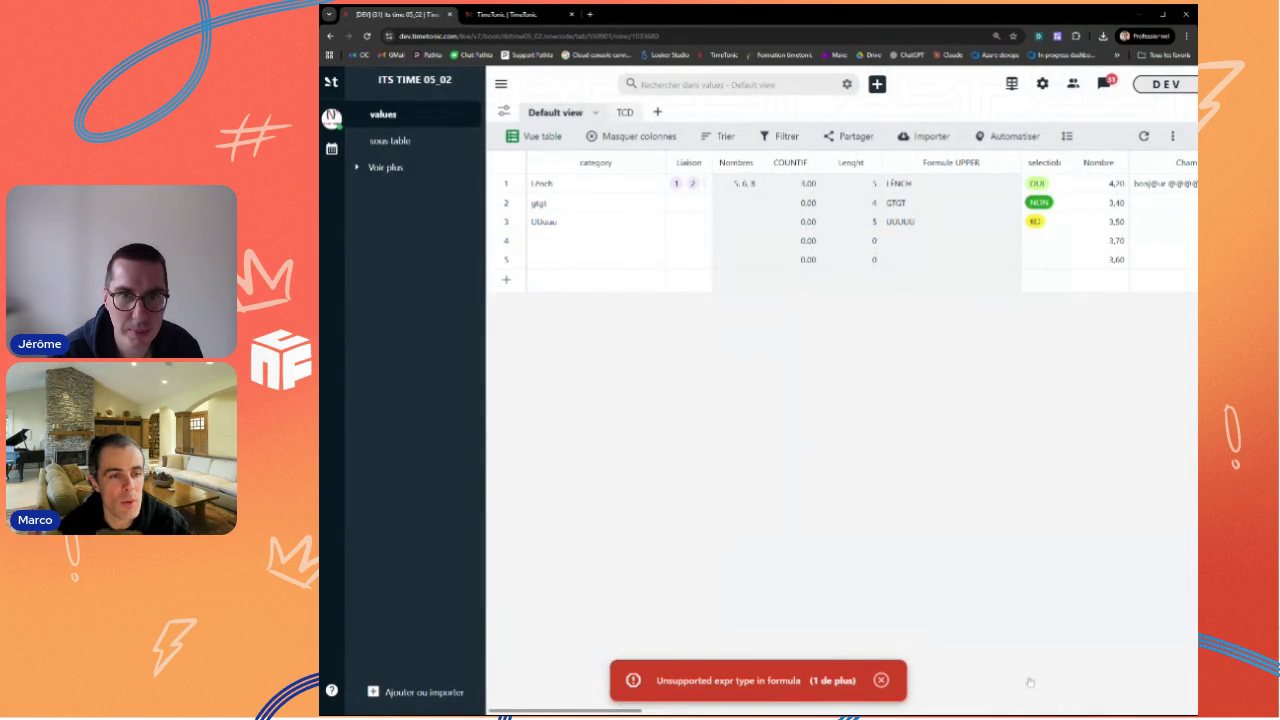
Step: Reapply the COUNTIF formula unchanged and dismiss the repeated error notification
left_click(813, 164)
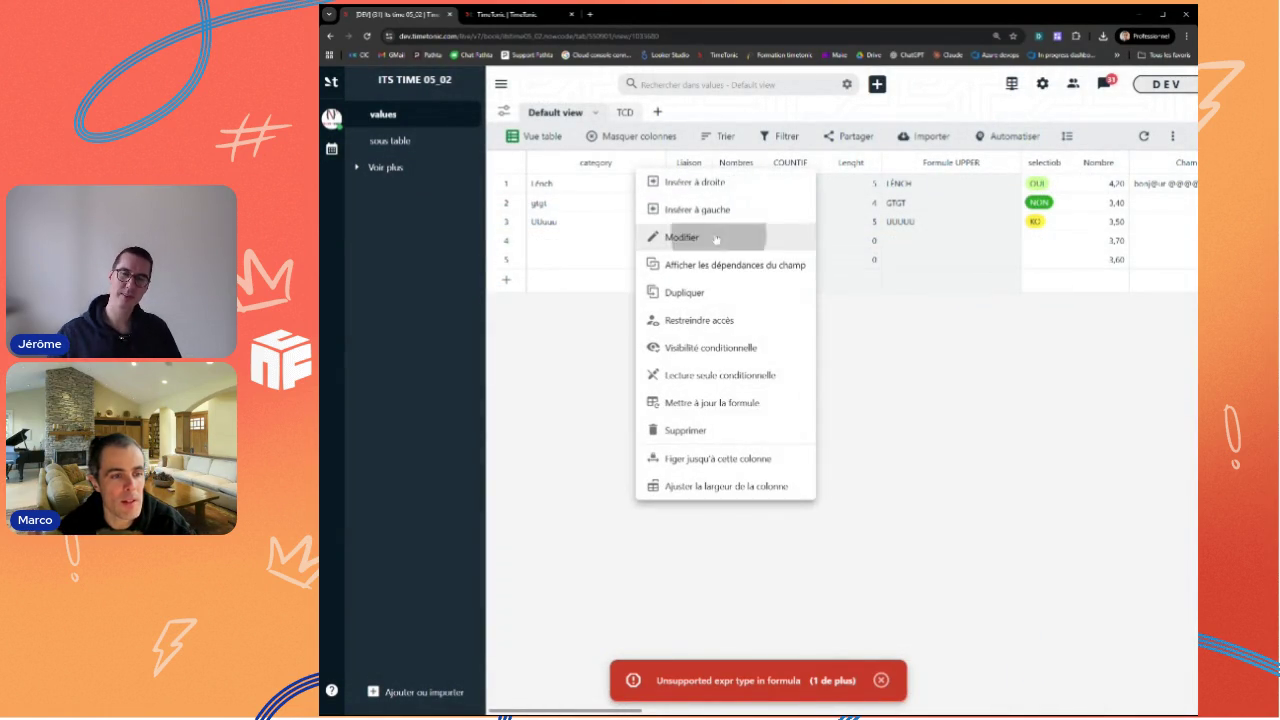
left_click(716, 238)
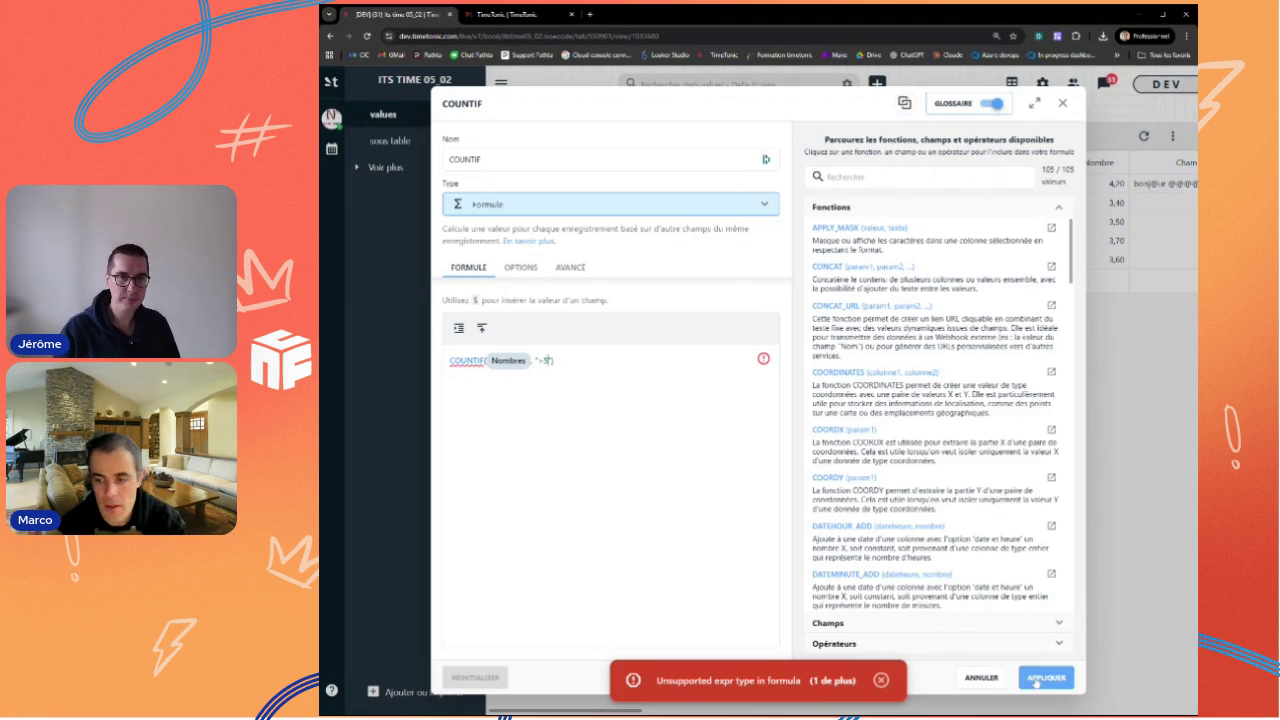
left_click(1036, 678)
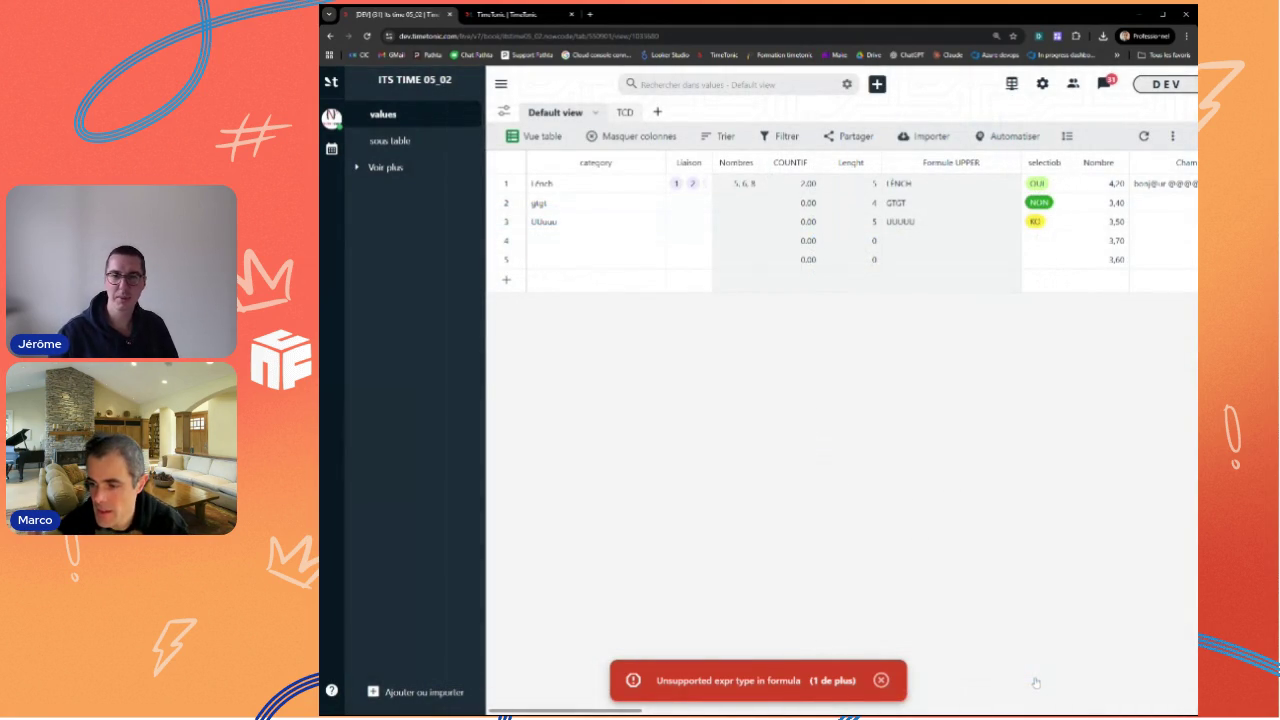
left_click(881, 681)
left_click(790, 162)
Step: Set the COUNTIF field's output precision to 0 decimals and check row 1's value
left_click(814, 163)
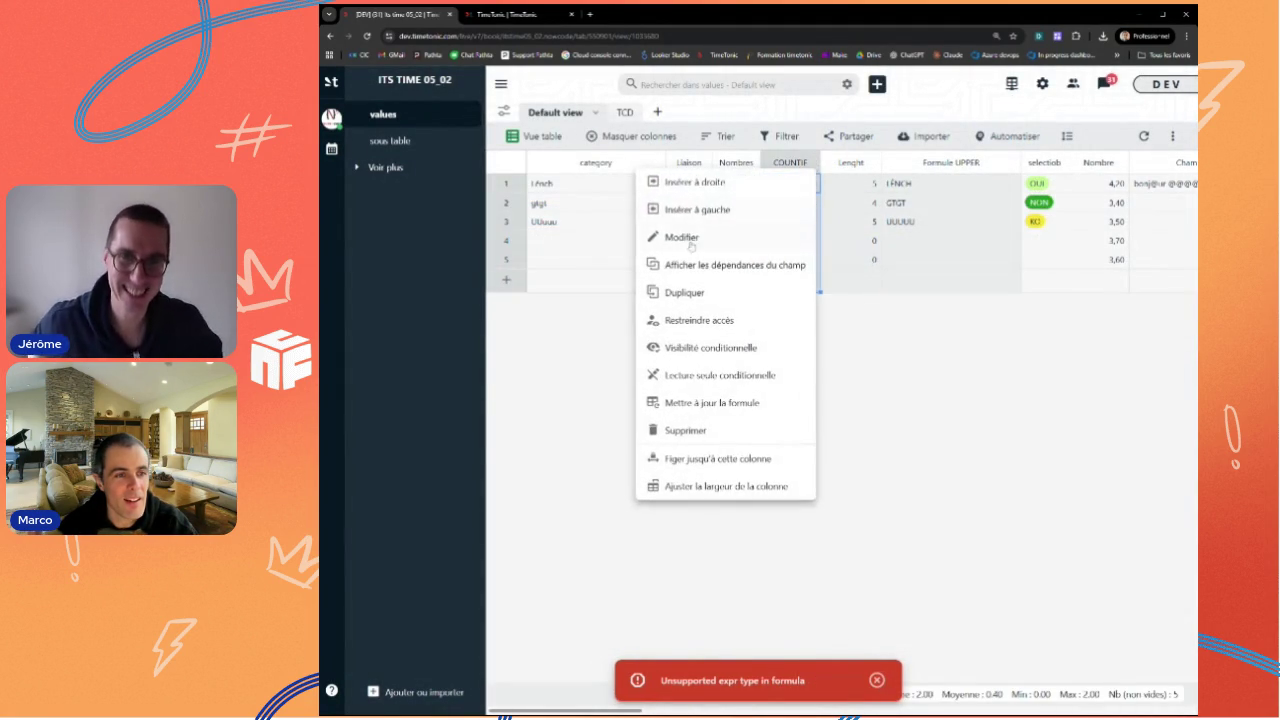
left_click(690, 240)
left_click(522, 272)
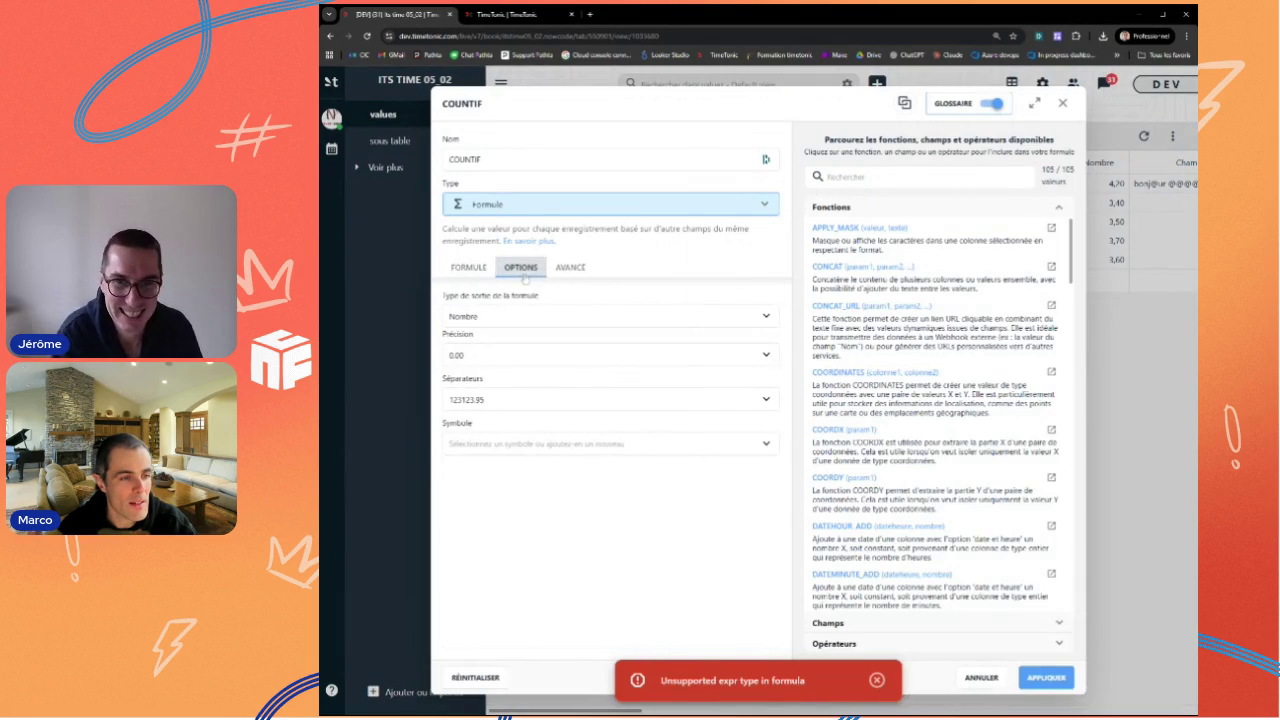
left_click(472, 356)
left_click(470, 382)
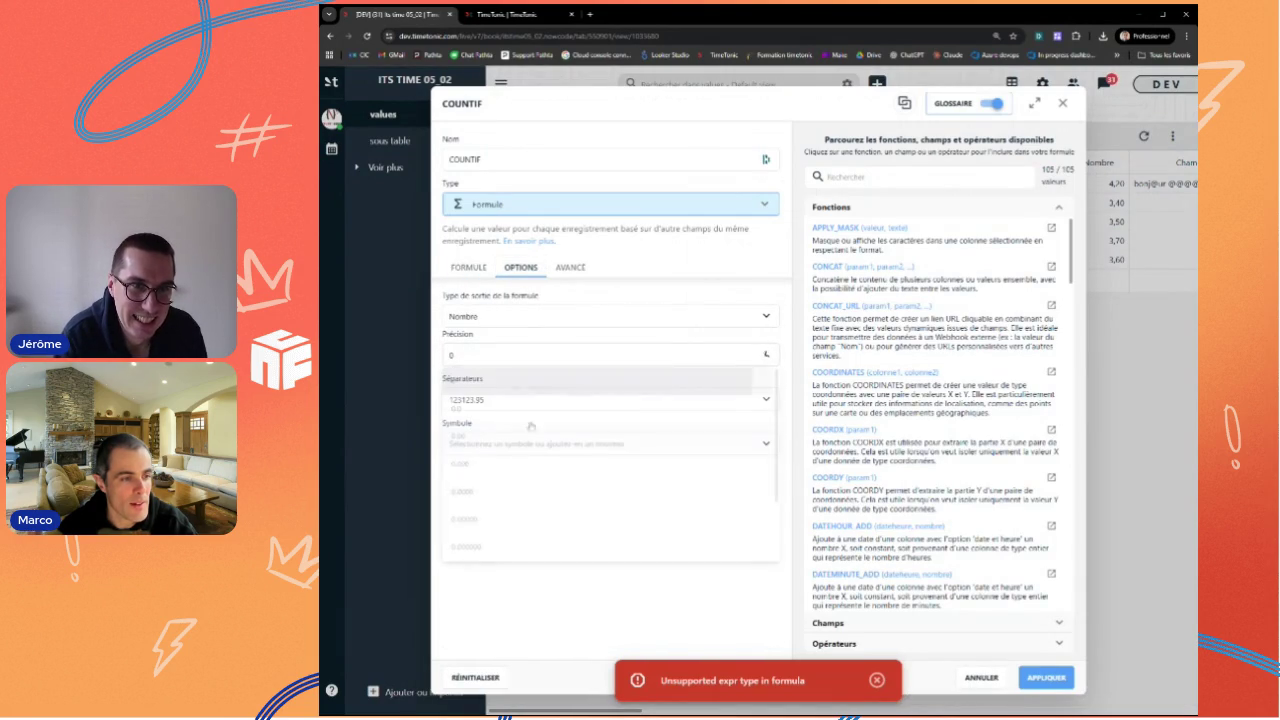
left_click(1042, 679)
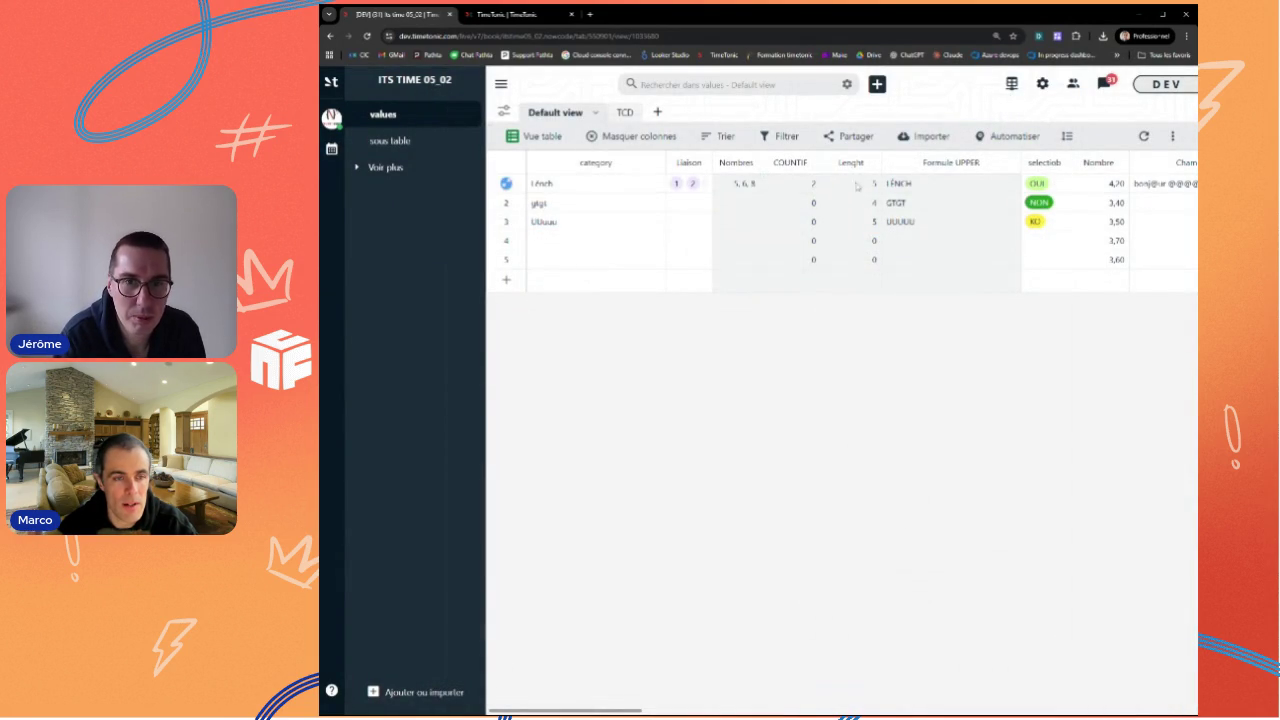
left_click(802, 186)
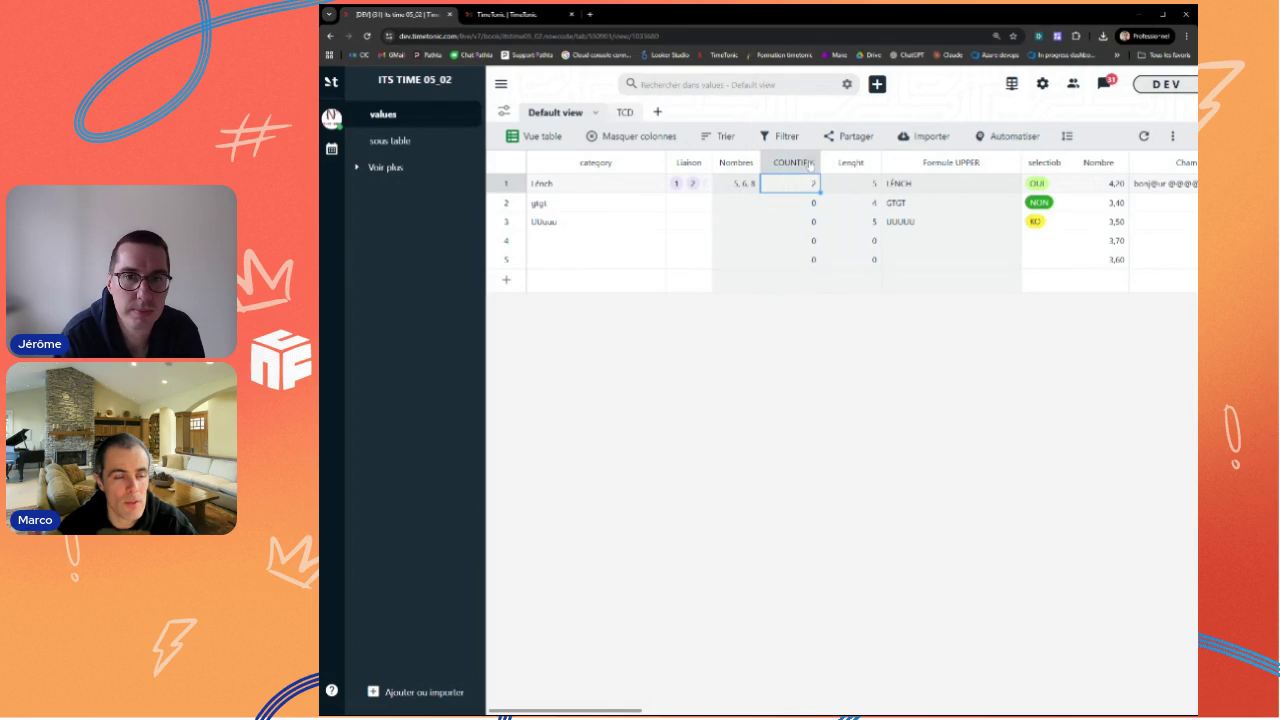
Step: Widen the Liaison column and unlink record 3 from row 1's linked records
left_click(810, 164)
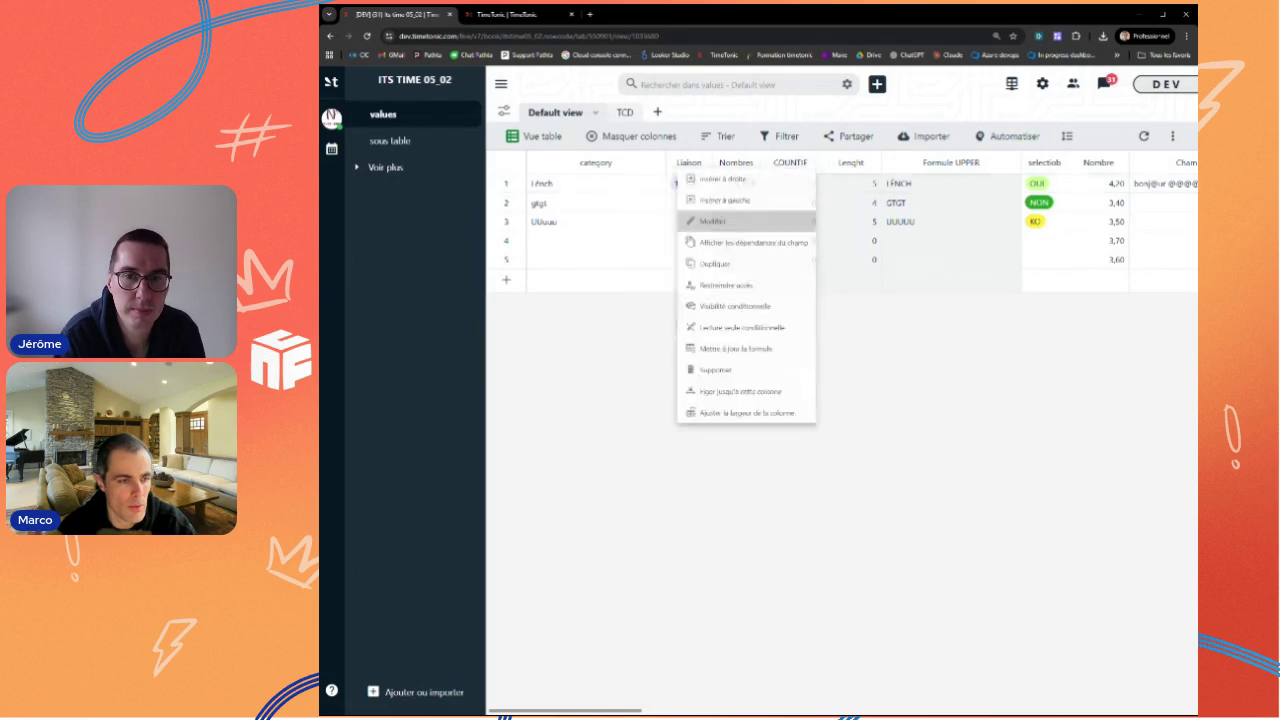
left_click(702, 221)
left_click(1062, 103)
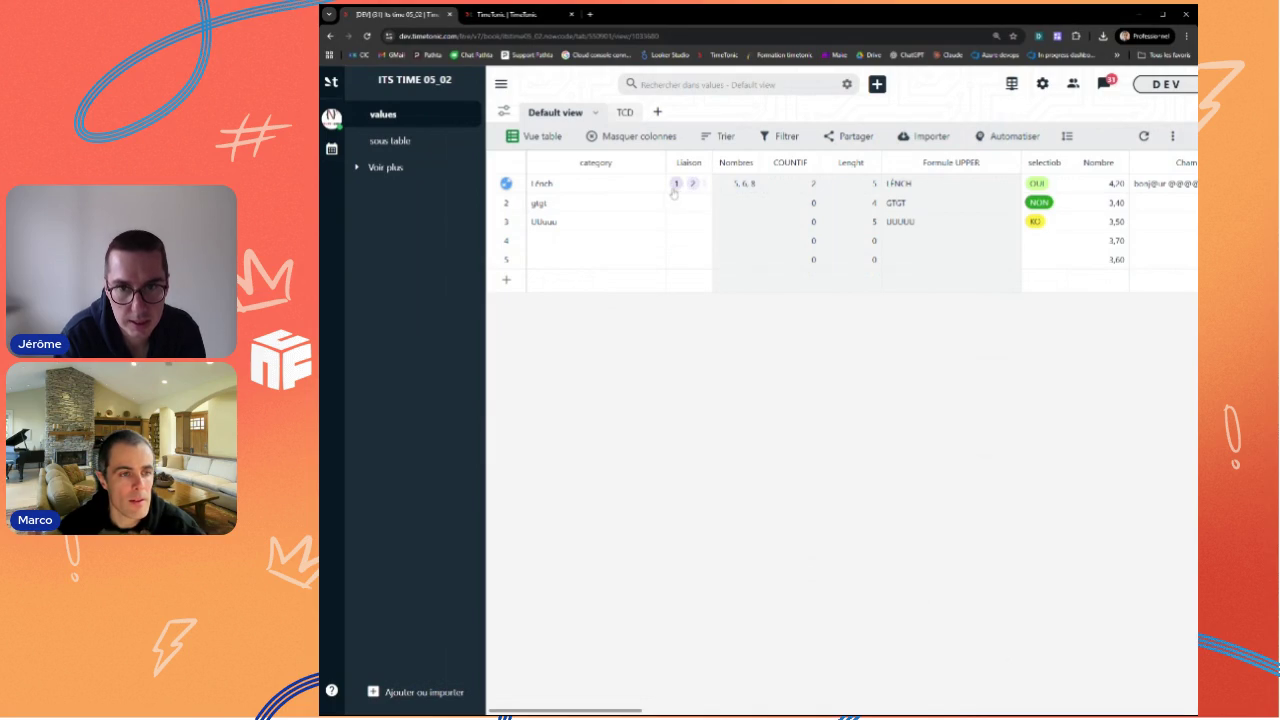
left_click_drag(711, 162, 755, 162)
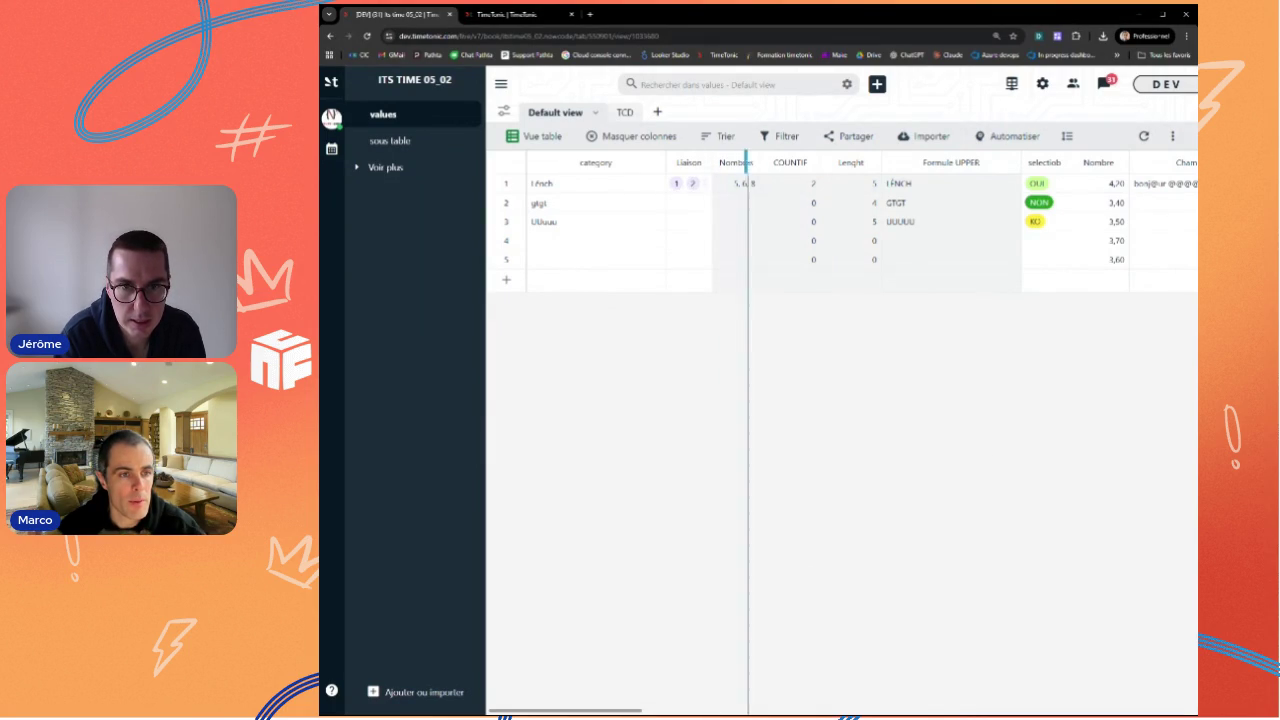
left_click(700, 183)
left_click(689, 314)
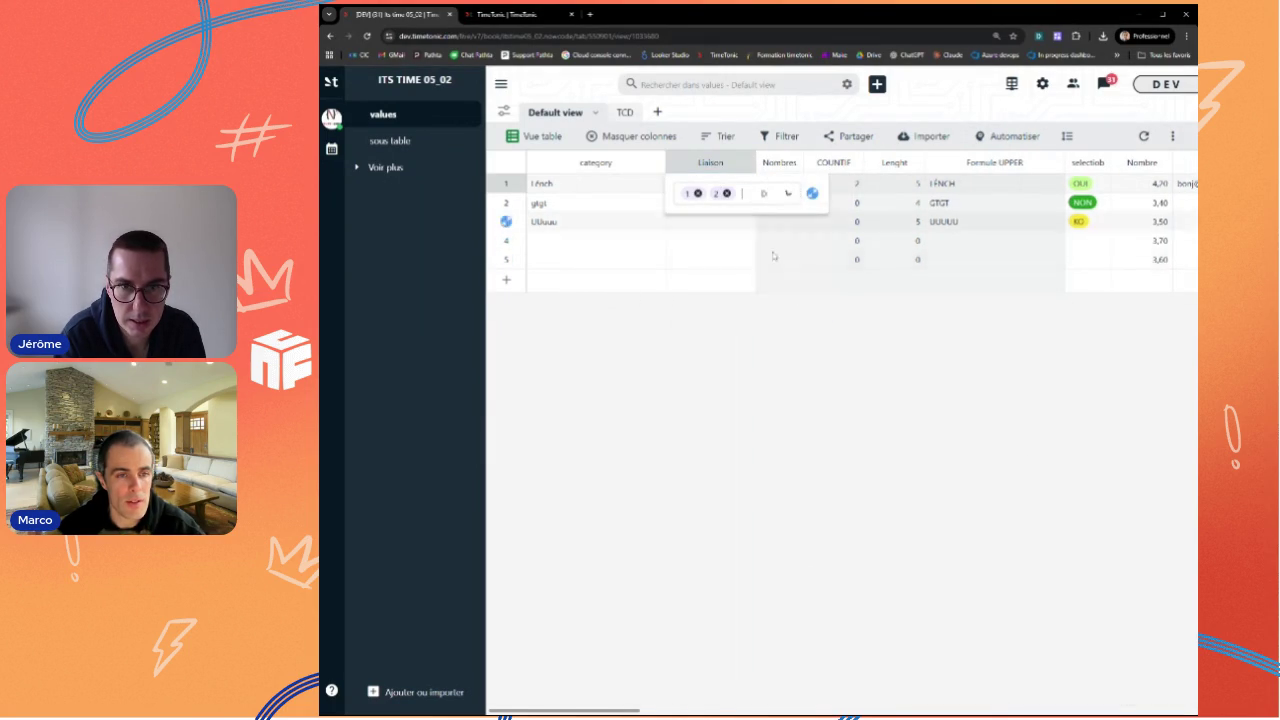
left_click(855, 188)
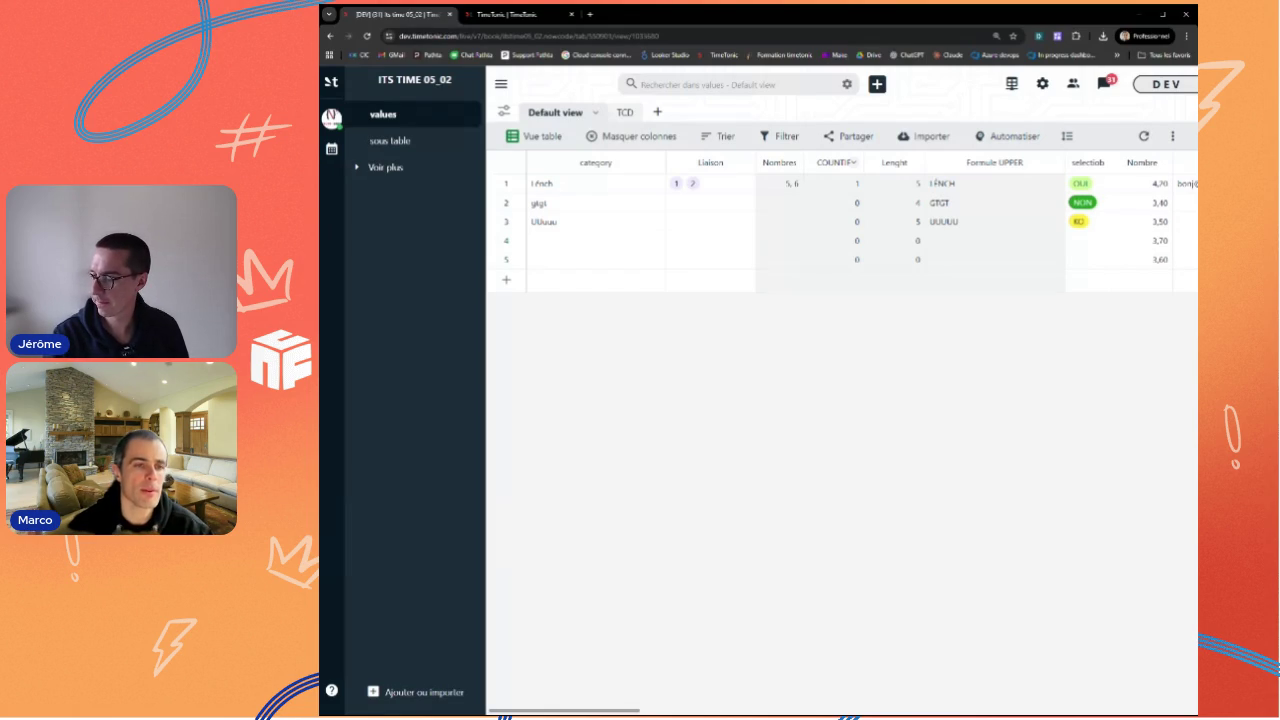
left_click(512, 14)
scroll(750, 400, "down", 3)
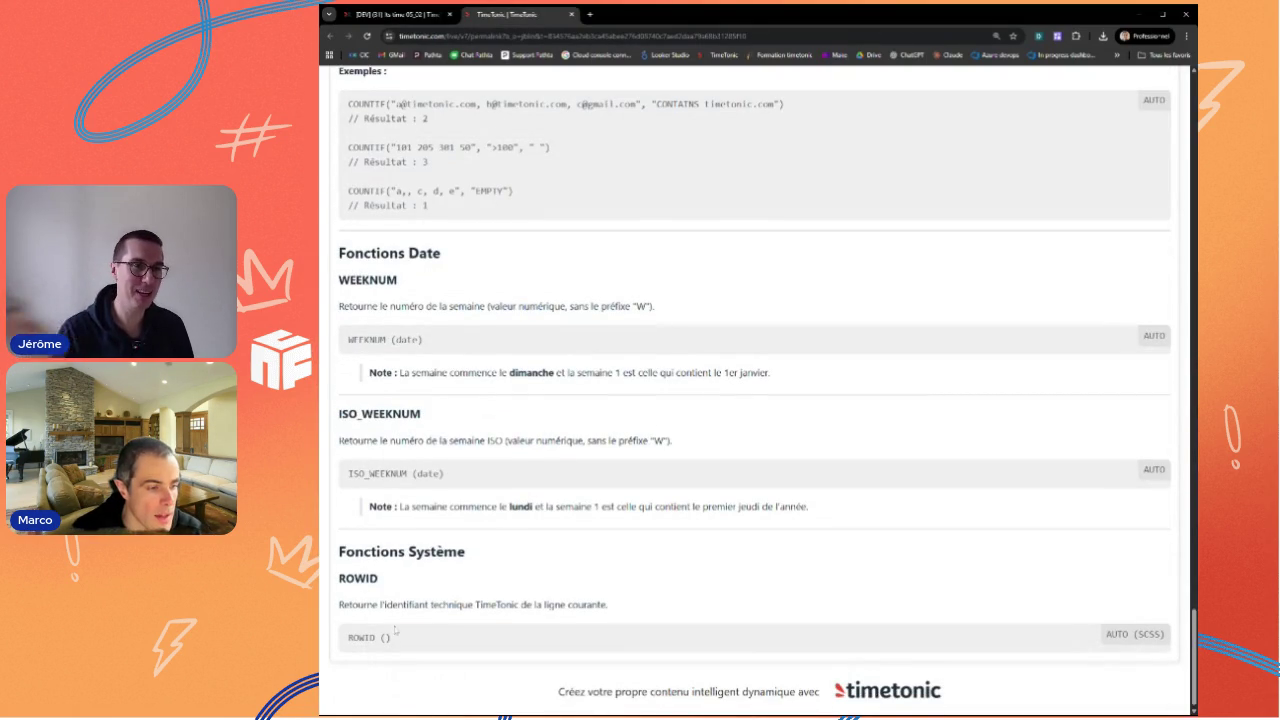
scroll(391, 592, "up", 1)
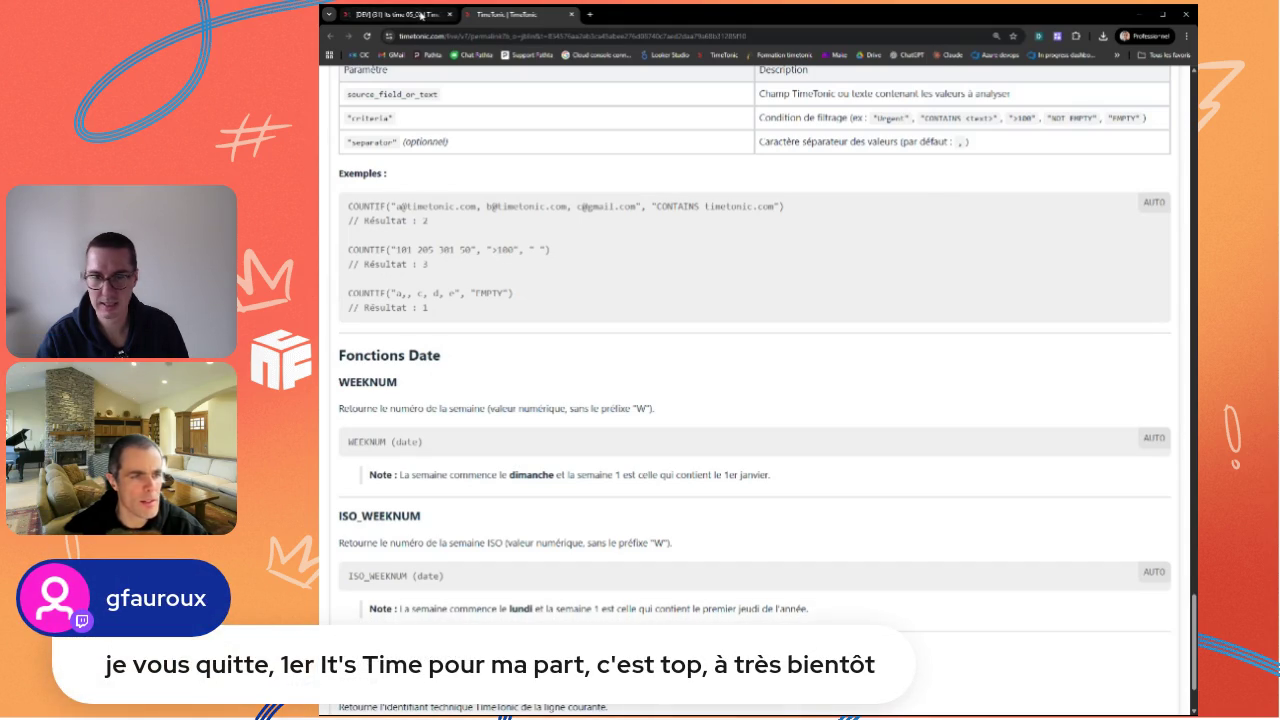
left_click(421, 15)
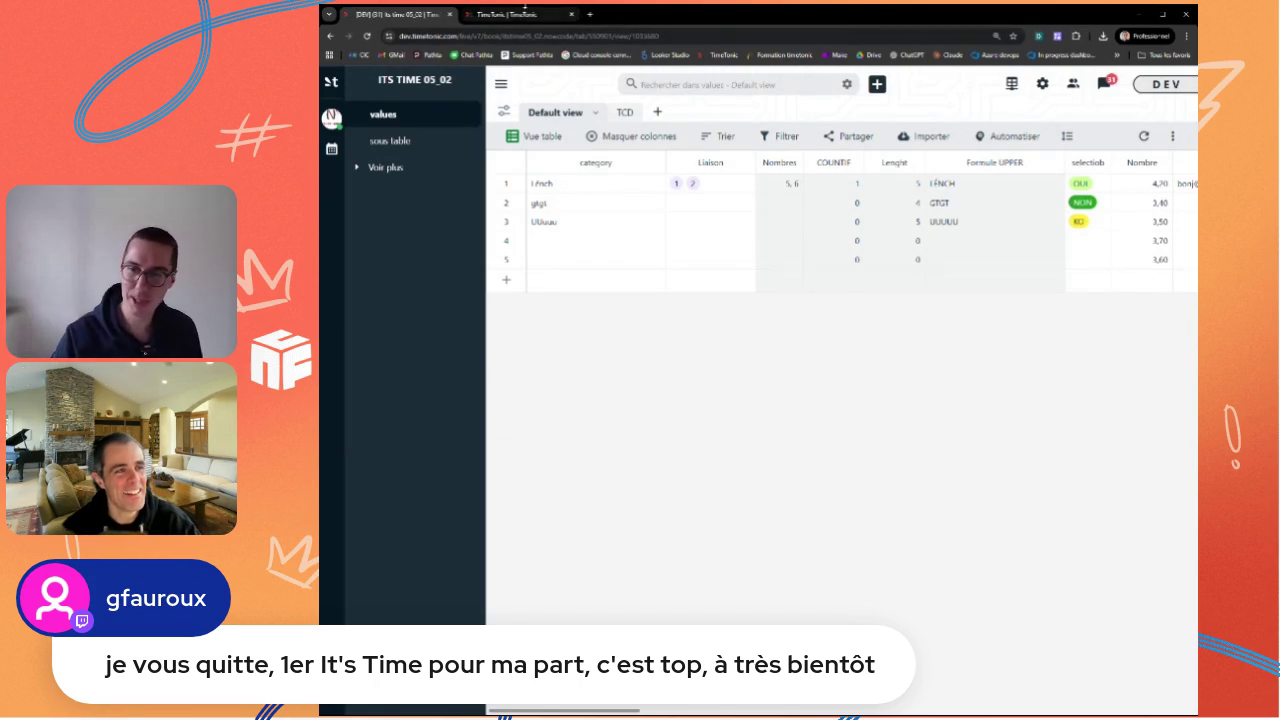
left_click(524, 15)
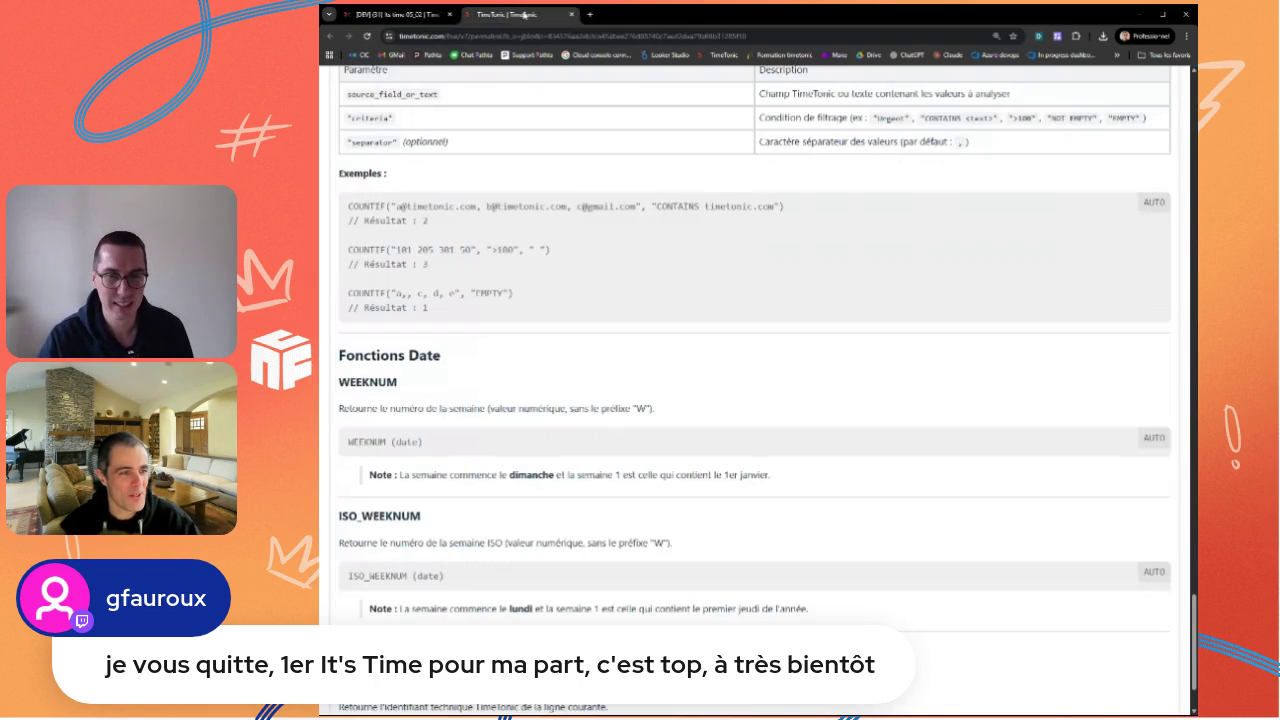
left_click(395, 14)
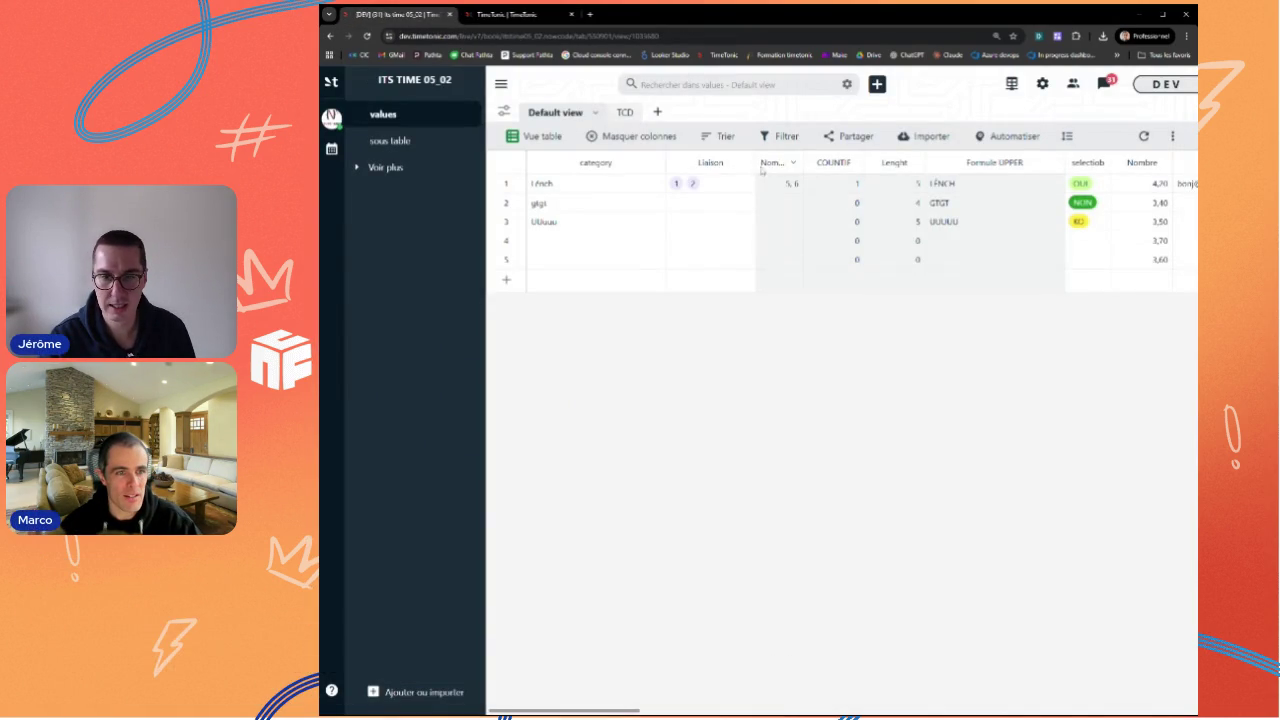
left_click(745, 163)
Step: Insert a new Date-type field next to Liaison
left_click(679, 185)
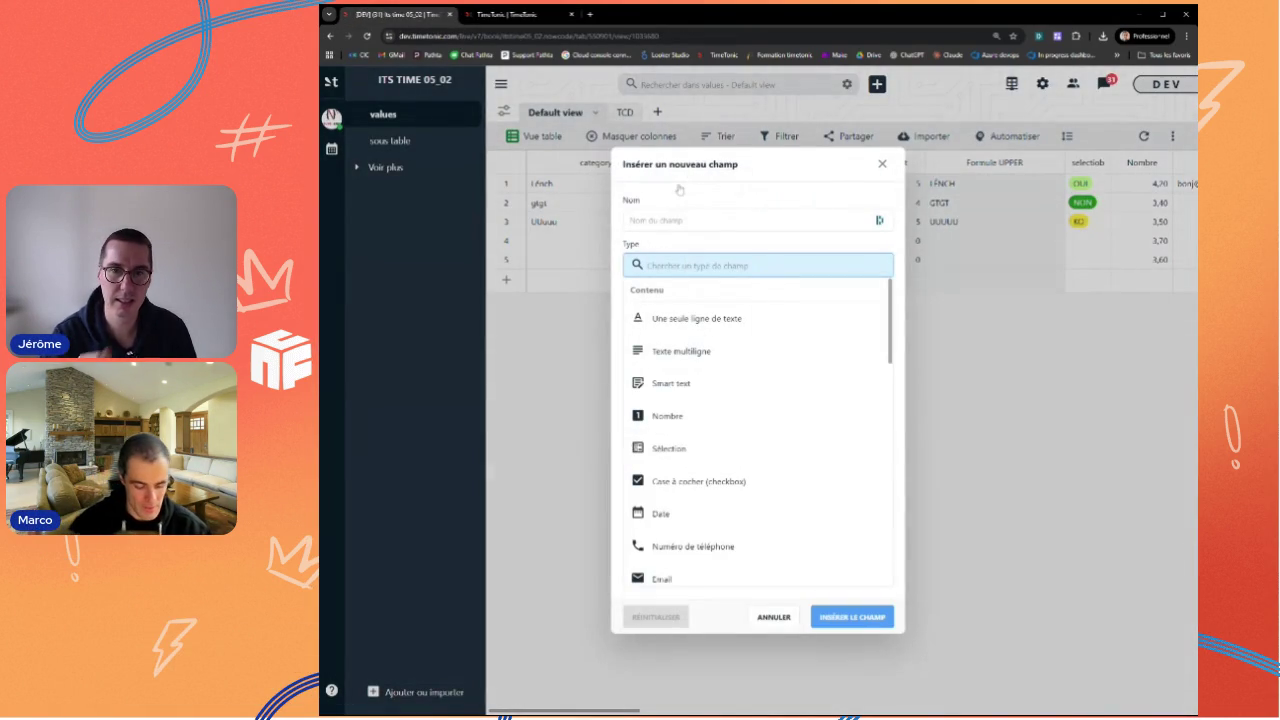
type("Date")
key("Tab")
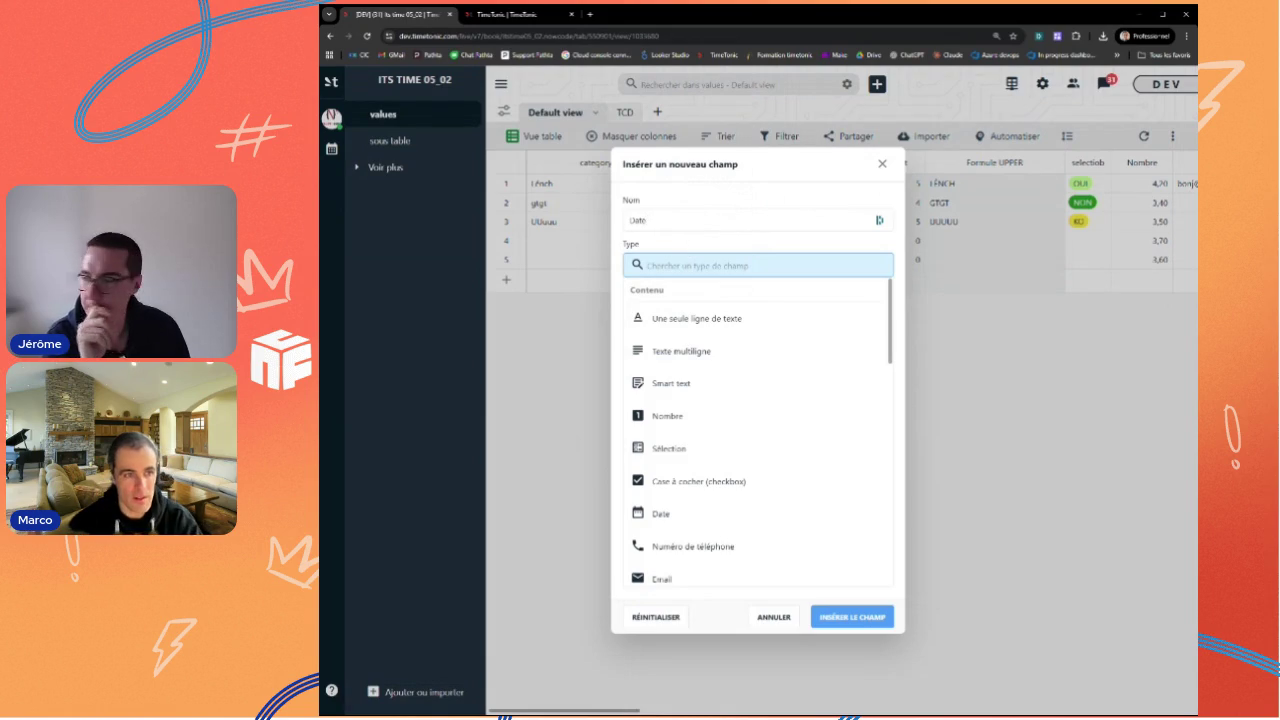
type("da")
key("Return")
Step: Add a formula field named tst date computing WEEK(Date)
type("fo")
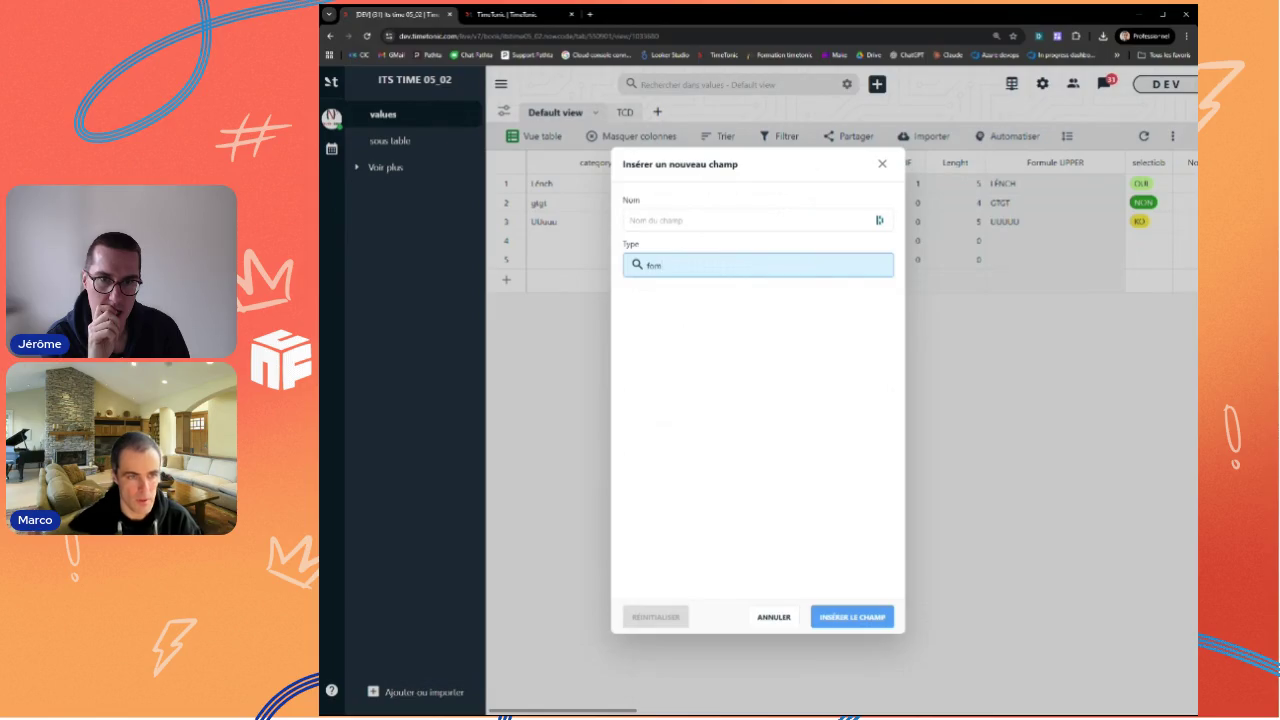
key("Return")
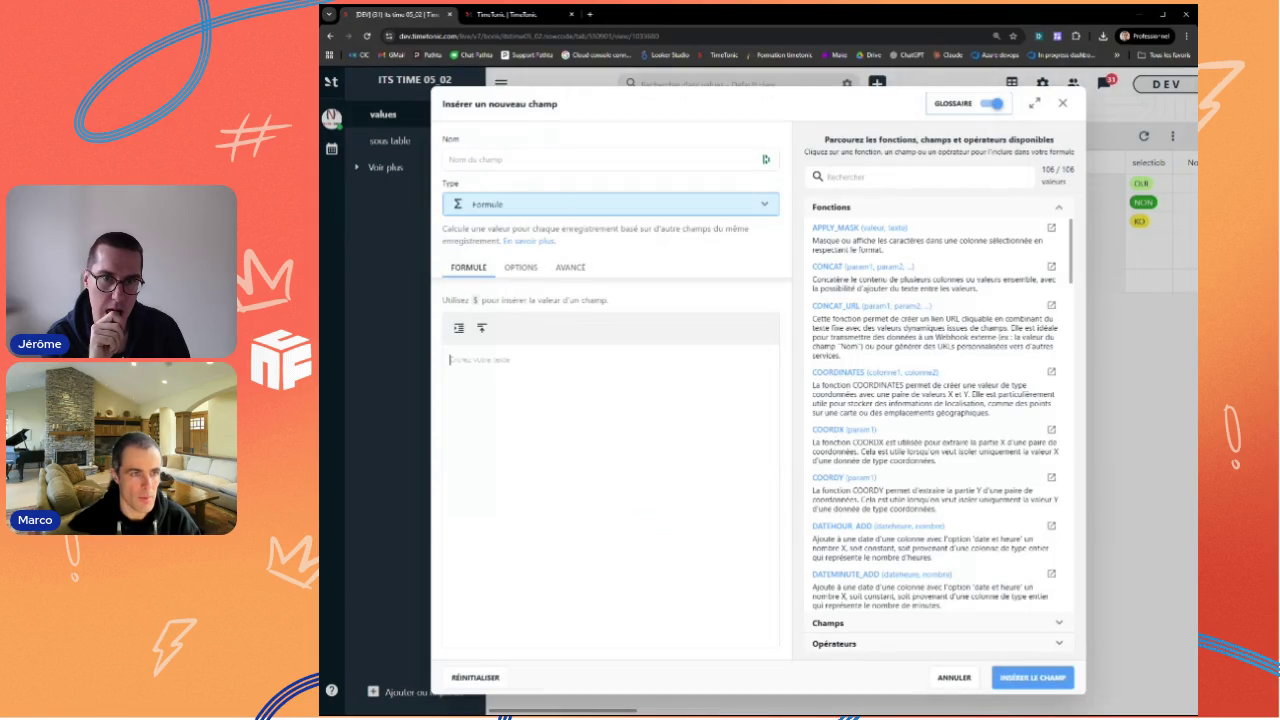
type("tri")
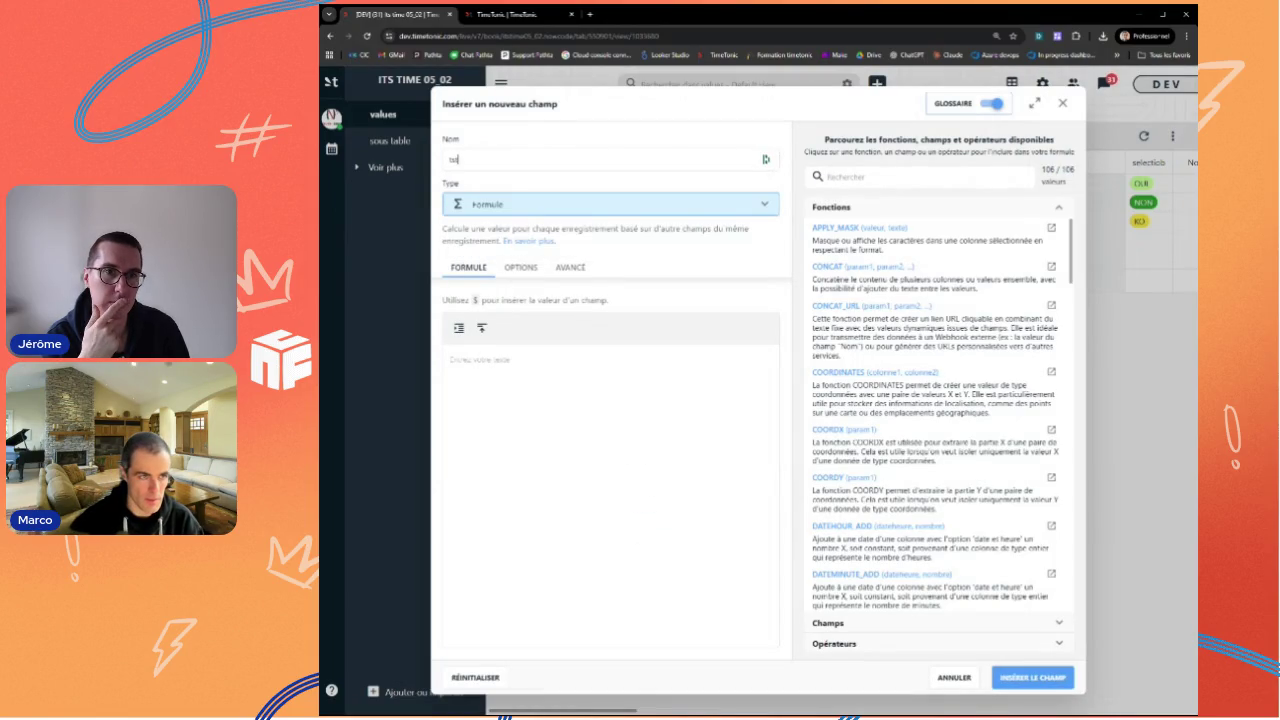
type(" date")
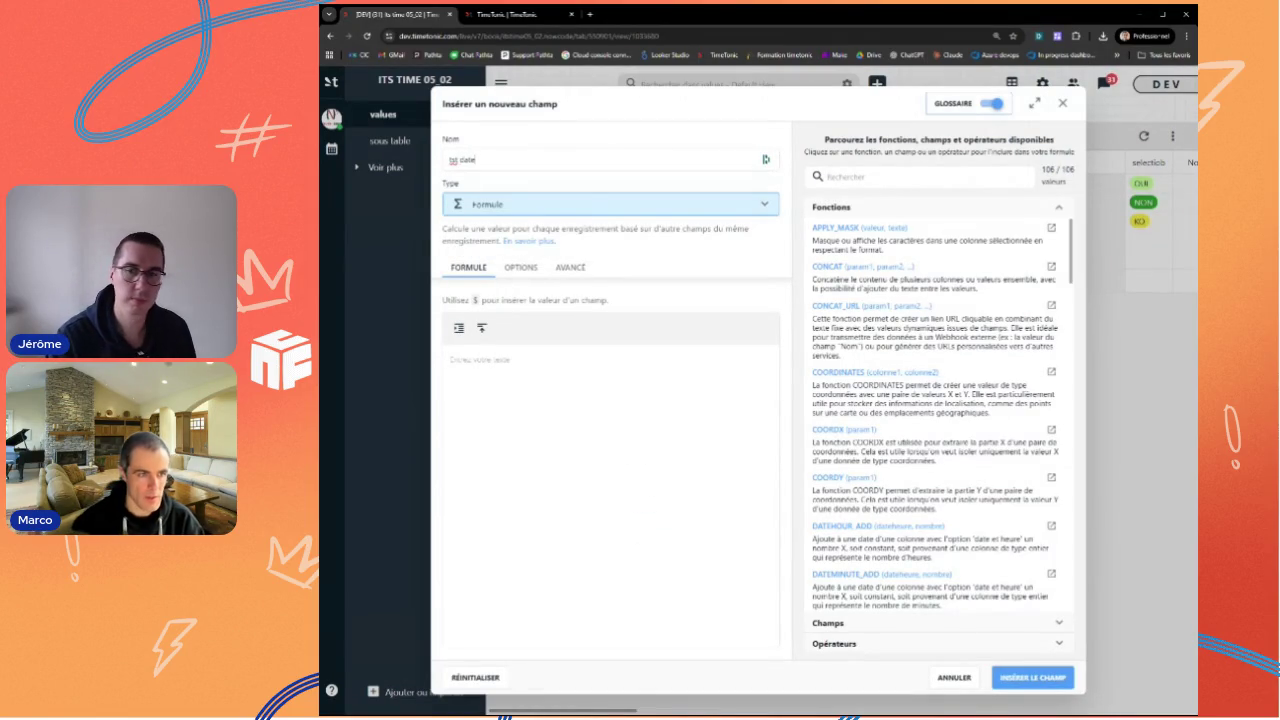
left_click(900, 176)
type("w")
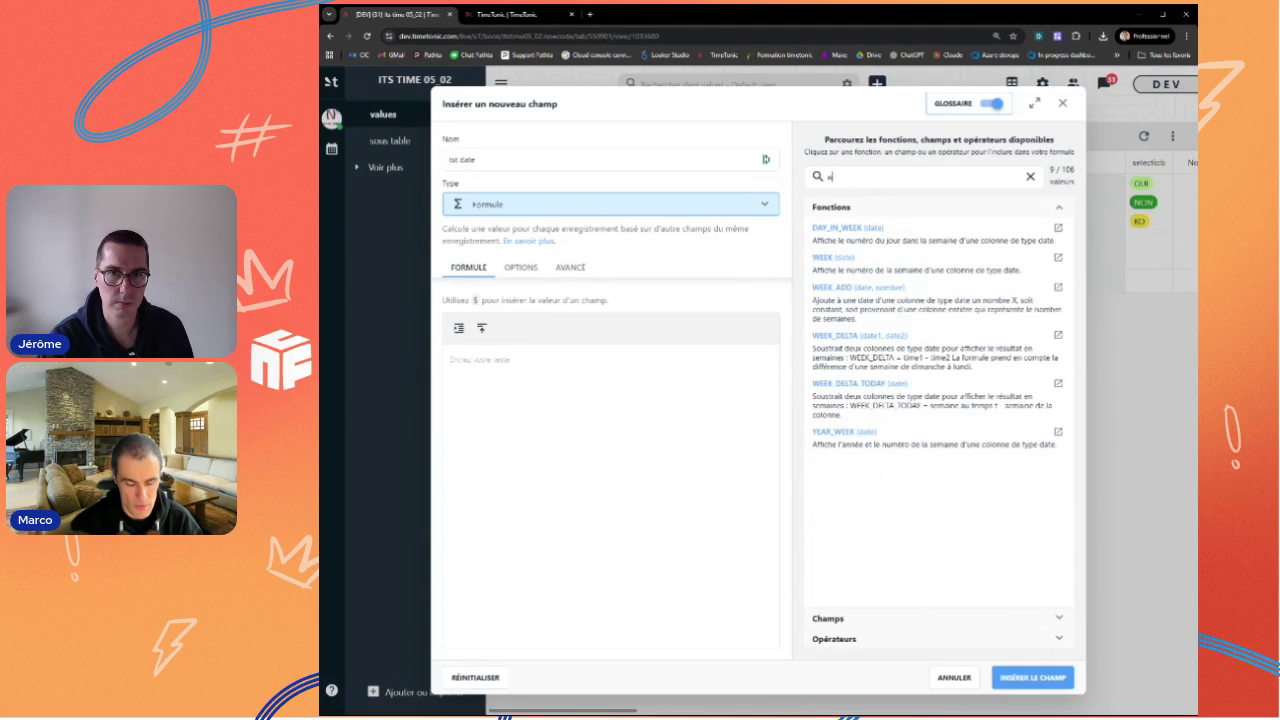
type("eek")
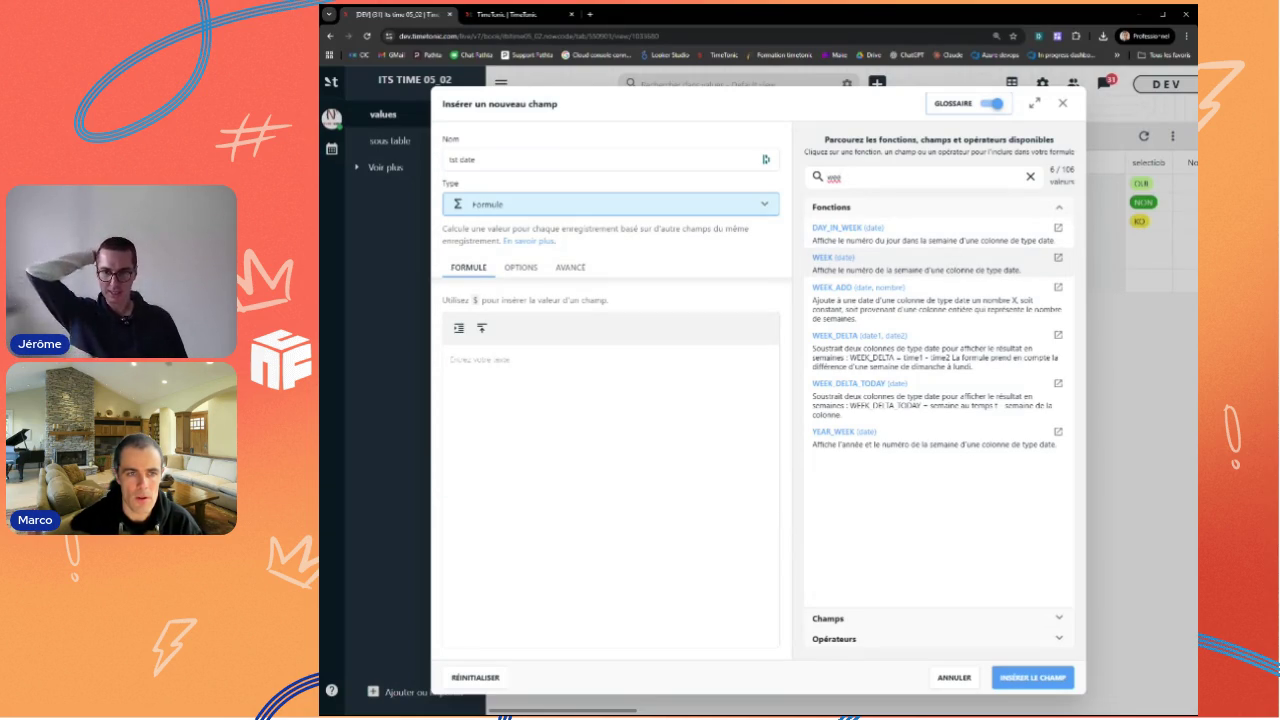
left_click(955, 268)
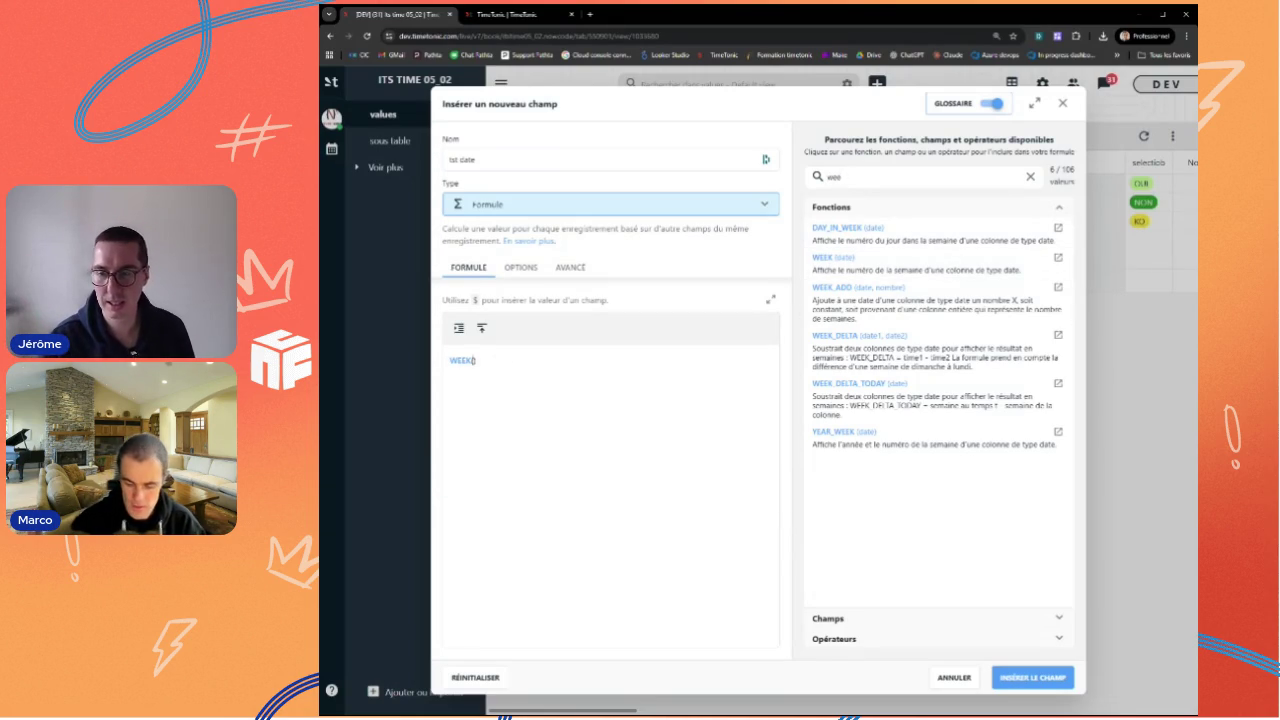
type("$")
left_click(524, 444)
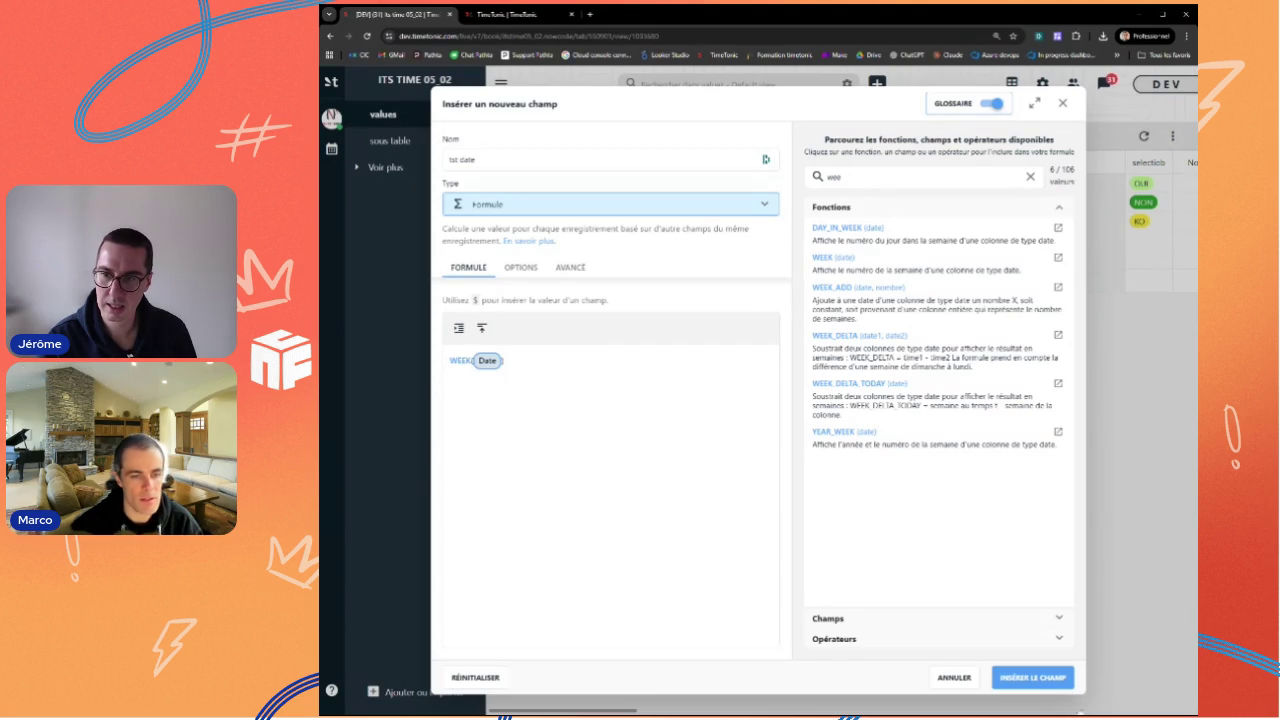
left_click(1033, 677)
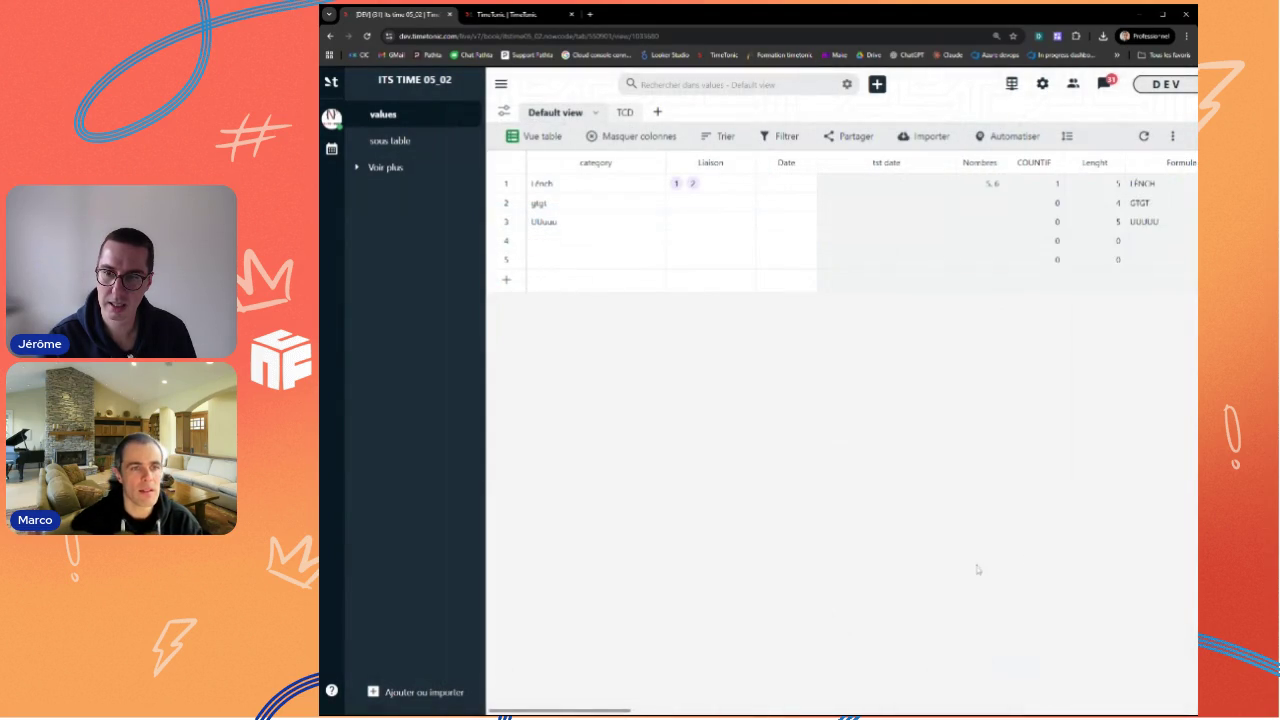
Step: Date row 1 05/02/2026 and row 2 07/01/2026, then duplicate the tst date field
double_click(786, 183)
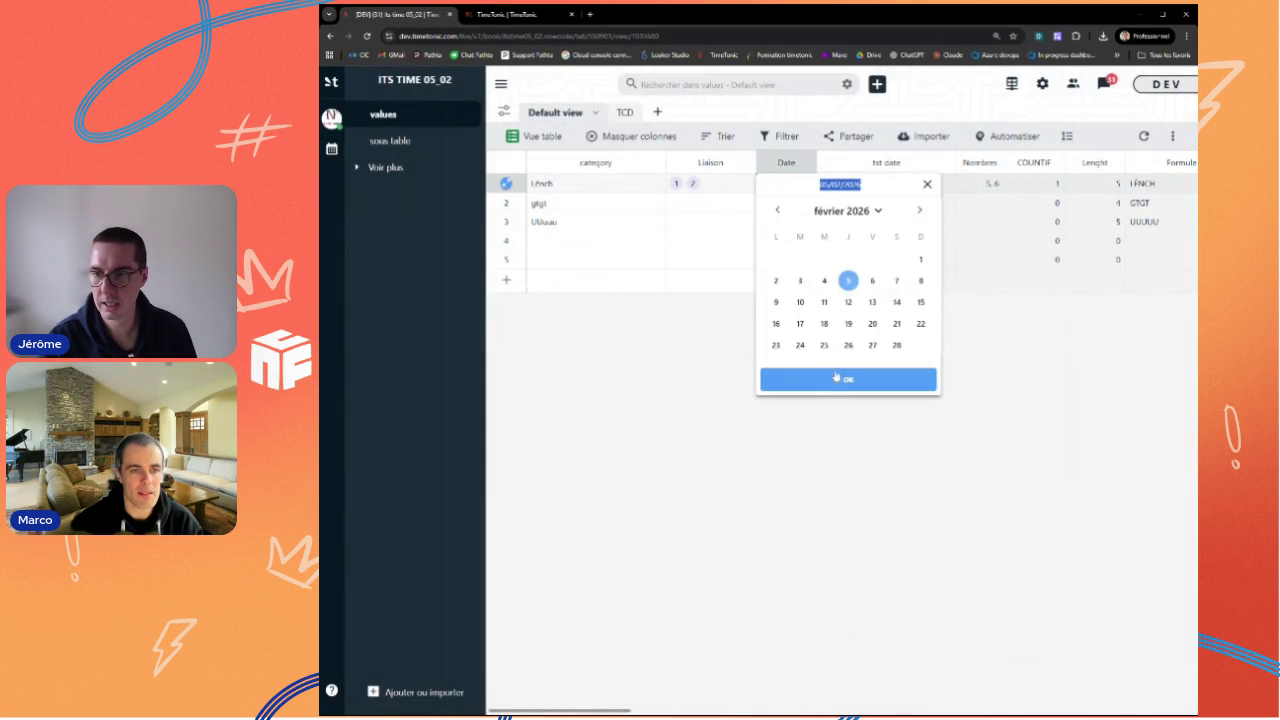
left_click(836, 377)
double_click(786, 203)
left_click(778, 229)
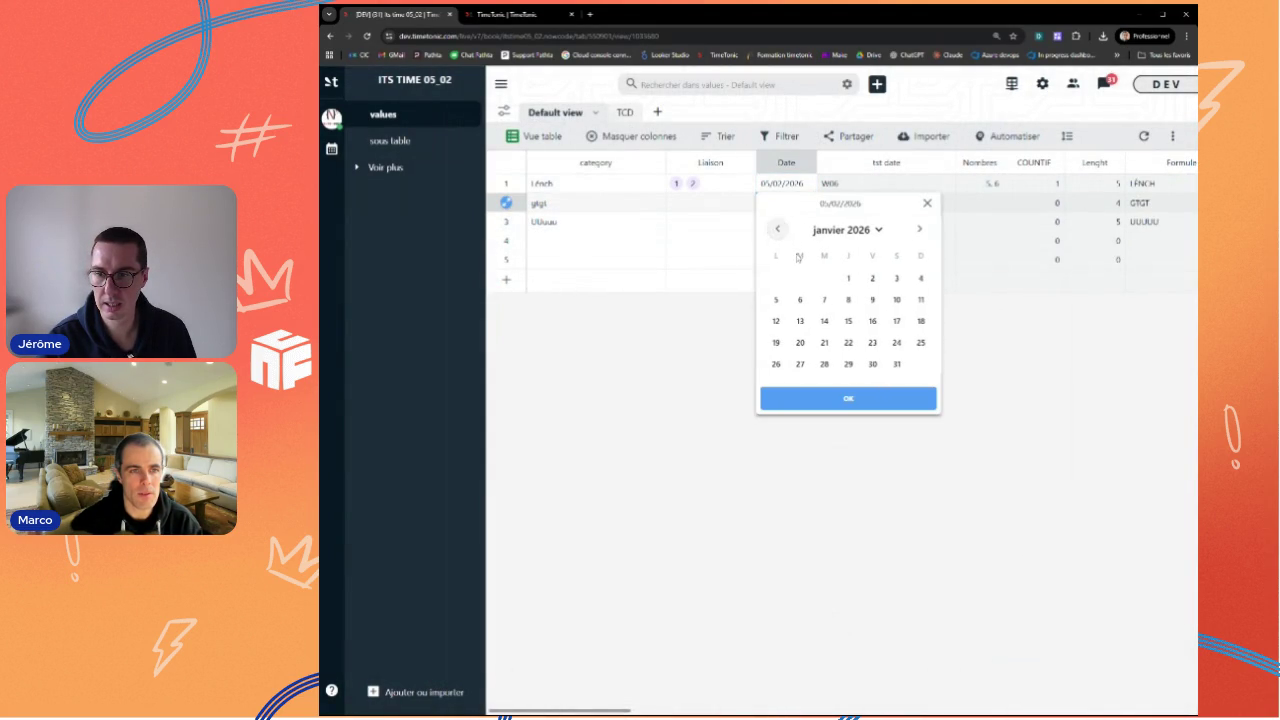
left_click(846, 403)
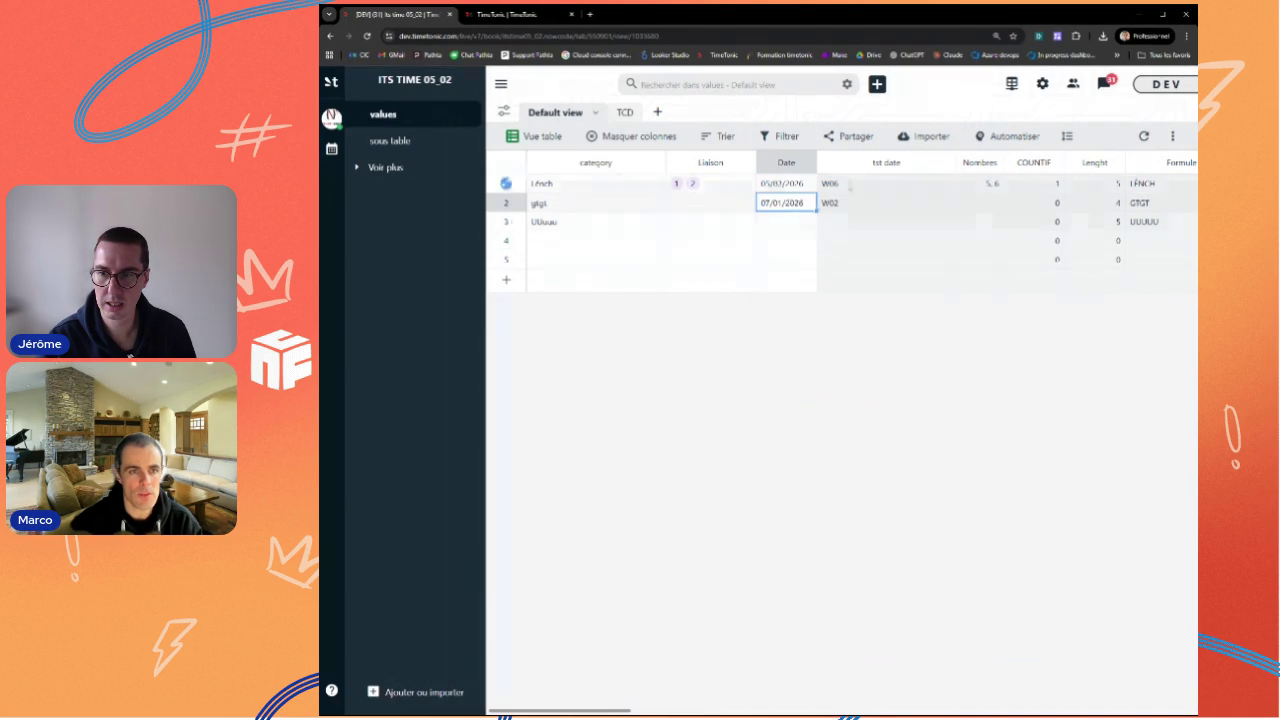
left_click(945, 164)
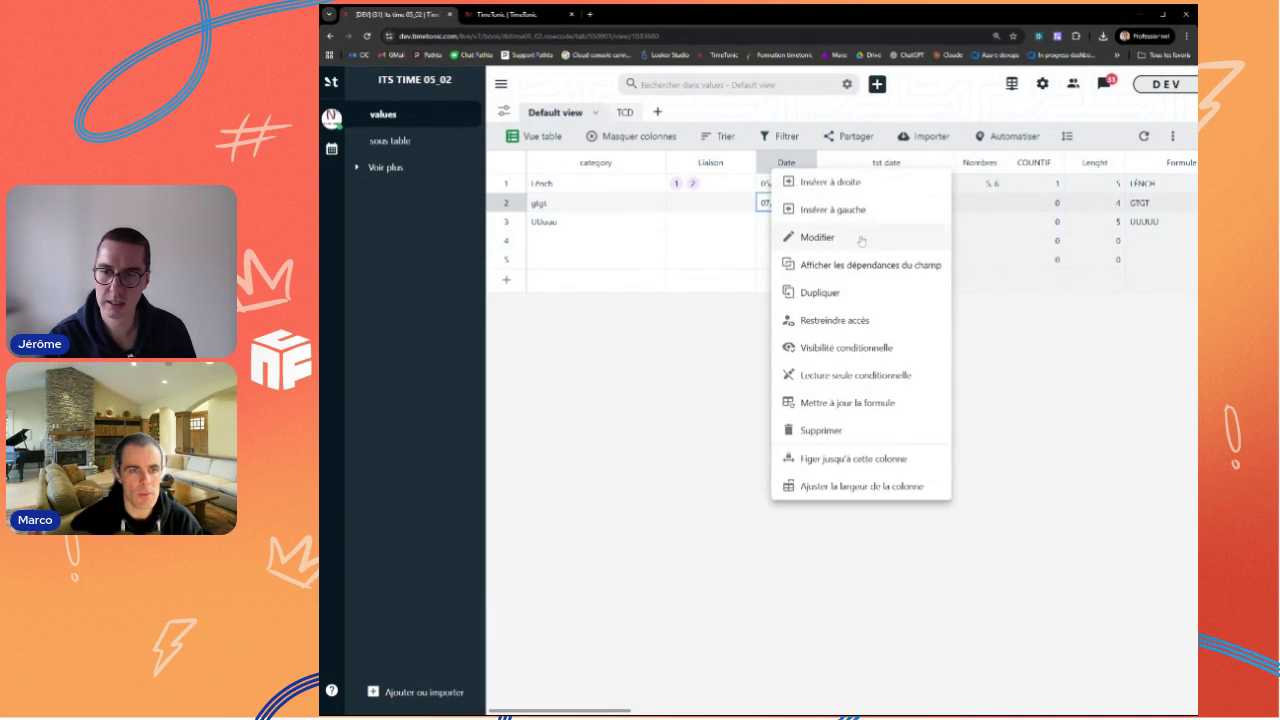
left_click(820, 292)
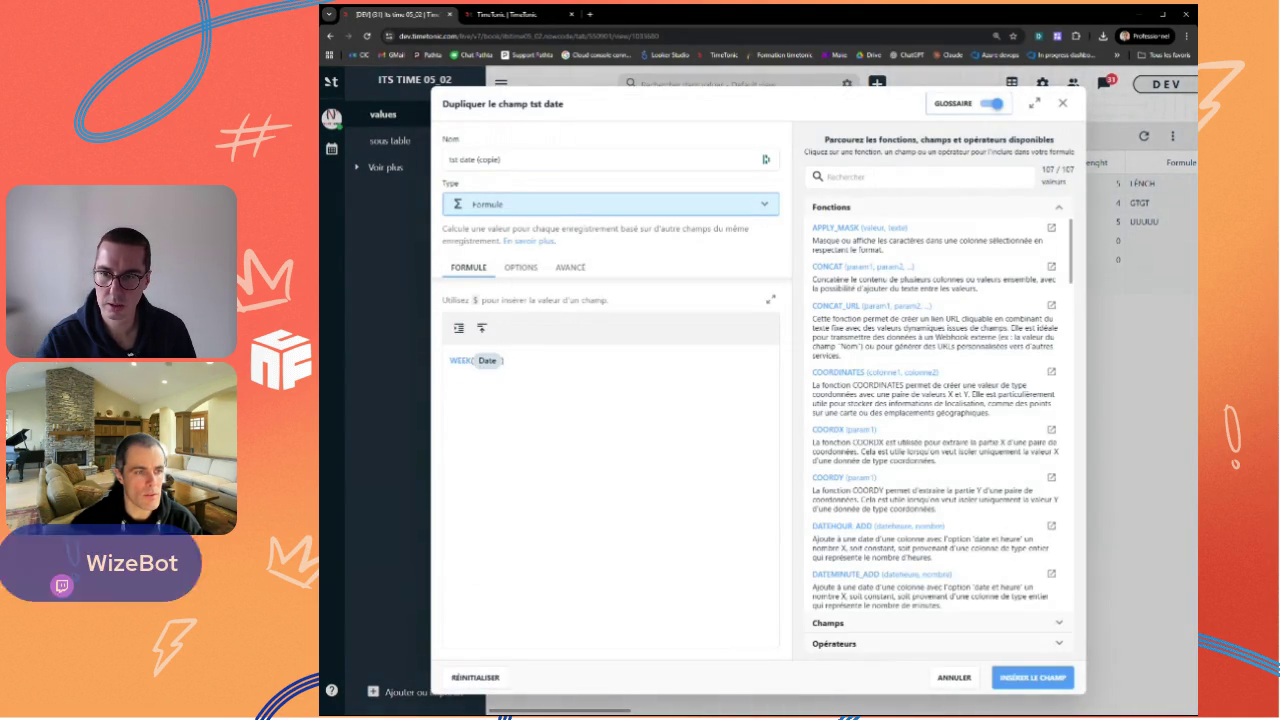
Step: Insert the duplicated field with WEEKNUM(Date) and switch to the function documentation
type("NUM")
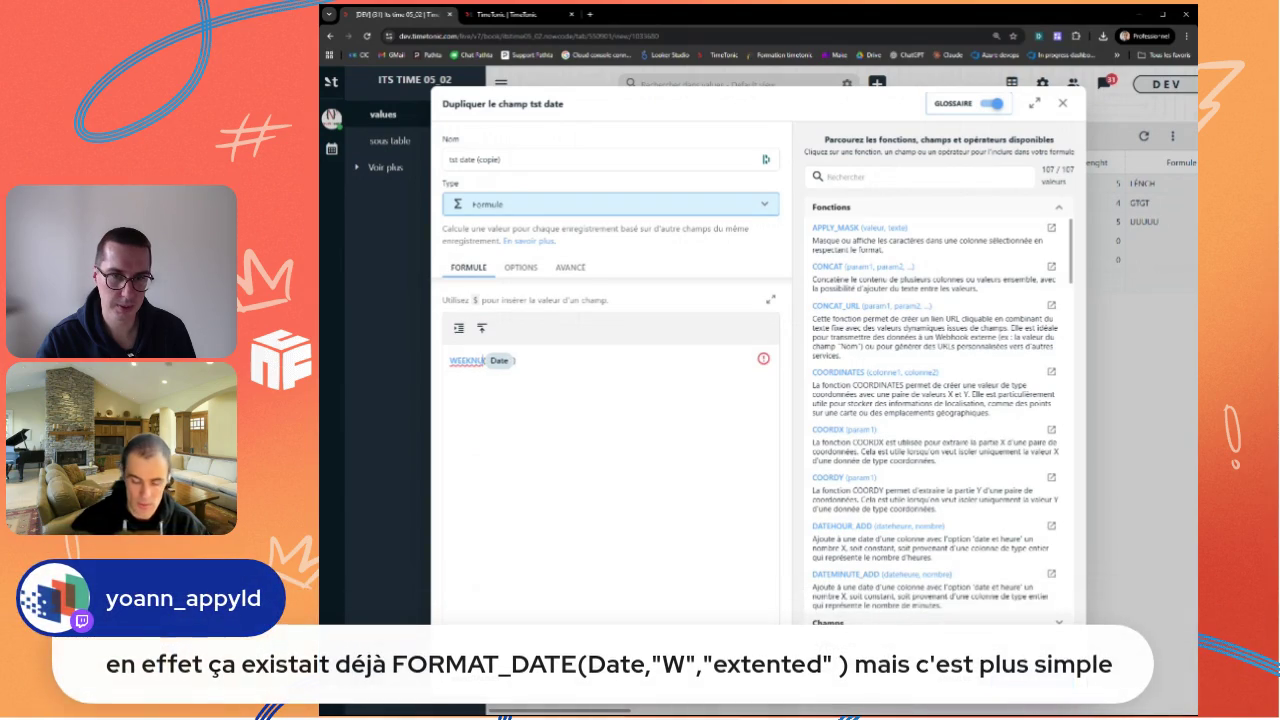
key("Return")
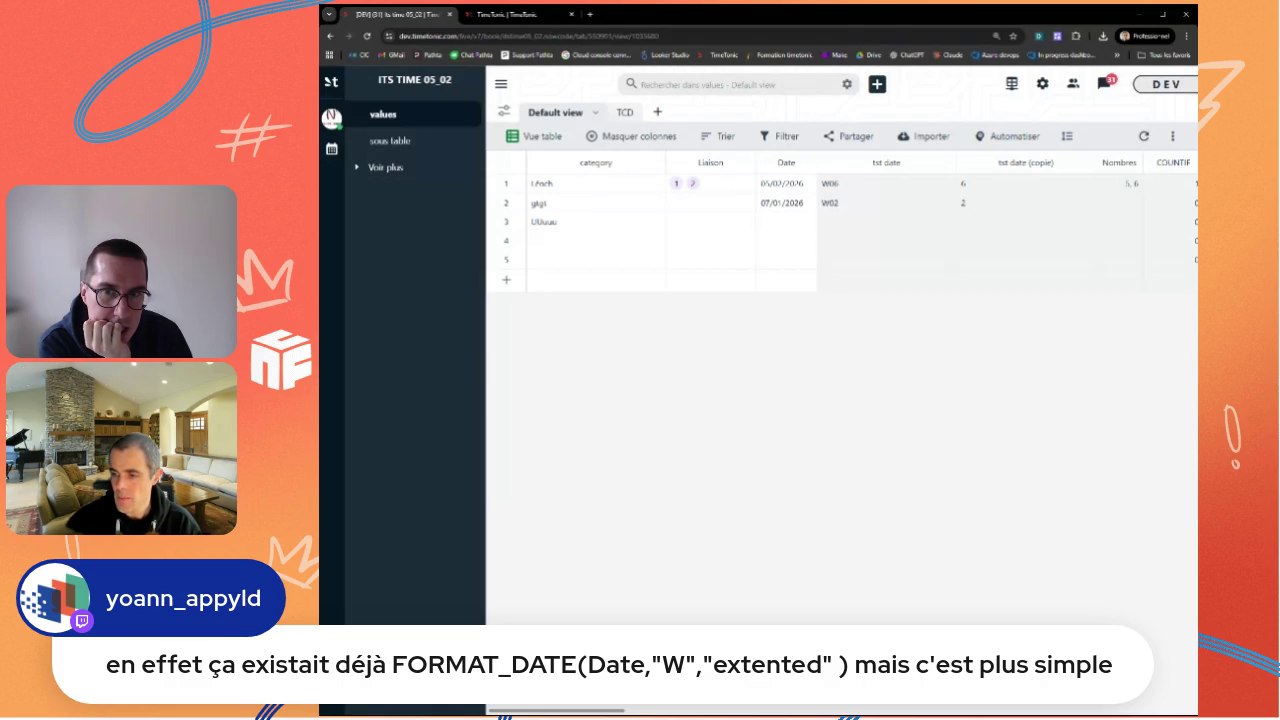
key("ctrl+Tab")
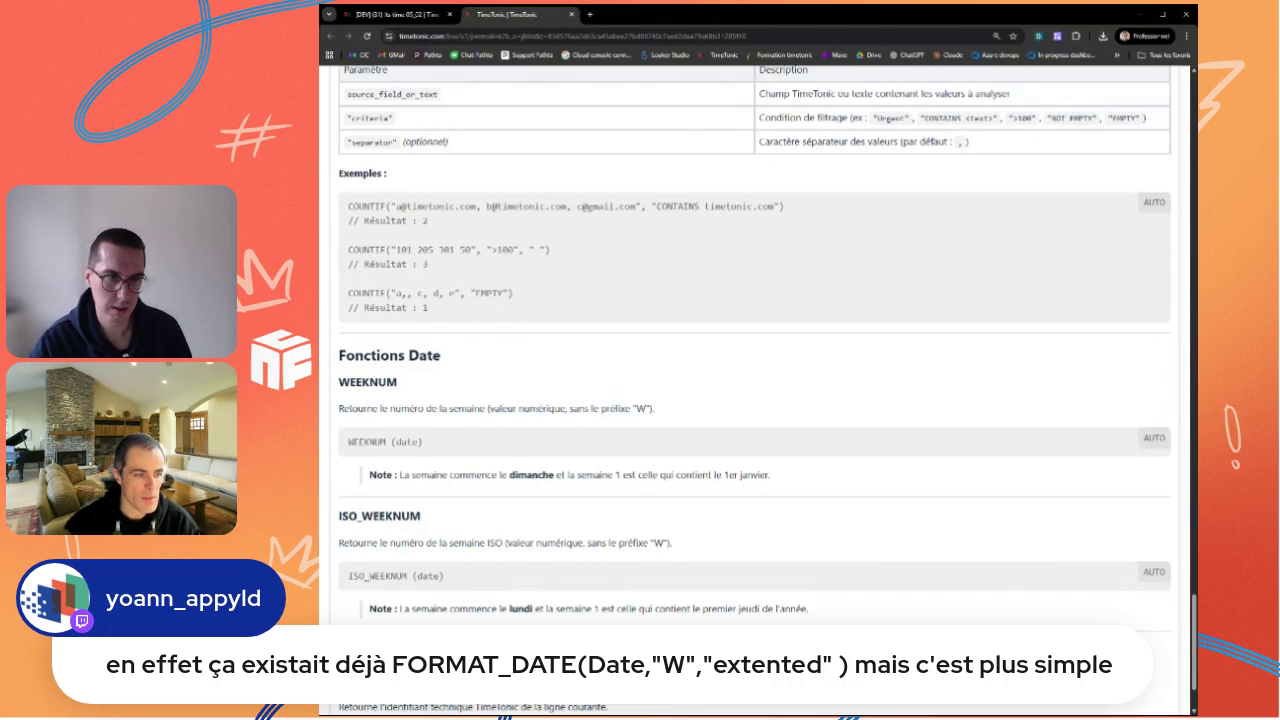
Step: Copy ISO_WEEKNUM from the docs and paste it over WEEKNUM in tst date (copie)'s formula
double_click(378, 576)
key("ctrl+c")
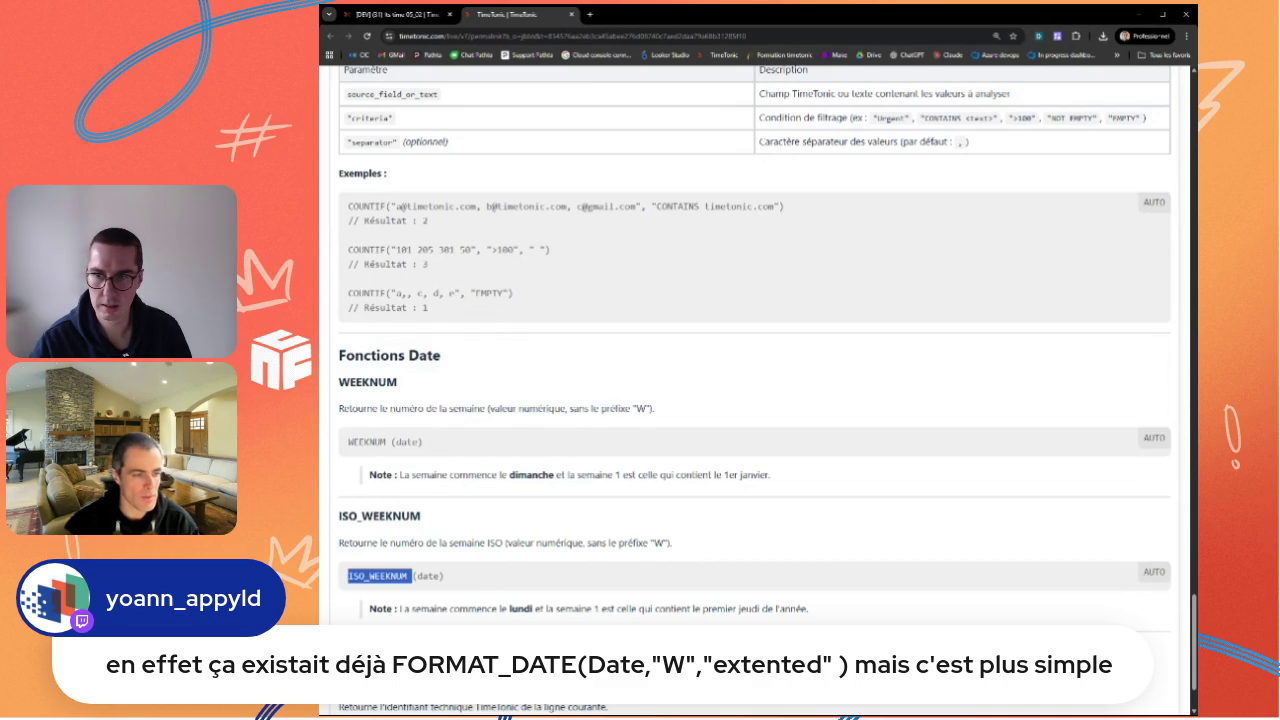
left_click(416, 18)
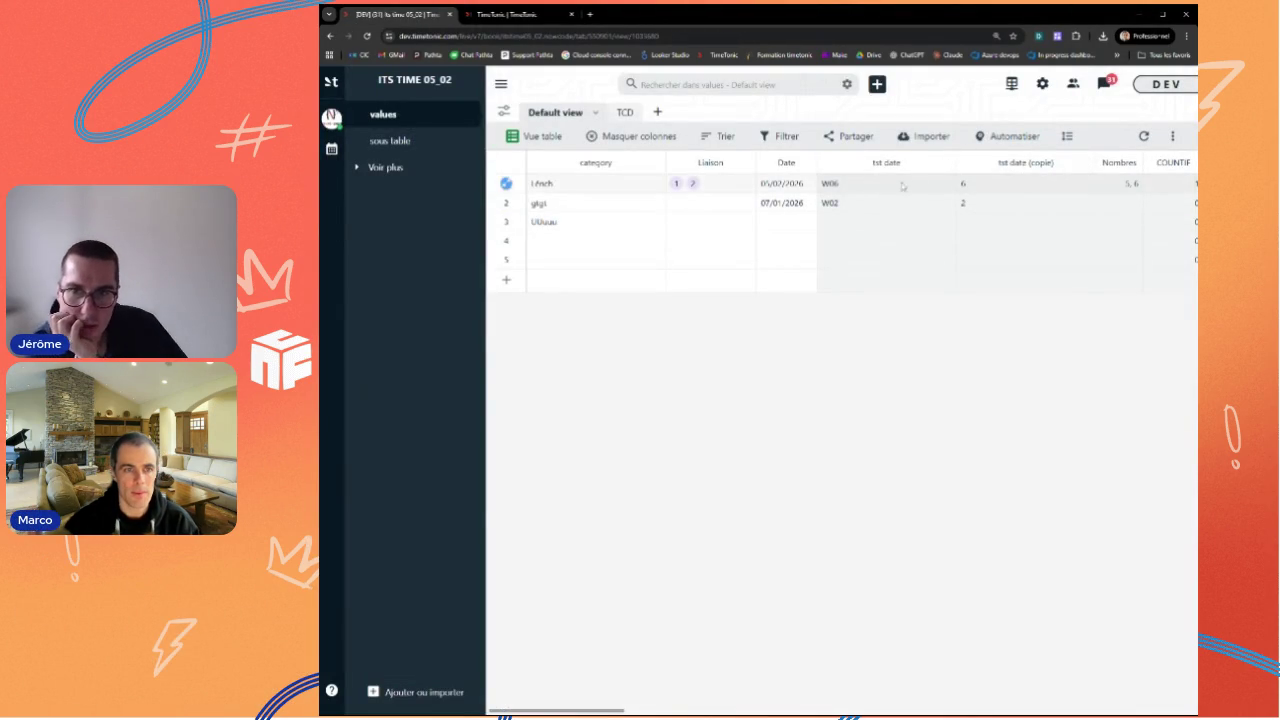
left_click(1085, 163)
left_click(960, 237)
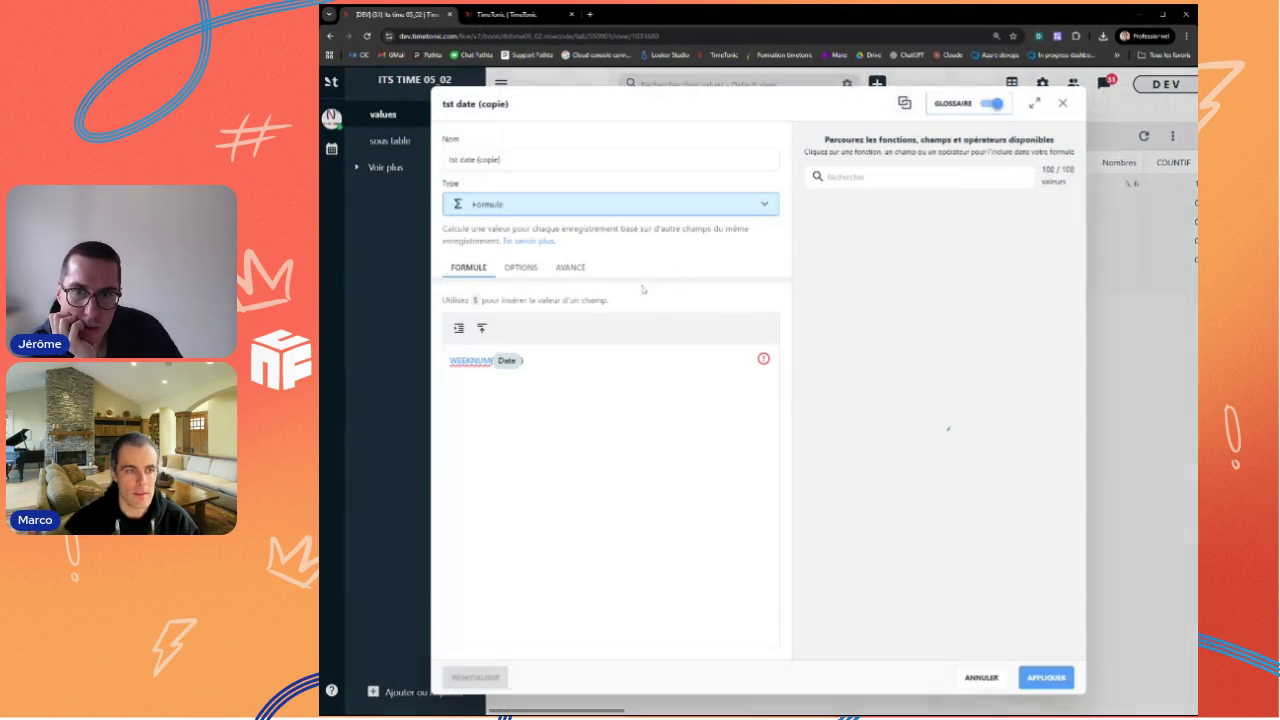
double_click(469, 361)
key("ctrl+v")
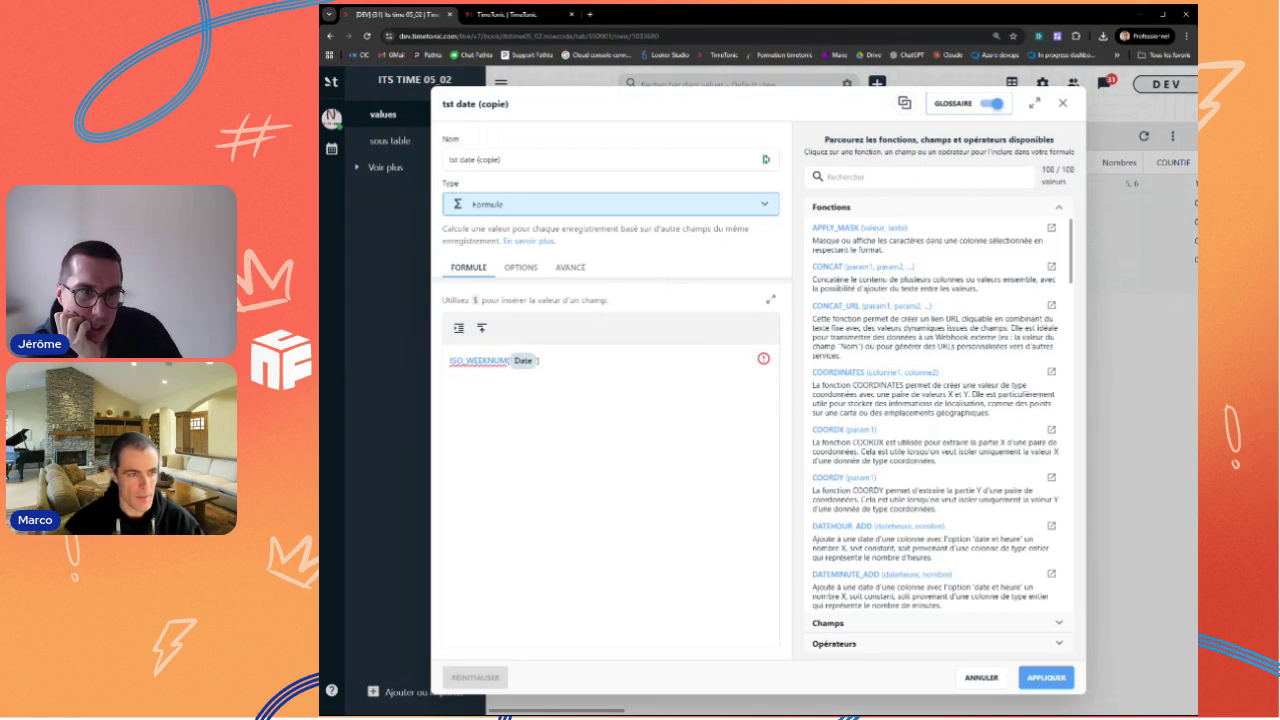
left_click(1043, 680)
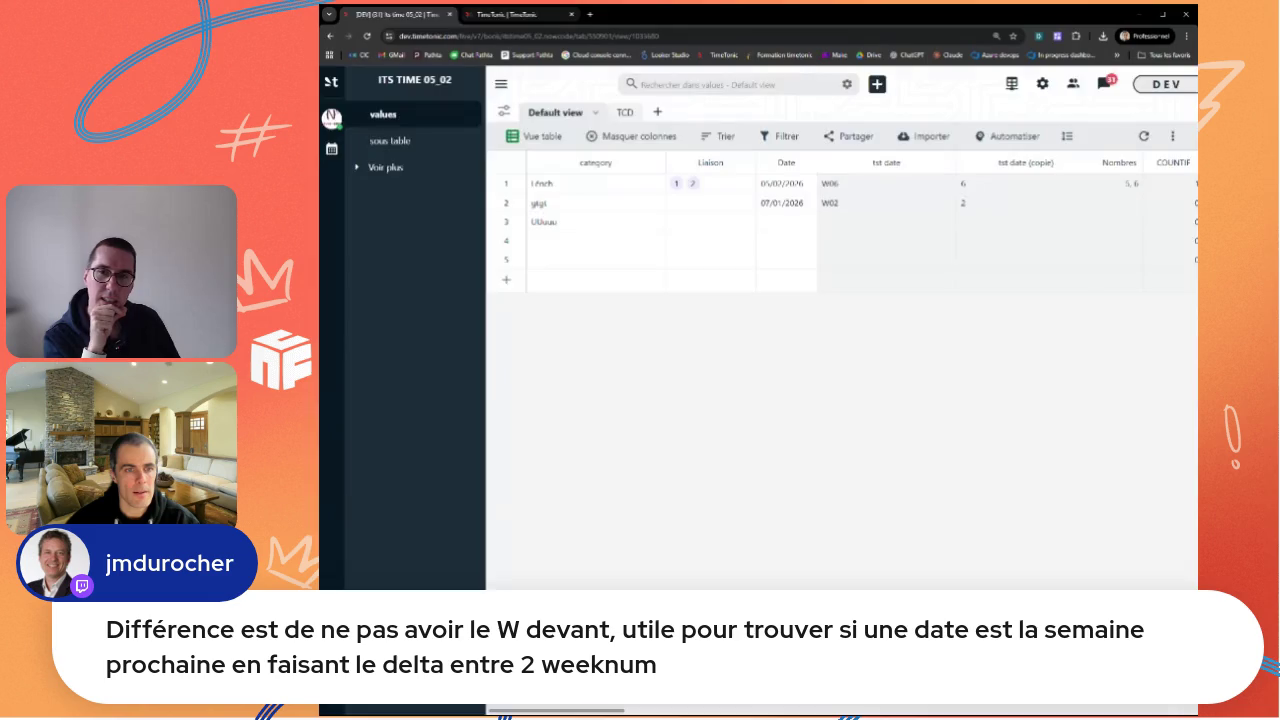
key("ctrl+Tab")
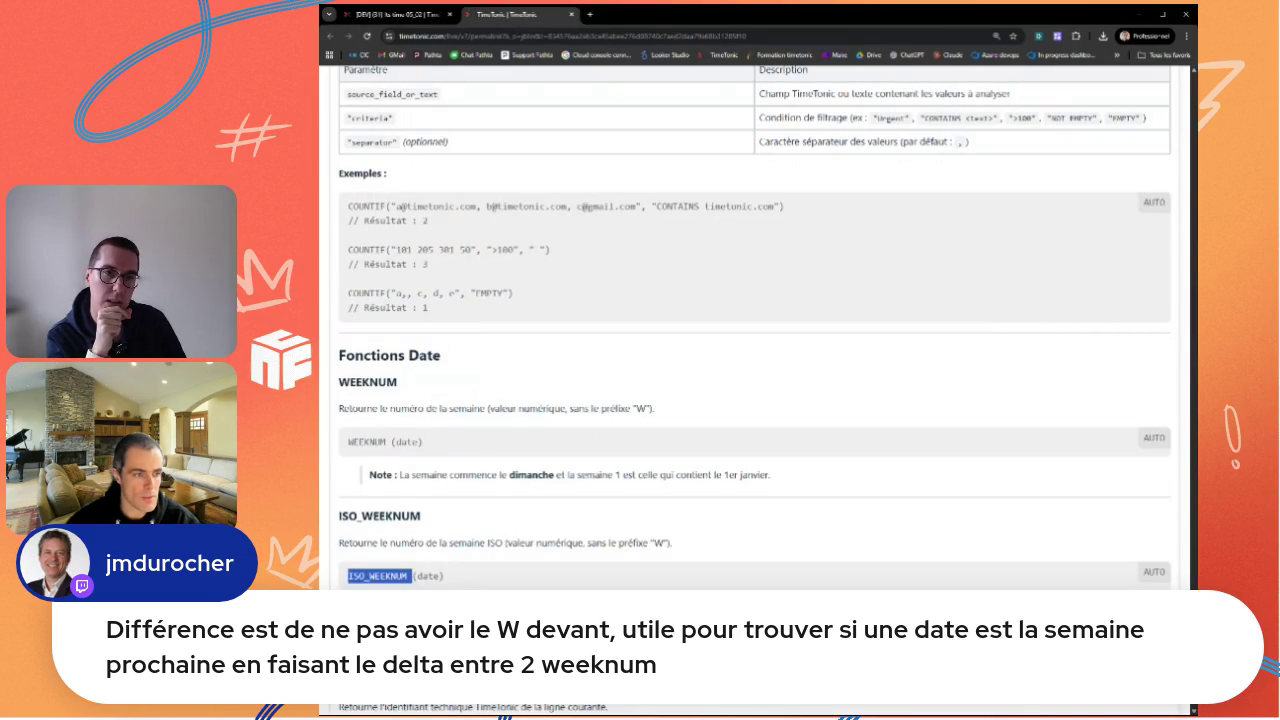
double_click(367, 441)
double_click(378, 576)
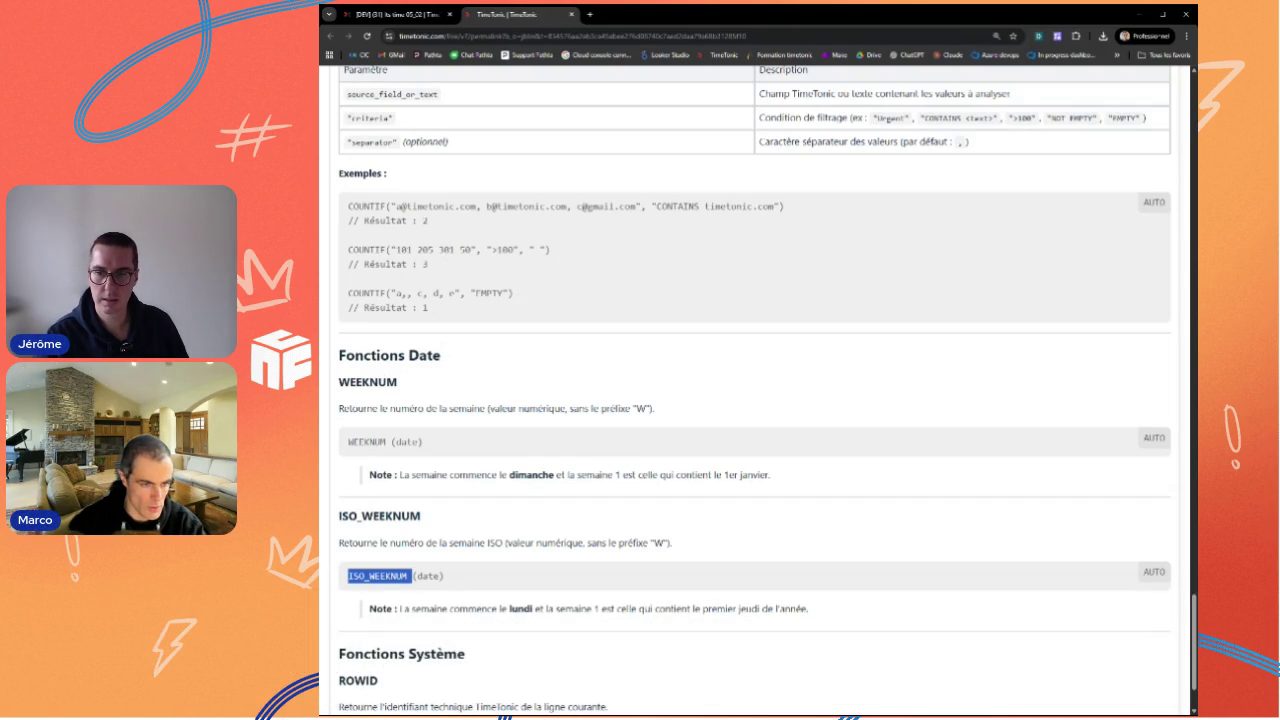
scroll(642, 507, "down", 1)
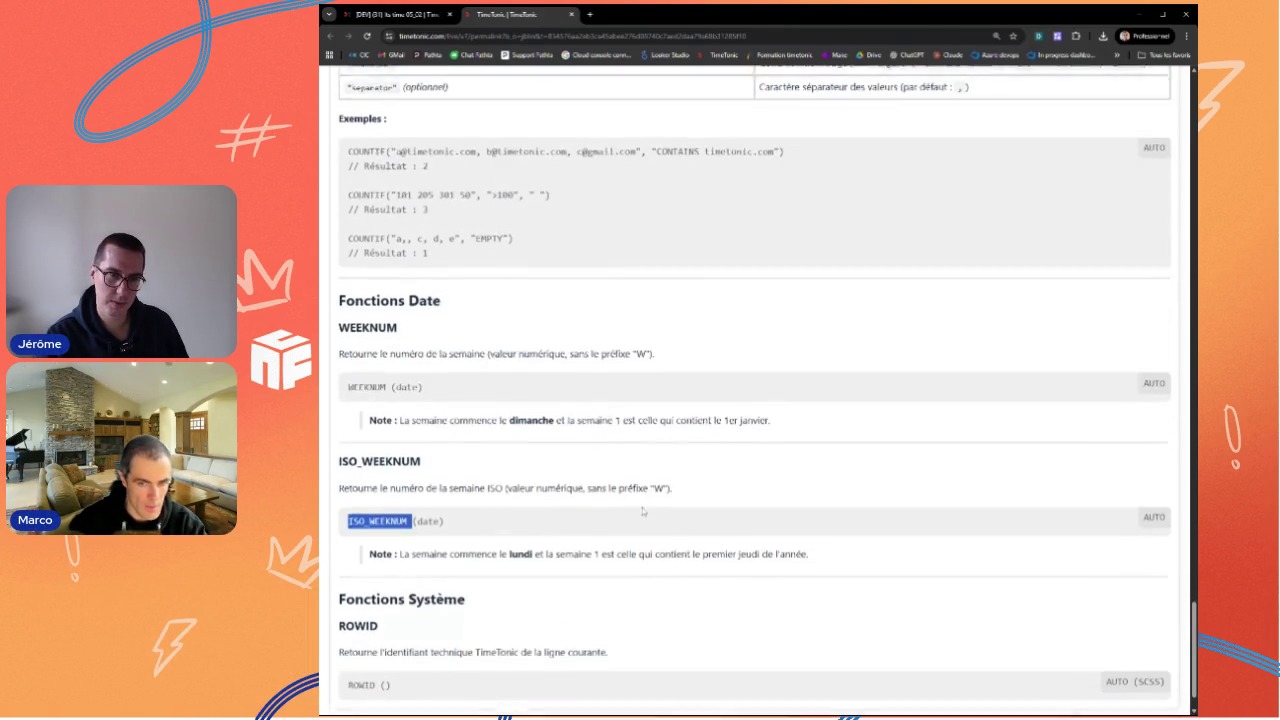
scroll(642, 507, "down", 1)
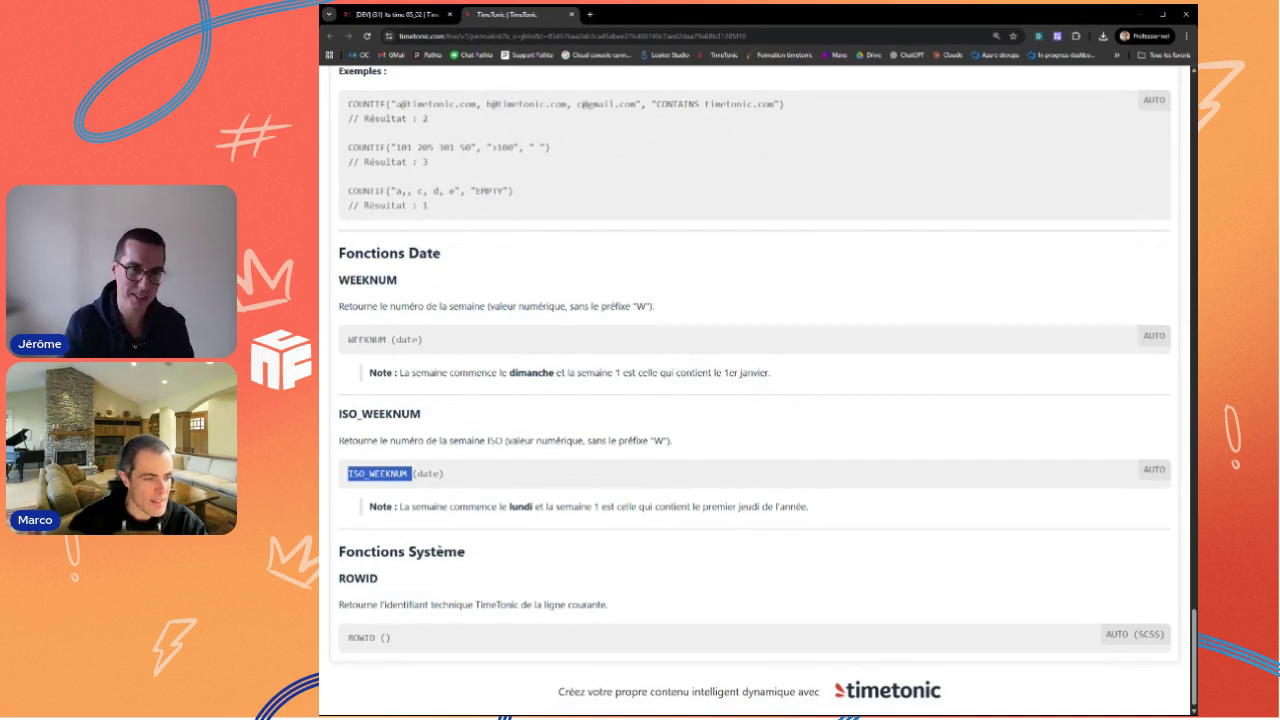
triple_click(368, 637)
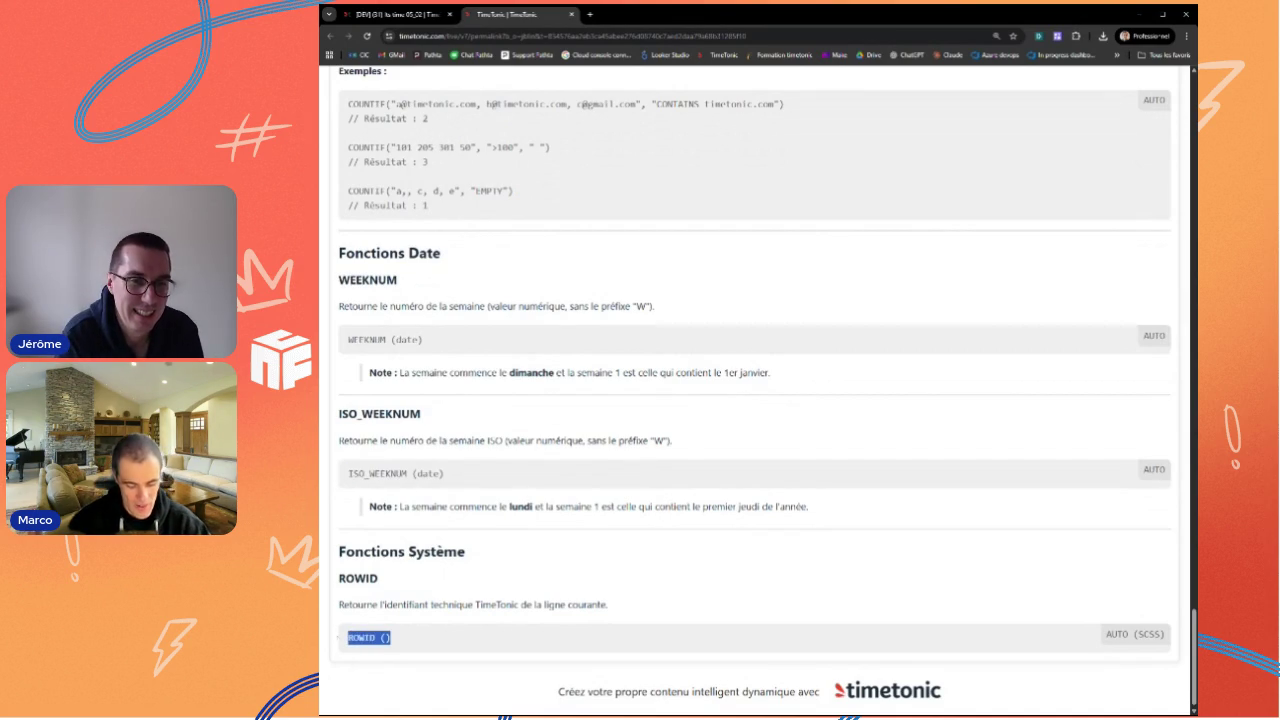
left_click(385, 14)
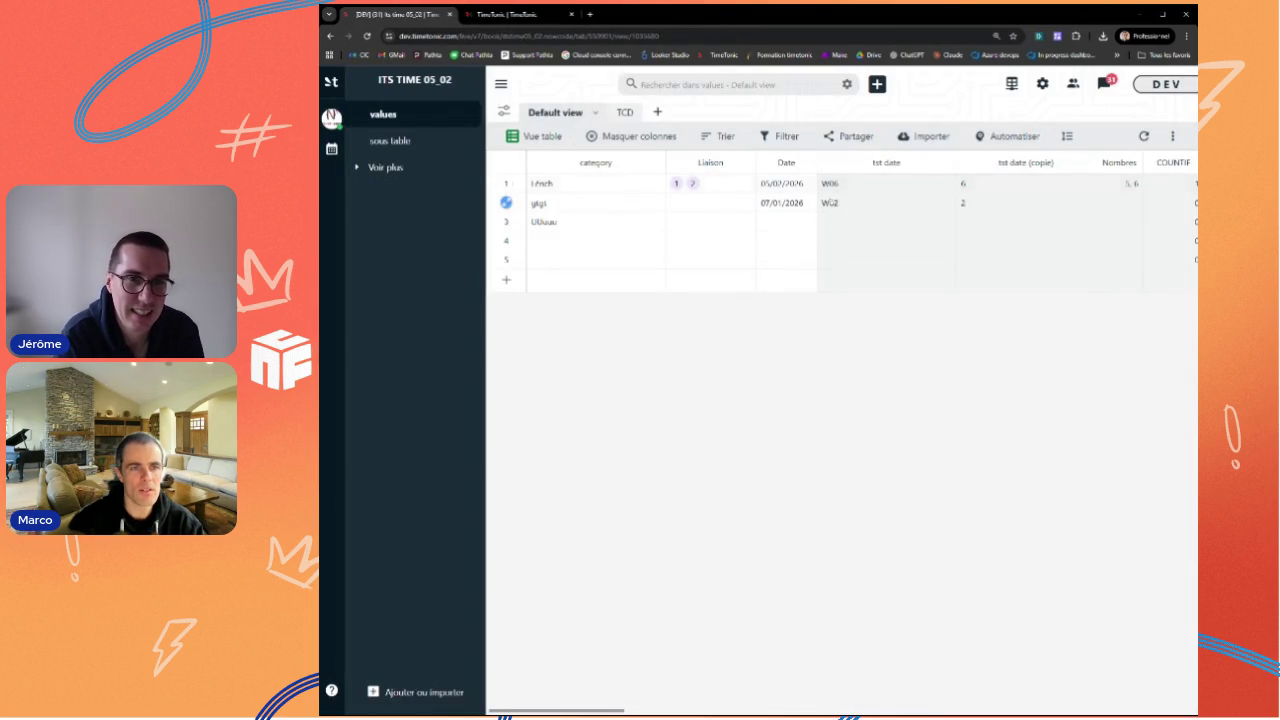
Step: Try a RowID formula field beside category using ROWID(), which is rejected as unsupported
left_click(654, 163)
left_click(545, 180)
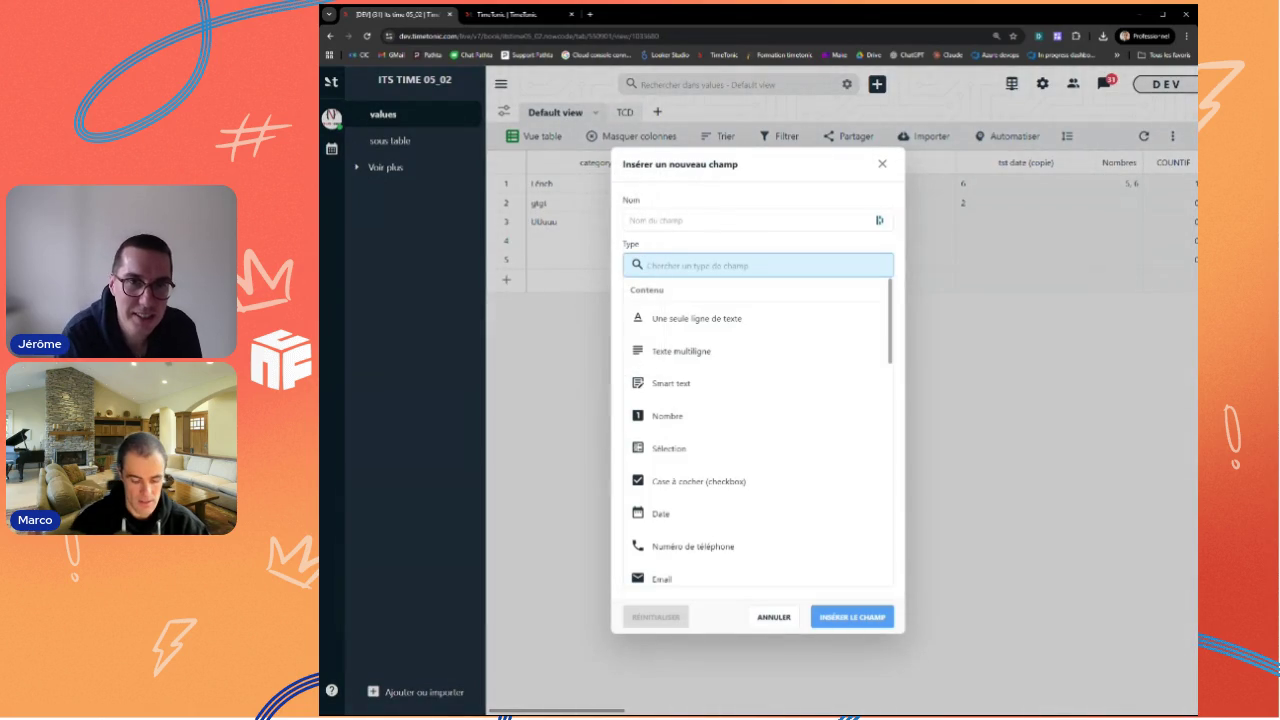
type("How")
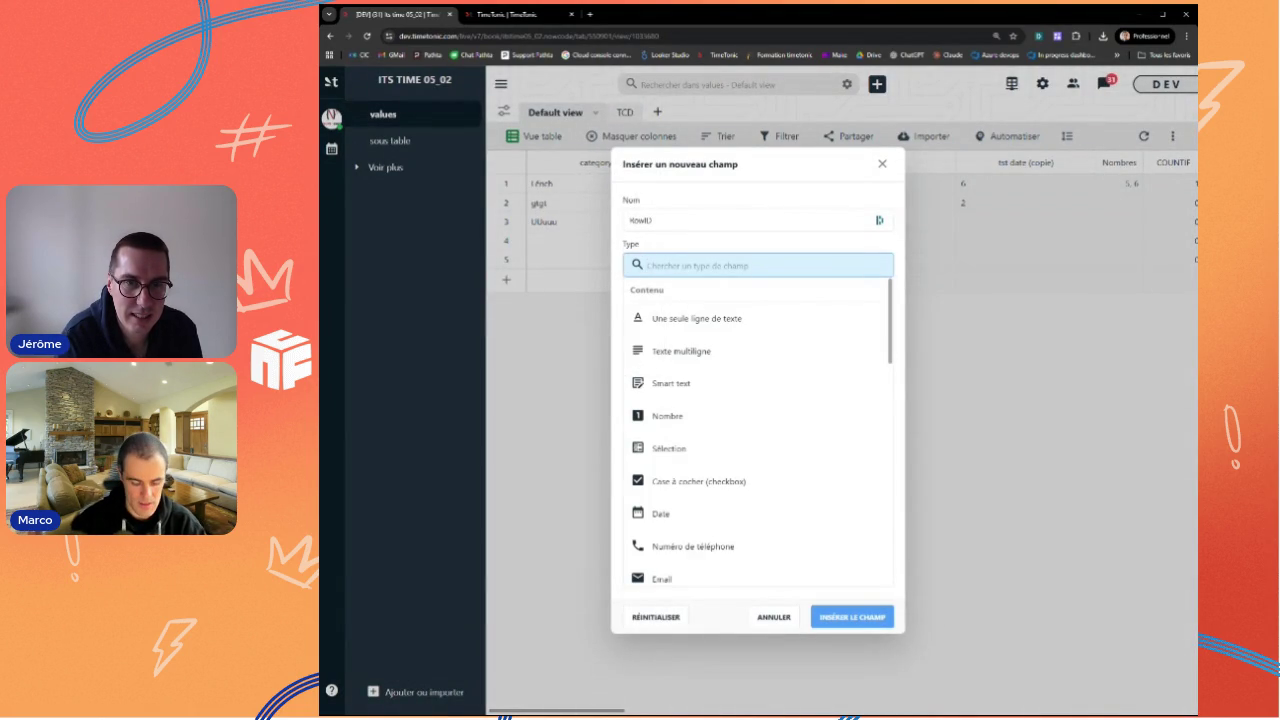
type("fo")
left_click(707, 320)
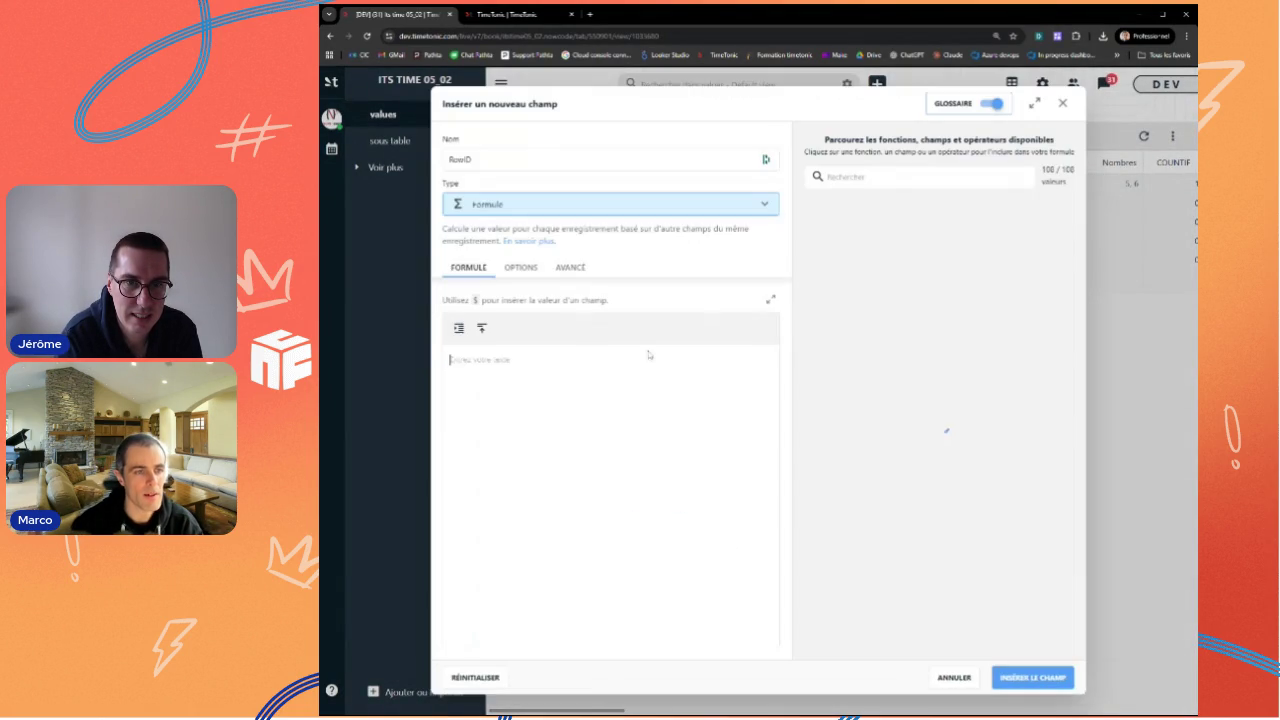
type("ROWID ()")
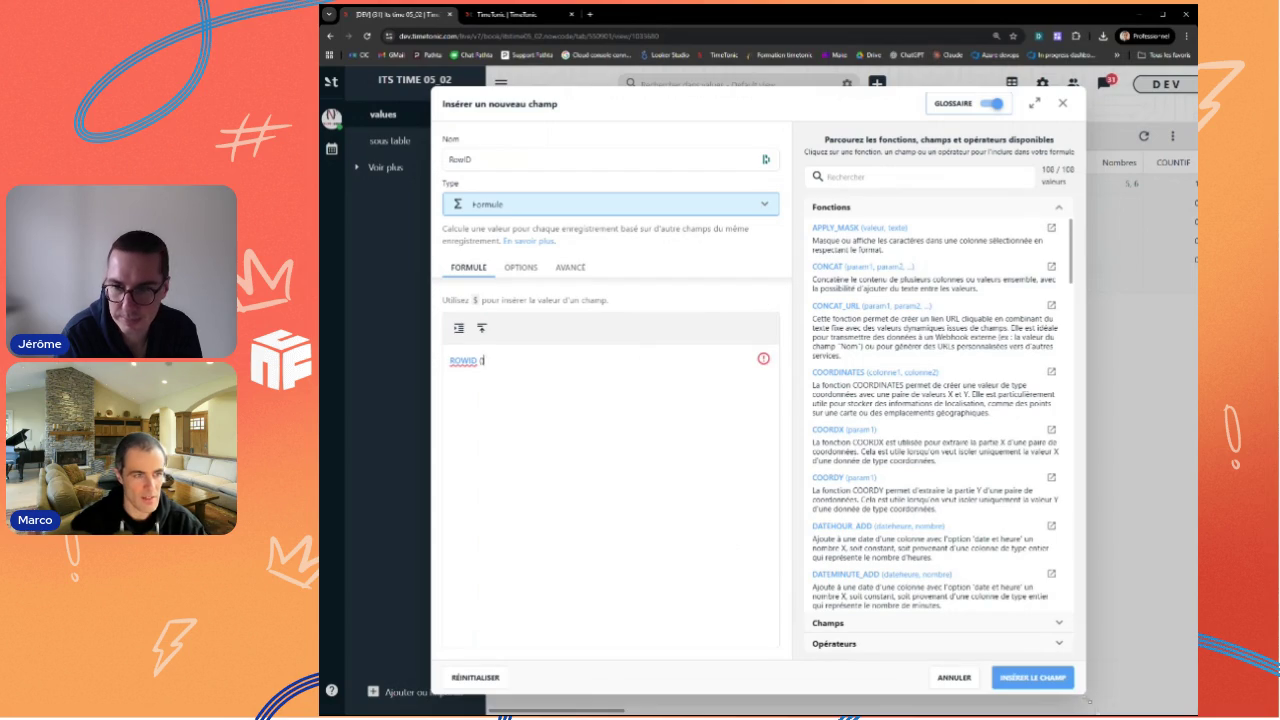
left_click(1032, 677)
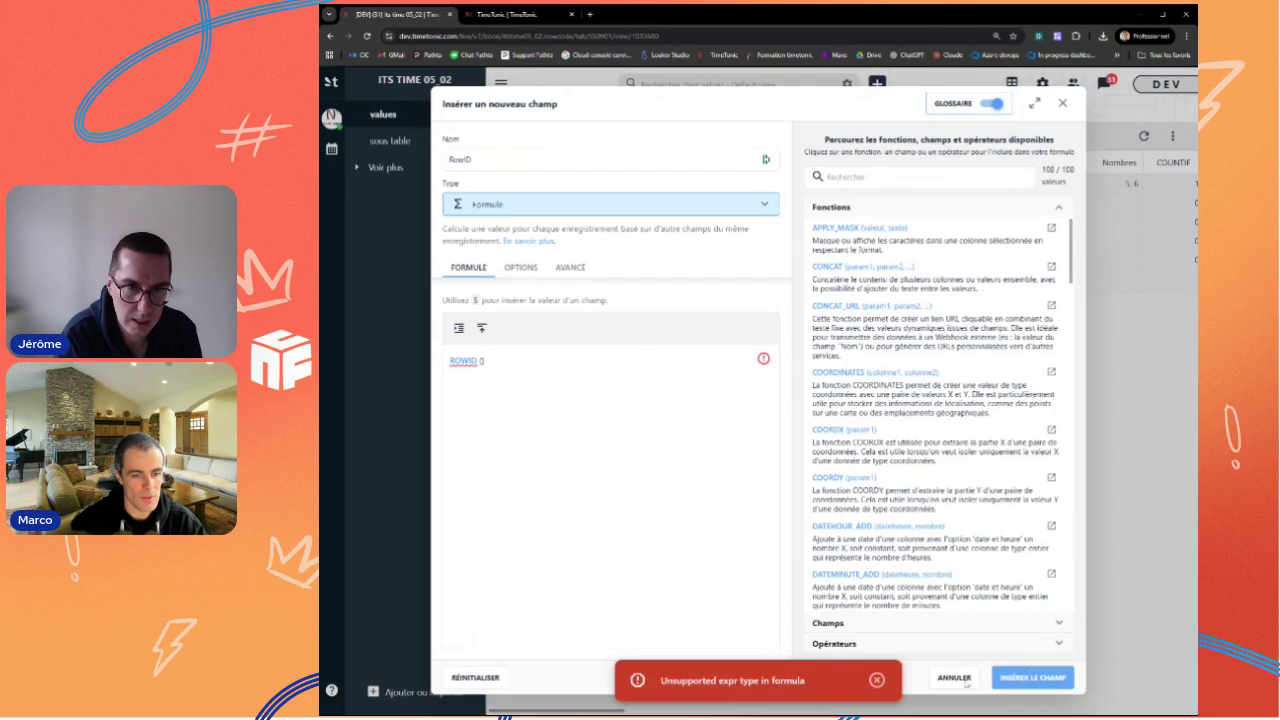
left_click(877, 685)
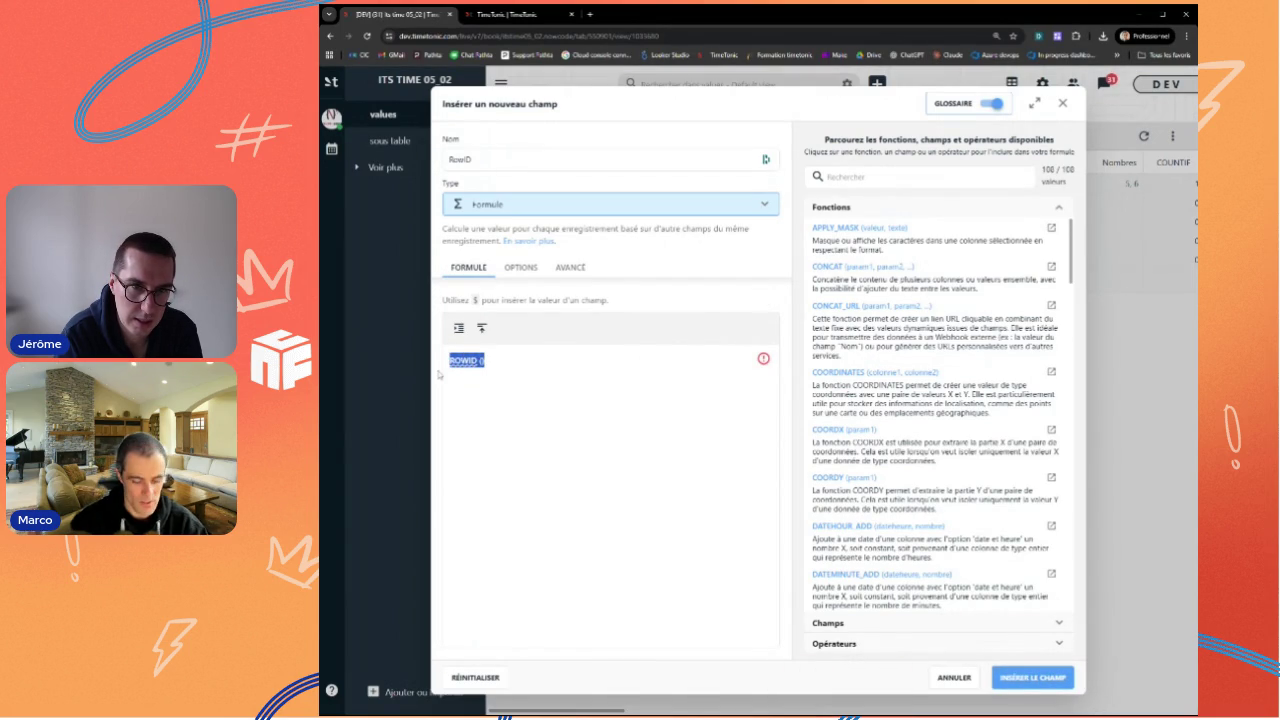
Step: Create the RowID field with TODAY() instead and refresh the table
type("TODAY")
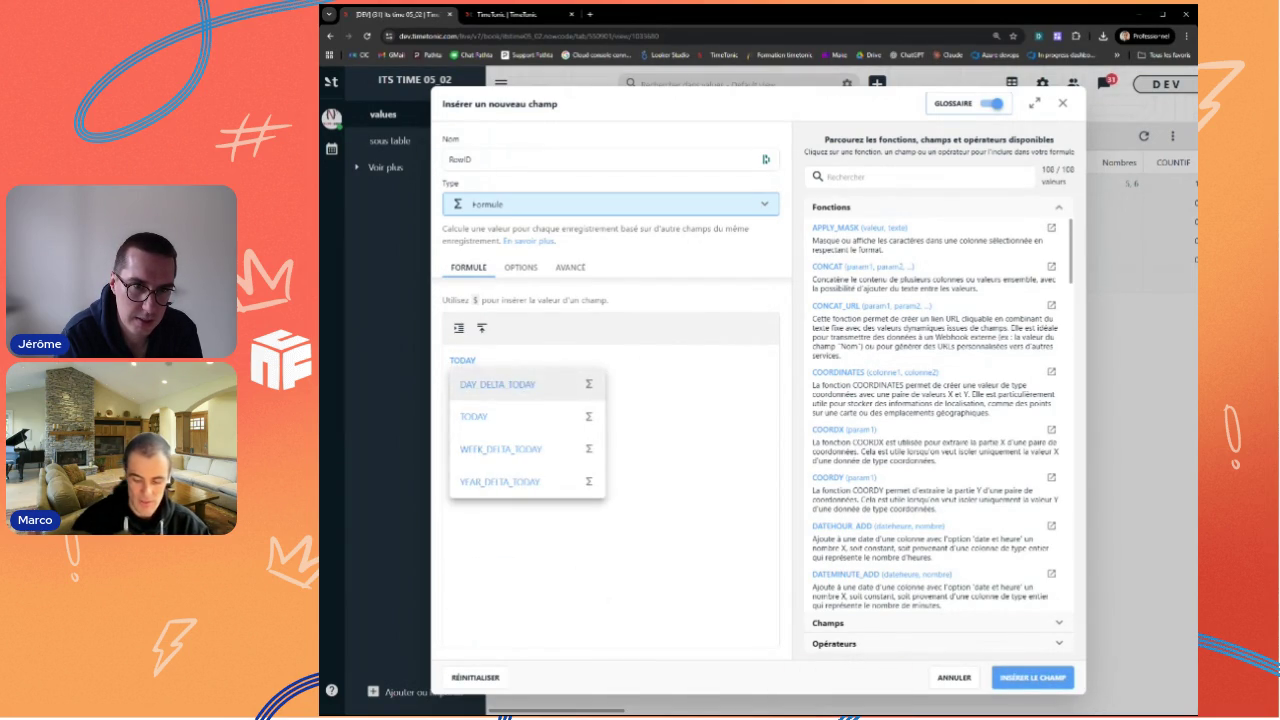
left_click(474, 416)
left_click(1015, 680)
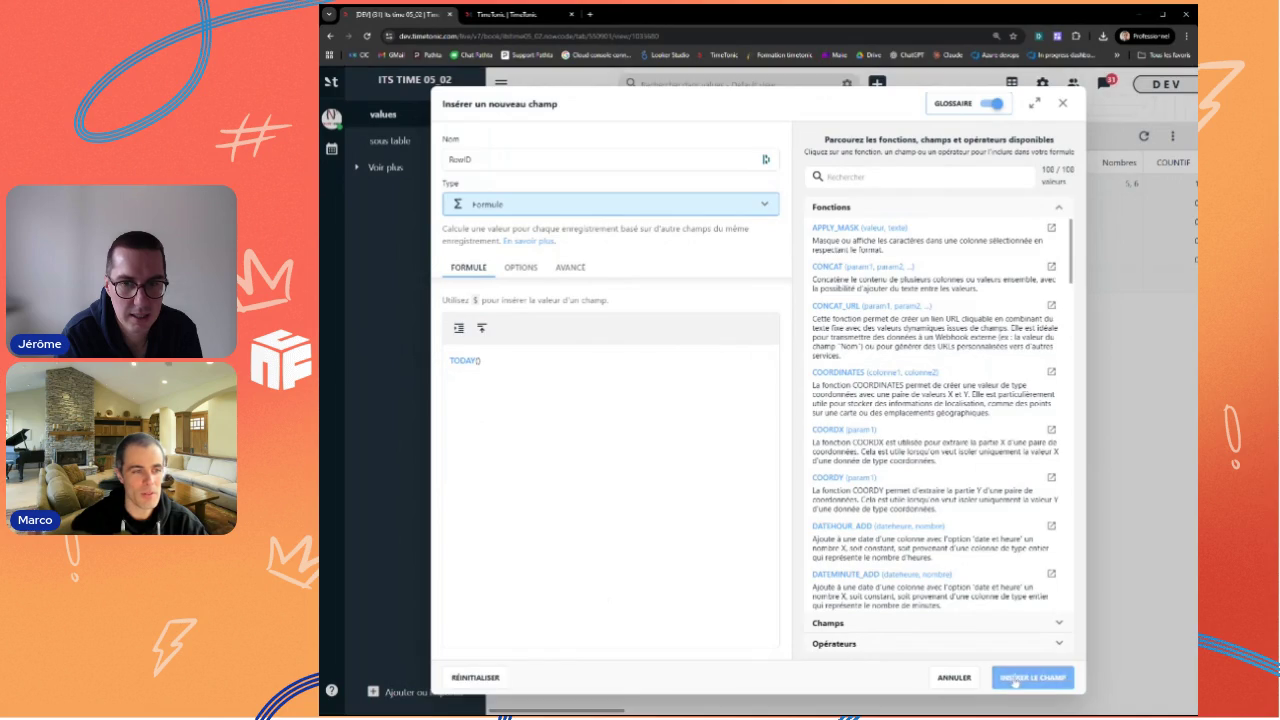
left_click(745, 163)
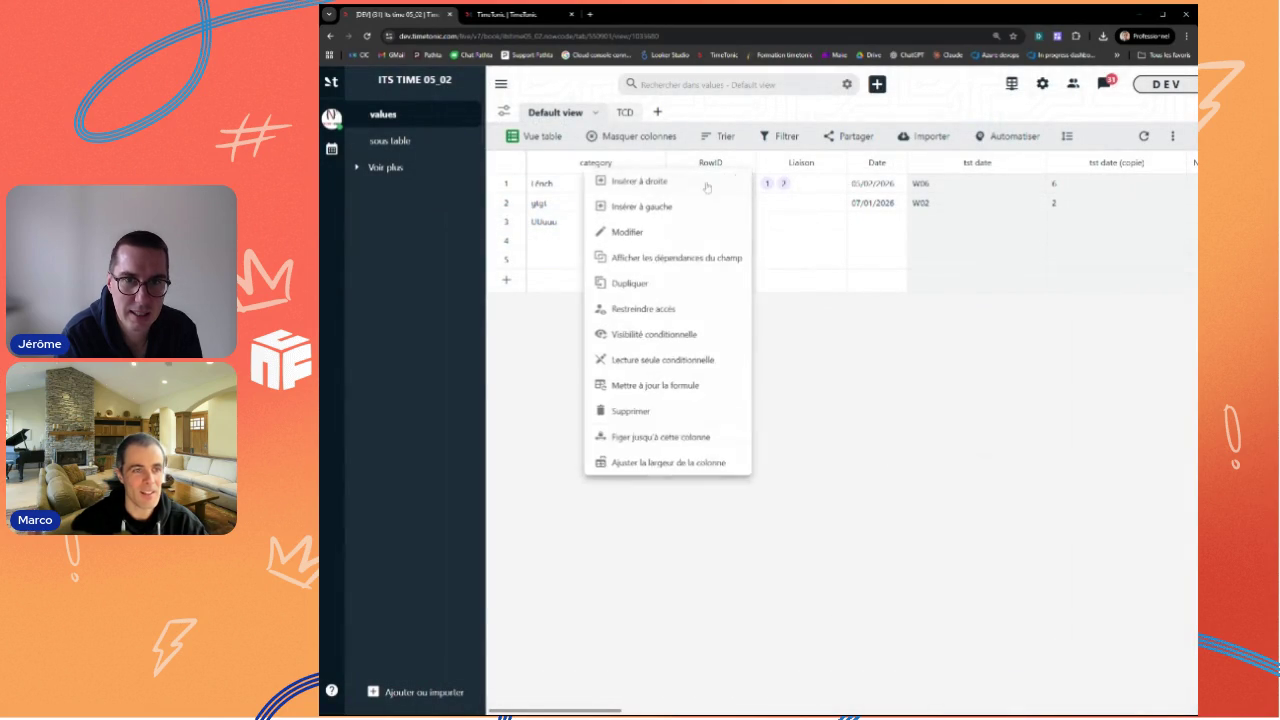
left_click(1144, 136)
Step: View the RowID formula without changes, then delete the RowID column
left_click(743, 163)
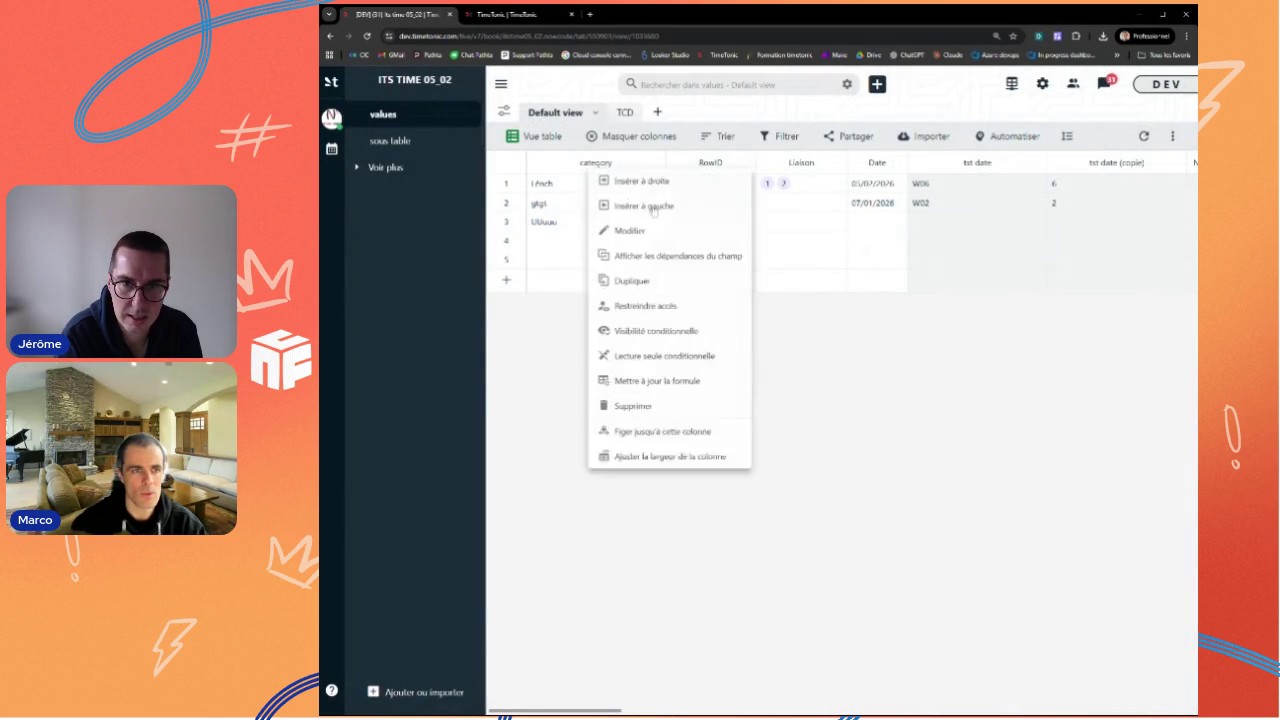
left_click(650, 237)
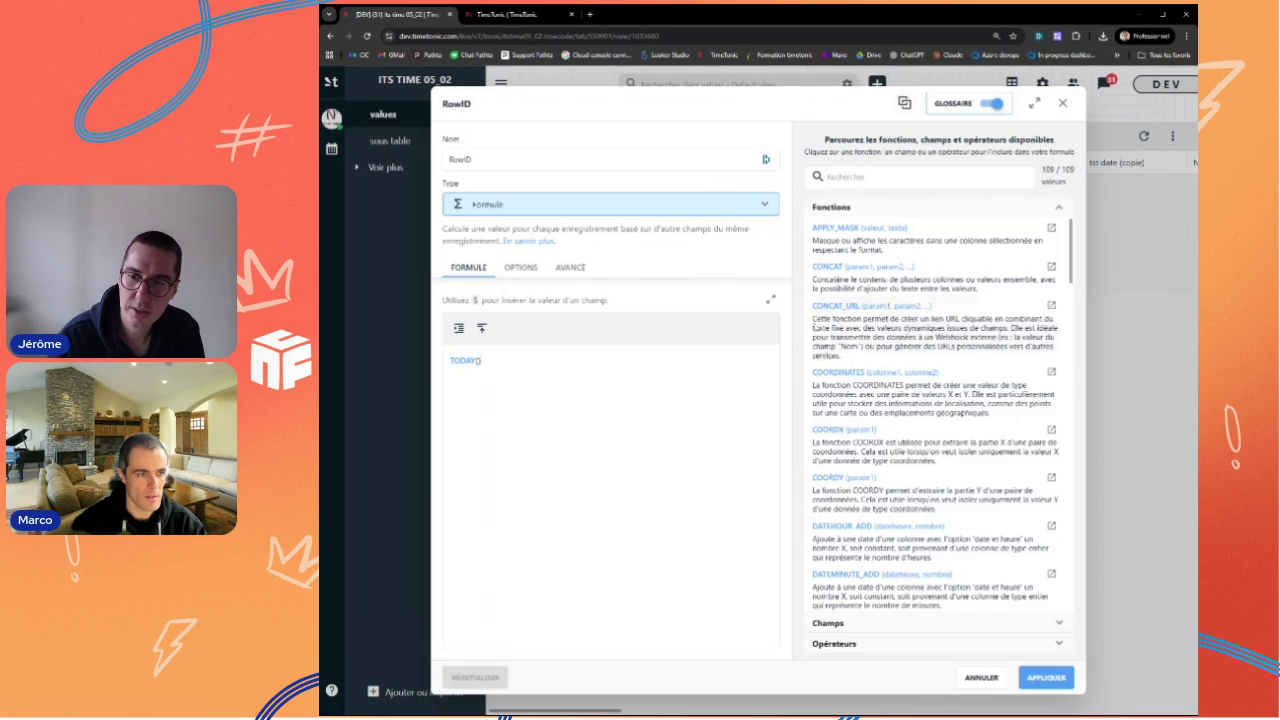
left_click(978, 677)
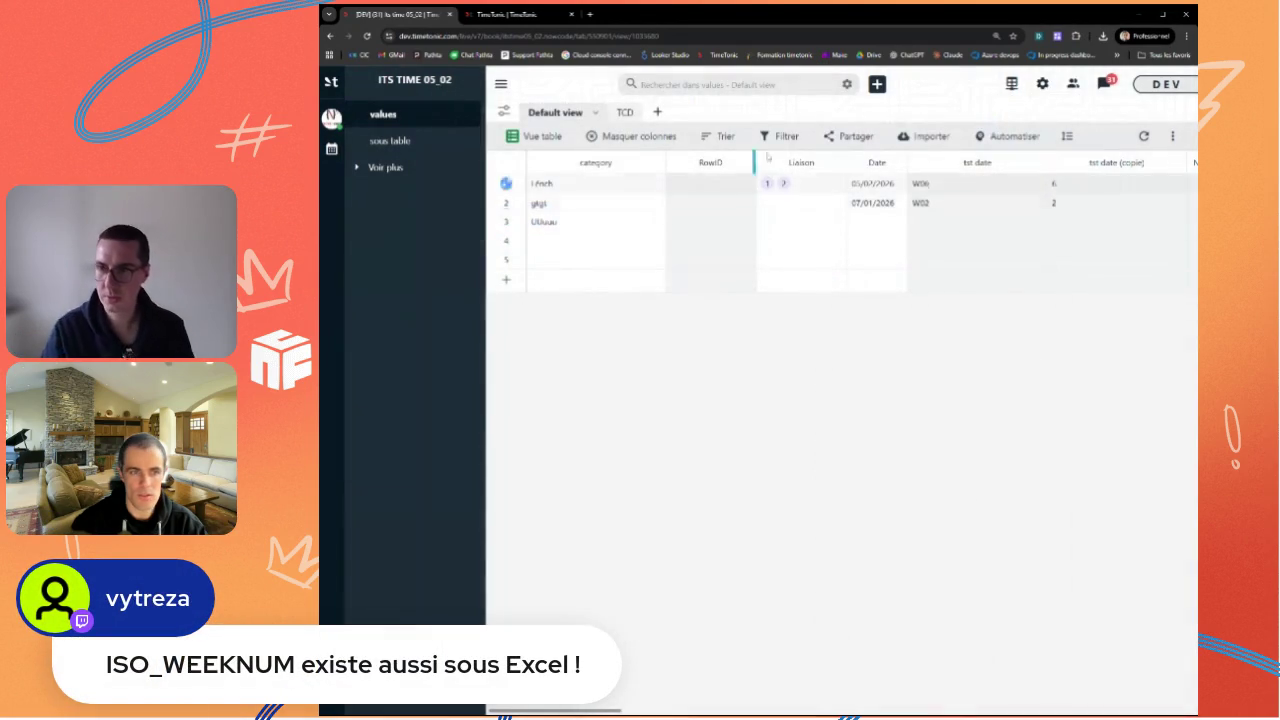
left_click(743, 163)
left_click(627, 430)
left_click(866, 428)
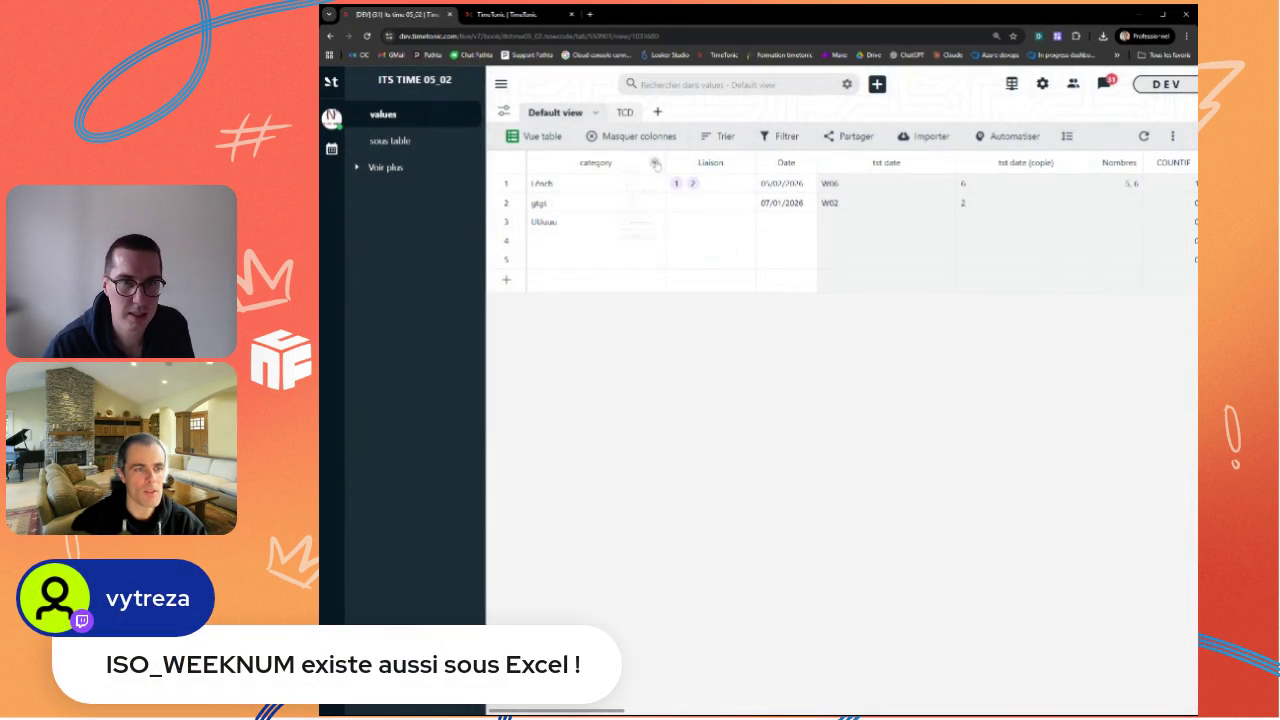
Step: Start inserting another new field to the right of category
left_click(655, 163)
left_click(591, 182)
type("s")
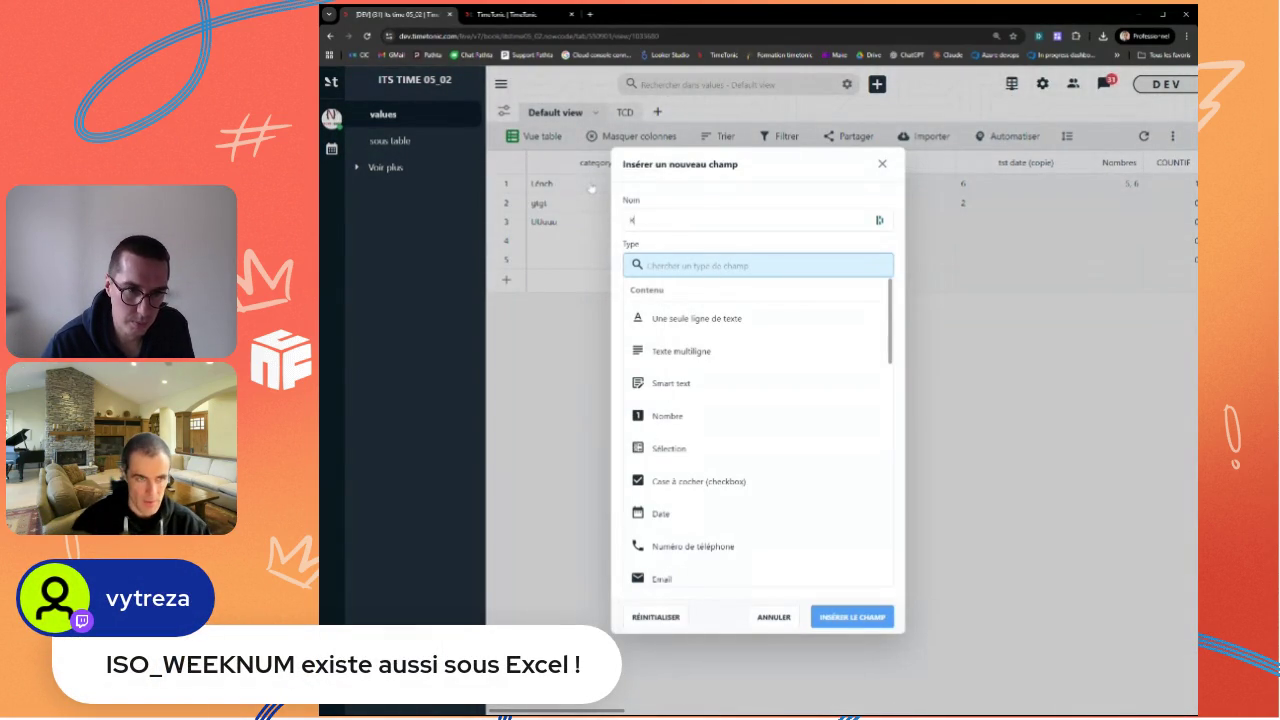
type("D")
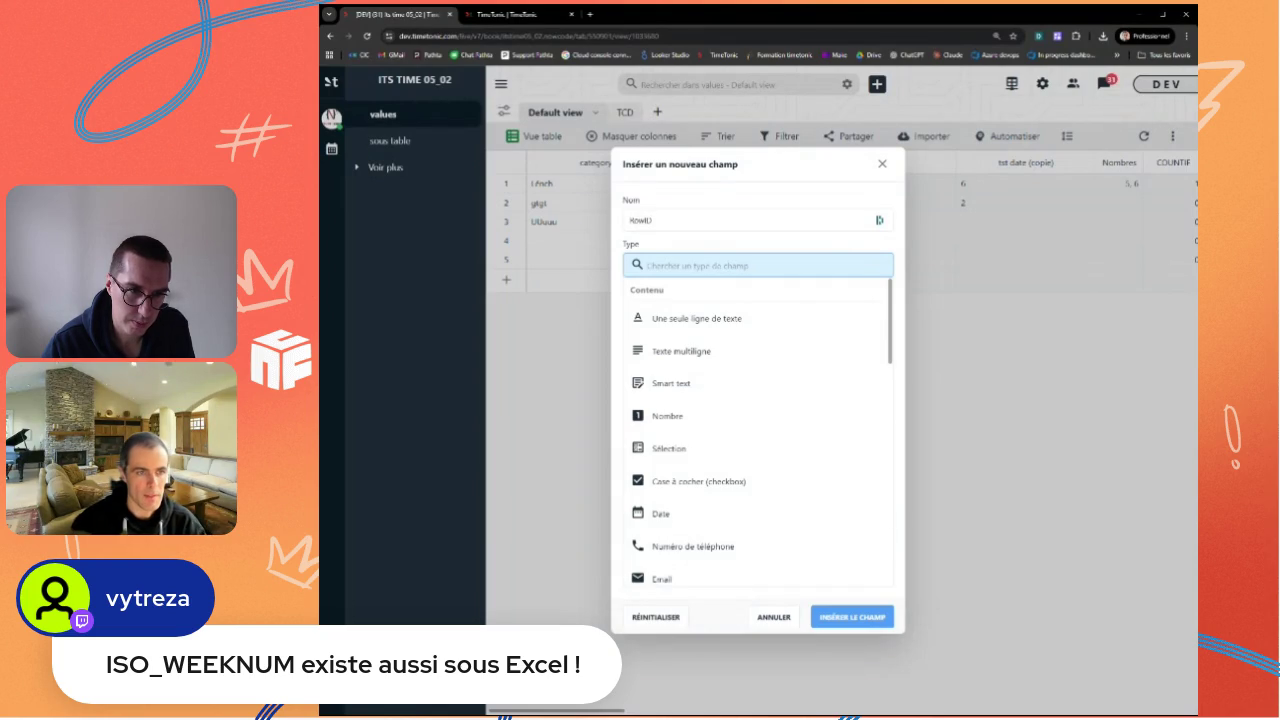
type("form")
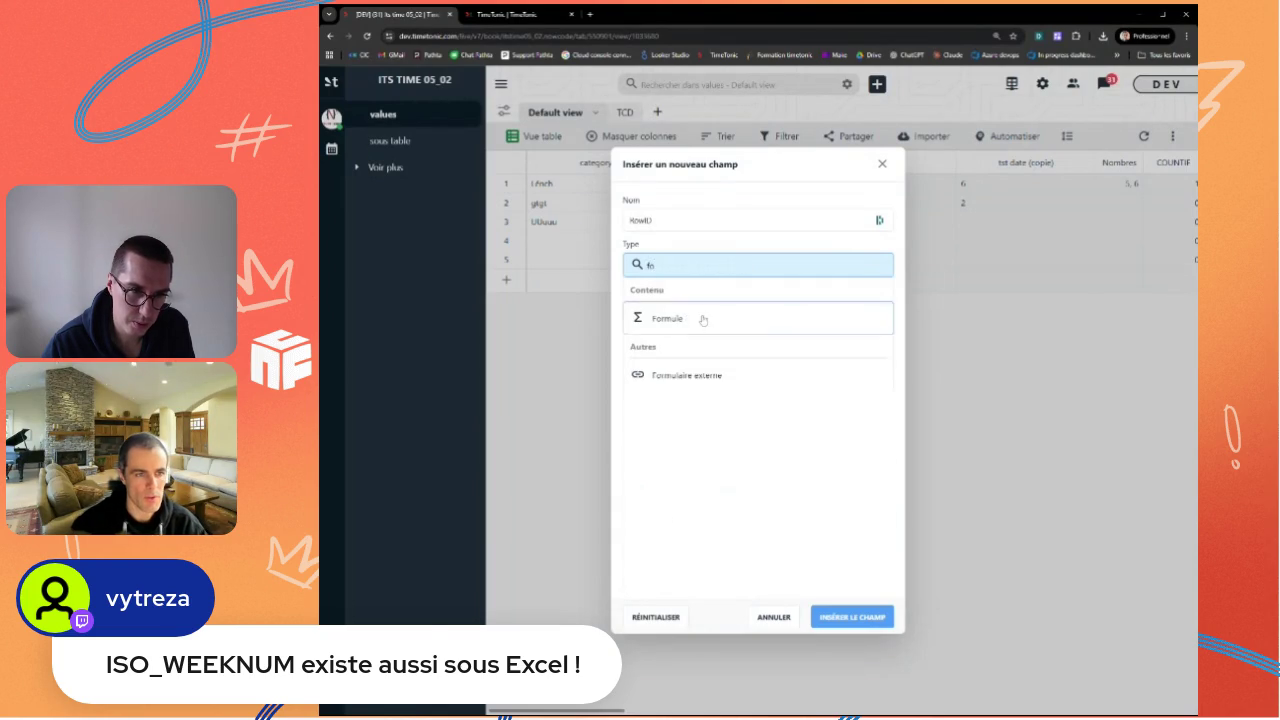
Step: Insert RowID as a Formule field using TODAY() beside category in the values table
left_click(665, 319)
type("tod")
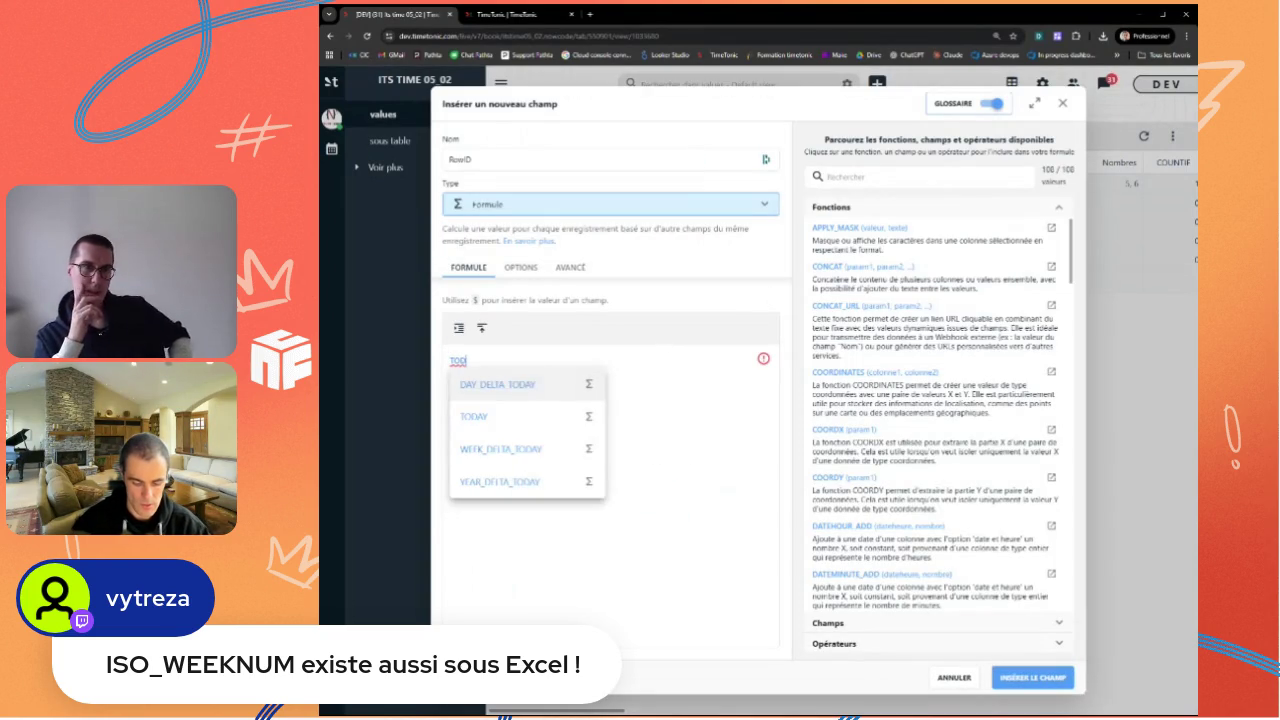
key("Return")
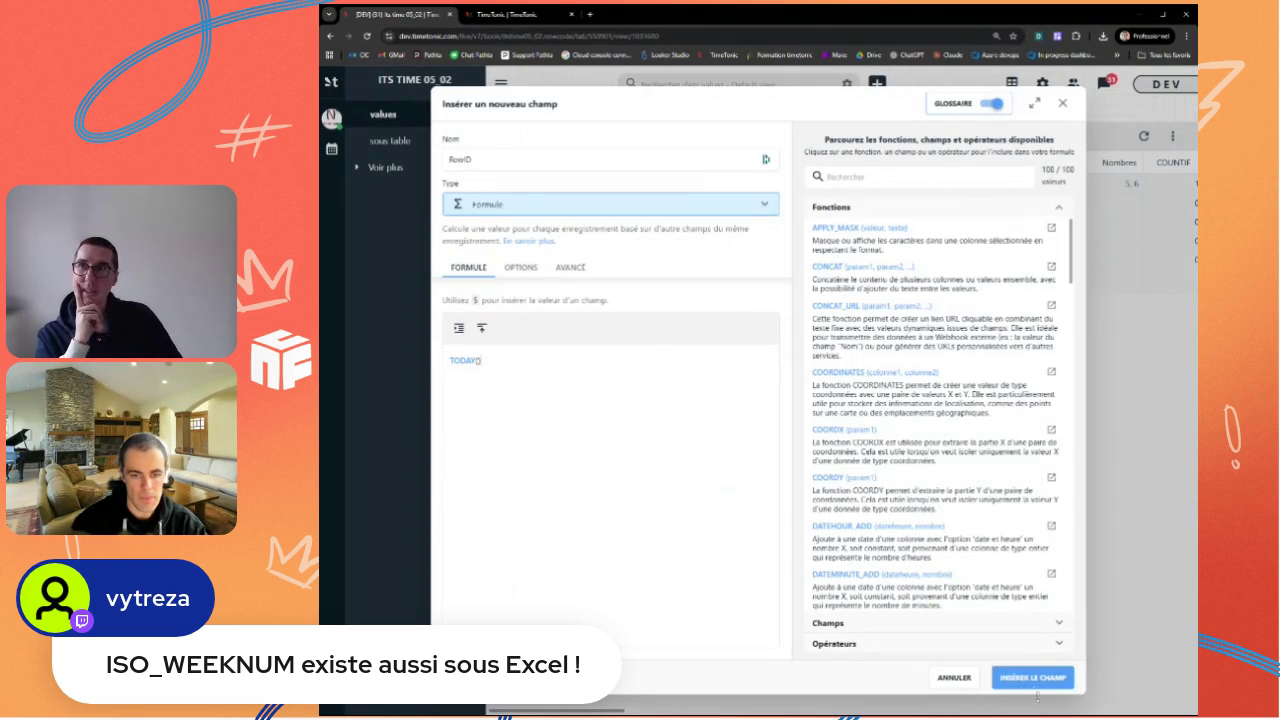
left_click(1032, 679)
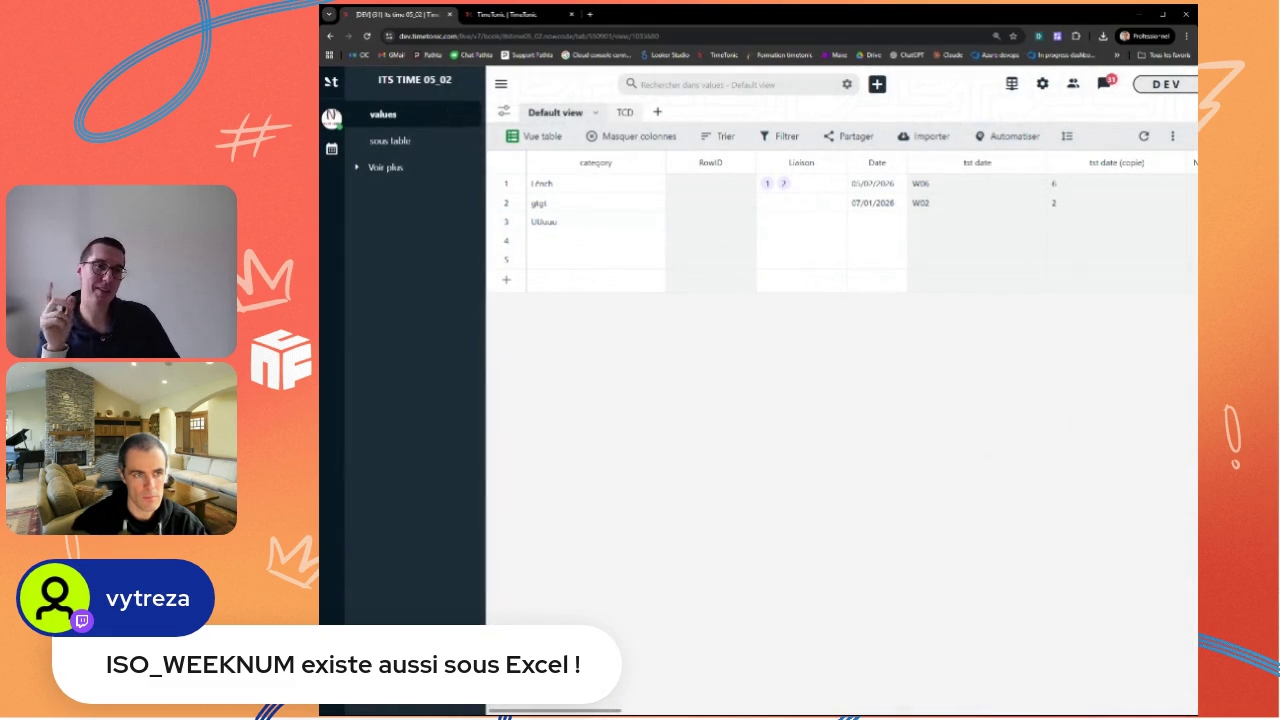
left_click(748, 163)
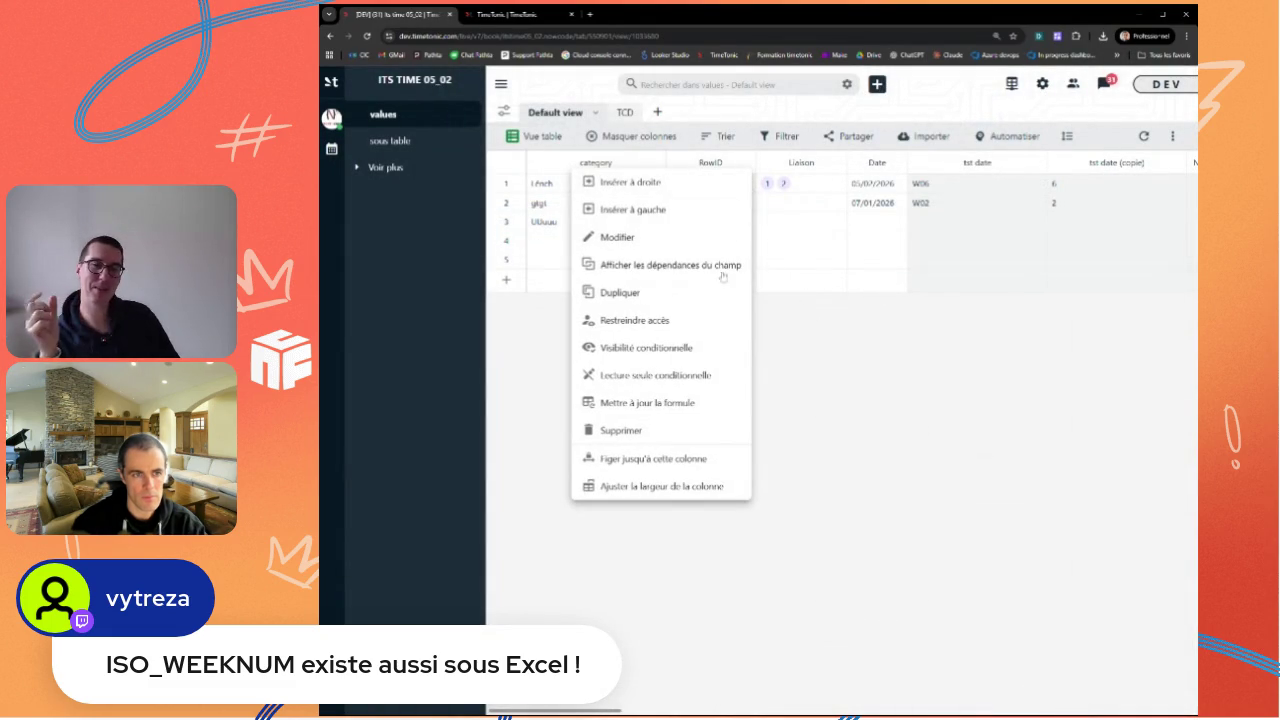
Step: Recalculate every RowID value using Mettre à jour la formule
left_click(665, 403)
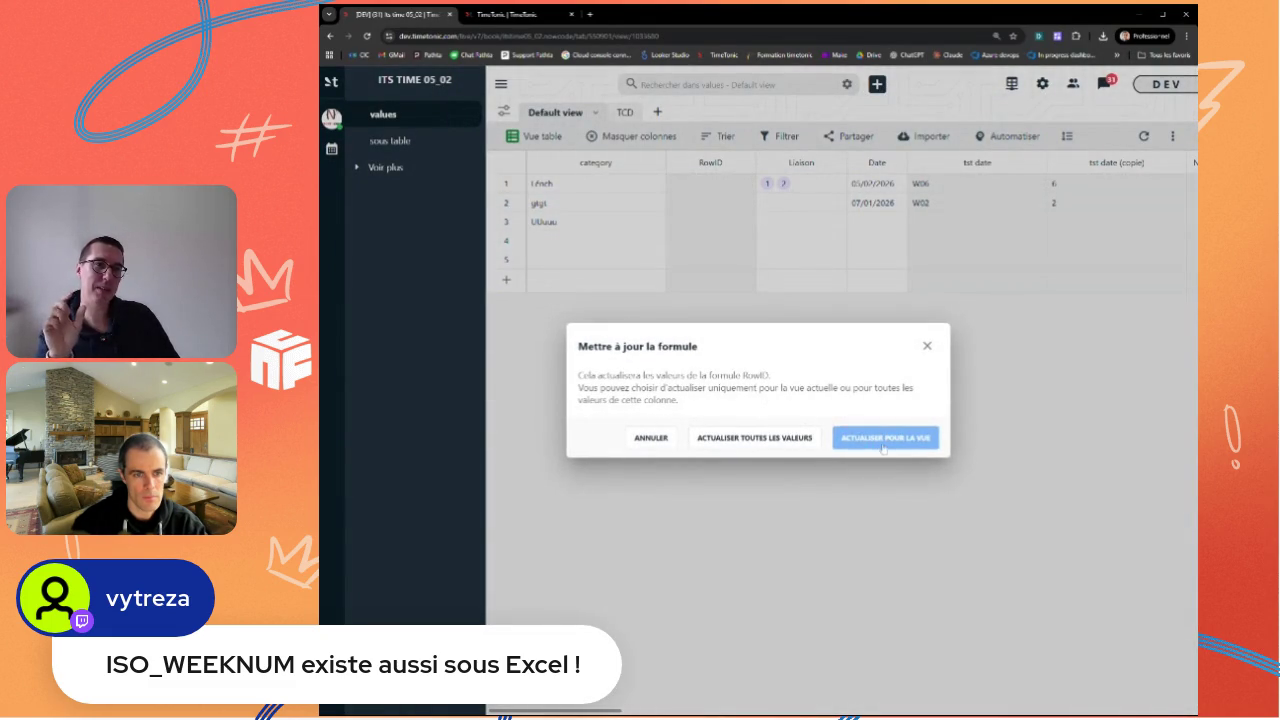
left_click(762, 440)
left_click(745, 162)
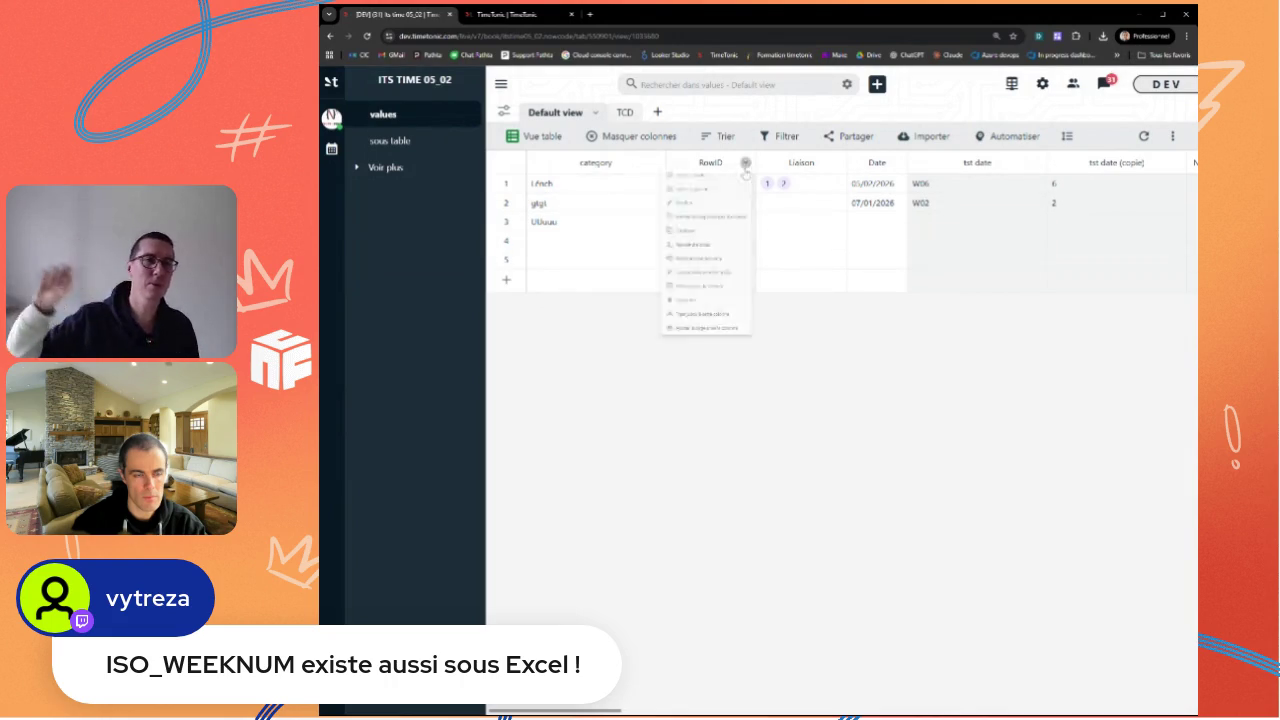
left_click(680, 240)
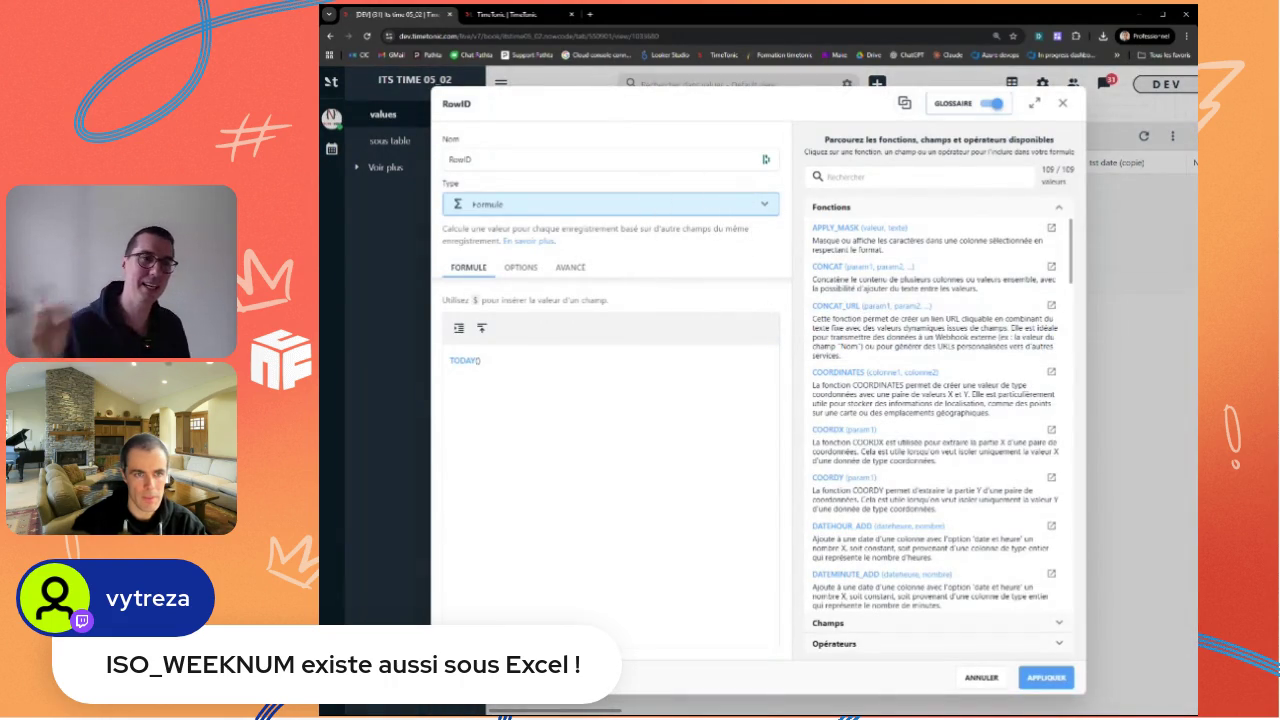
Step: Replace the RowID formula with DAY($Date) from the function glossary and apply it
left_click(900, 176)
type("tod")
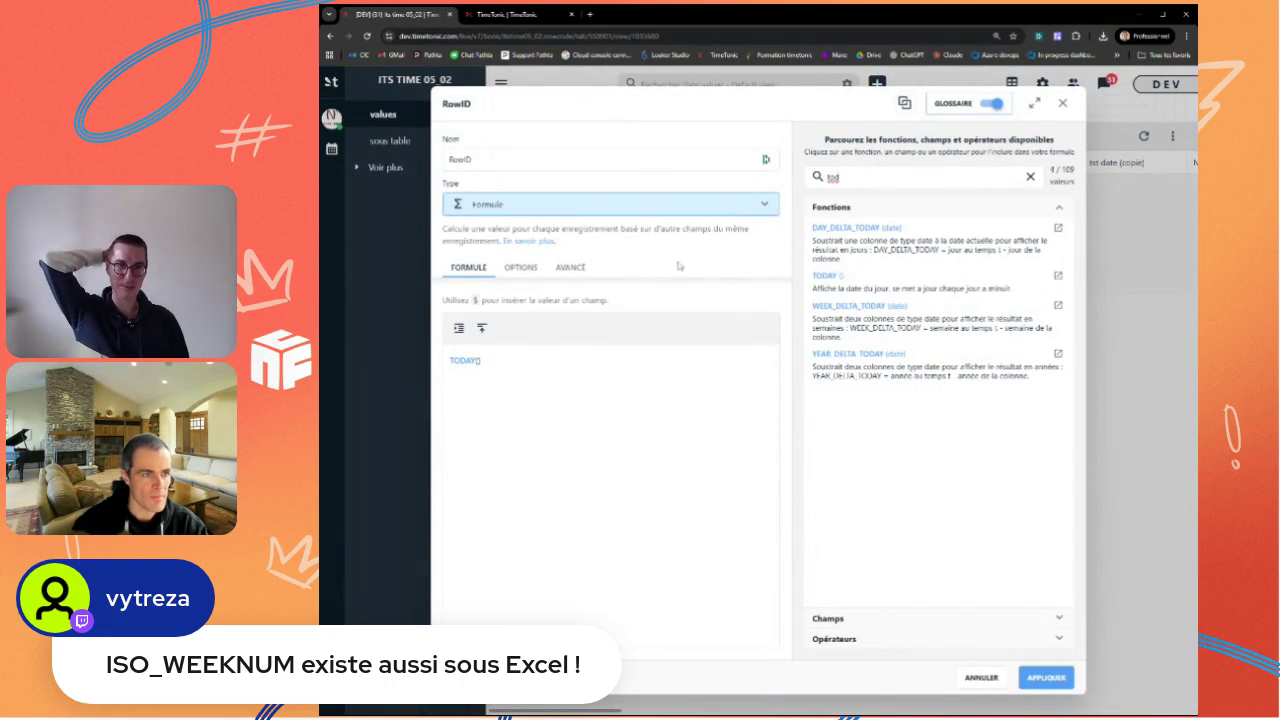
mouse_move(610, 340)
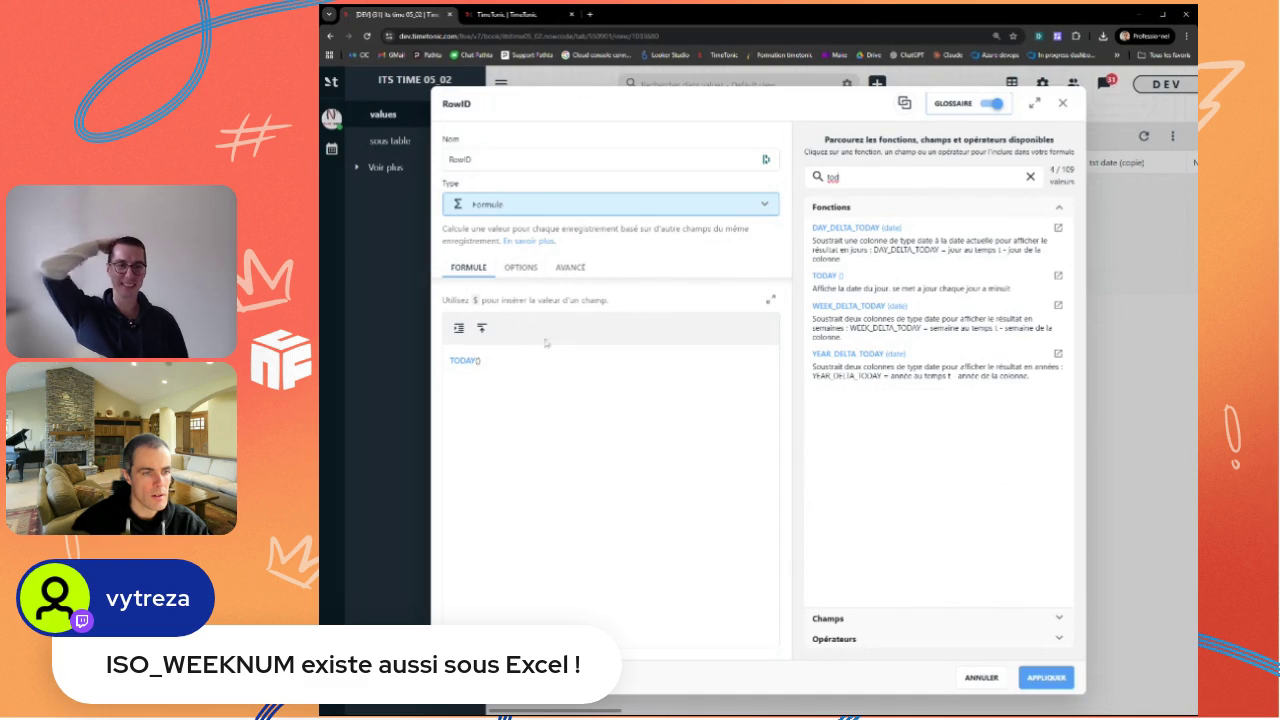
key("ctrl+a")
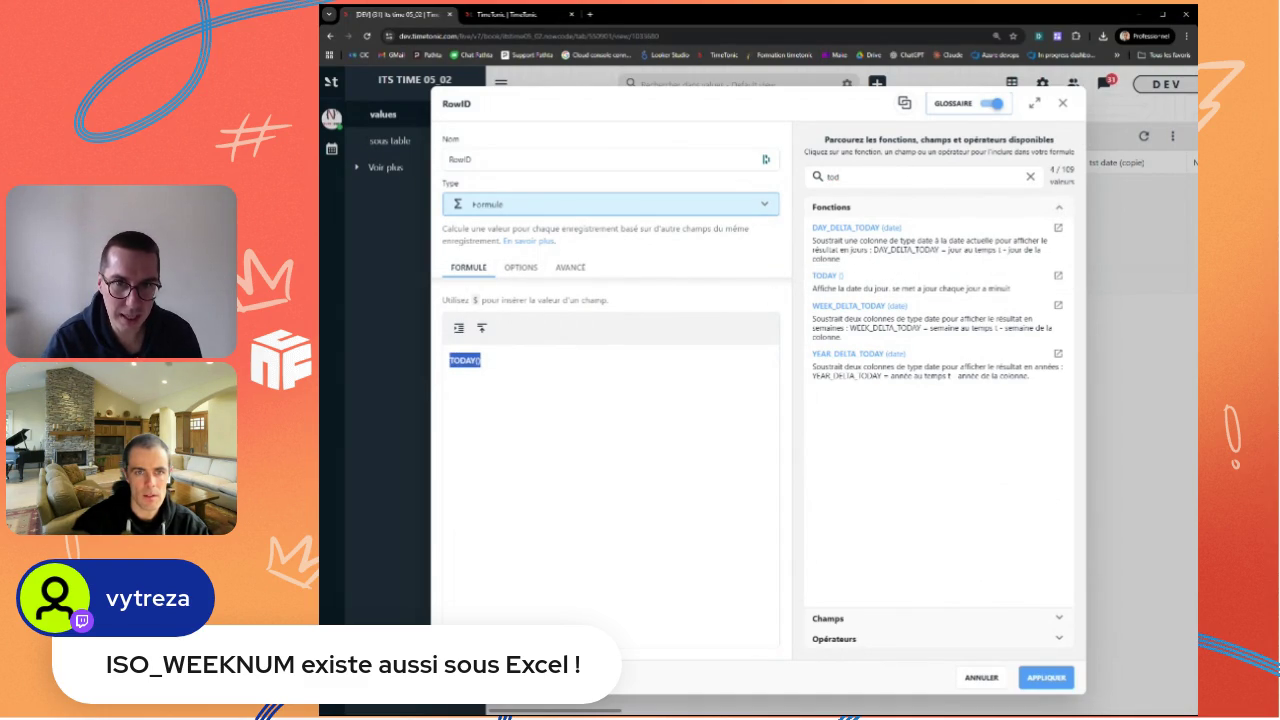
left_click(1030, 177)
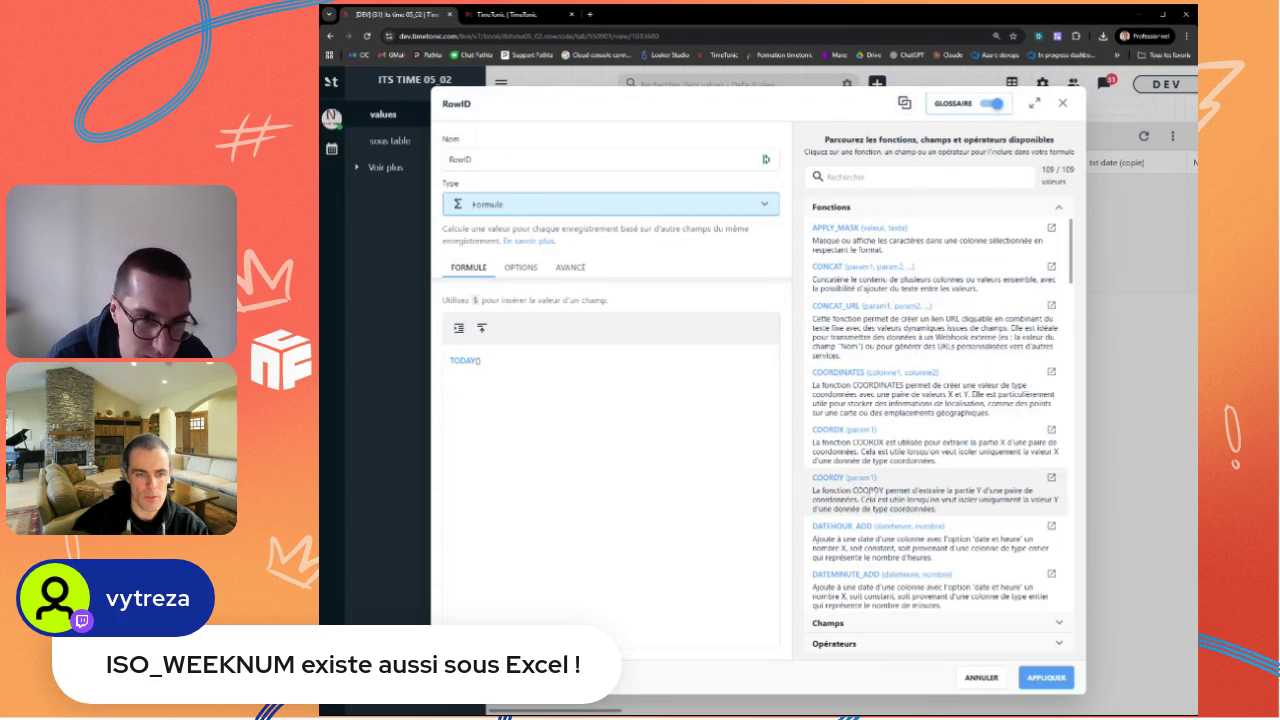
scroll(860, 530, "down", 2)
scroll(855, 550, "down", 1)
left_click(852, 566)
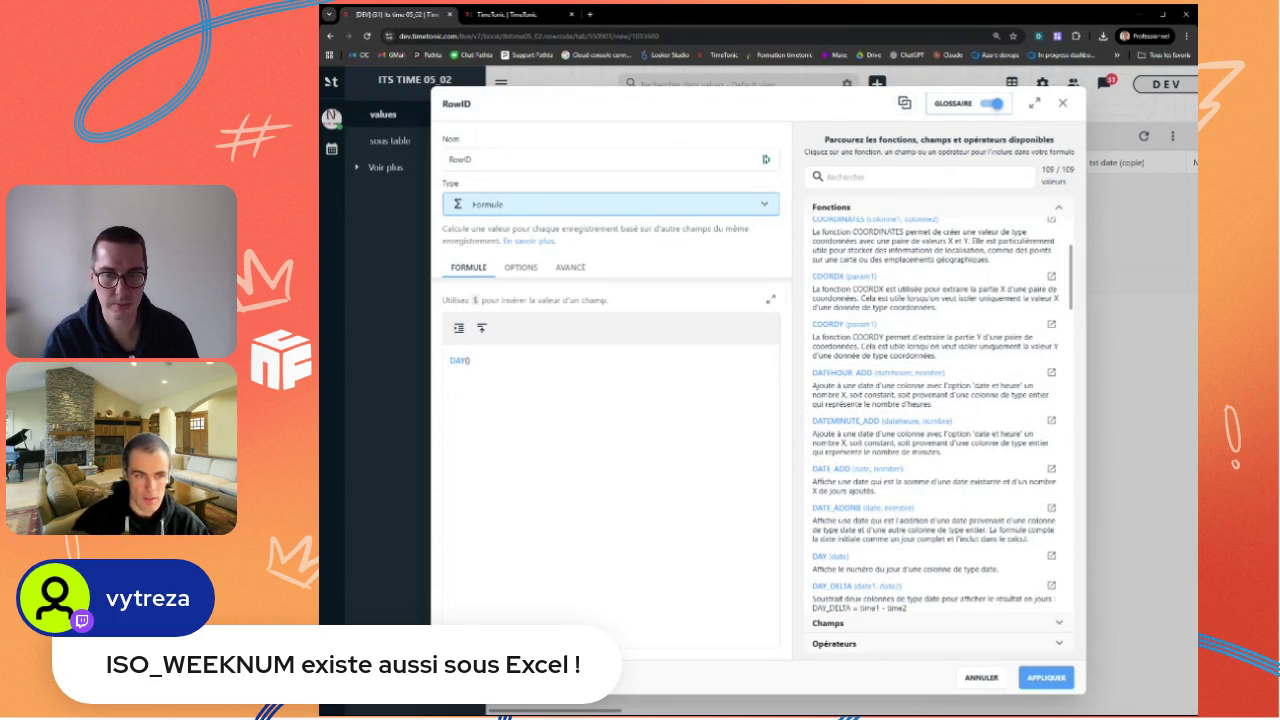
type("$")
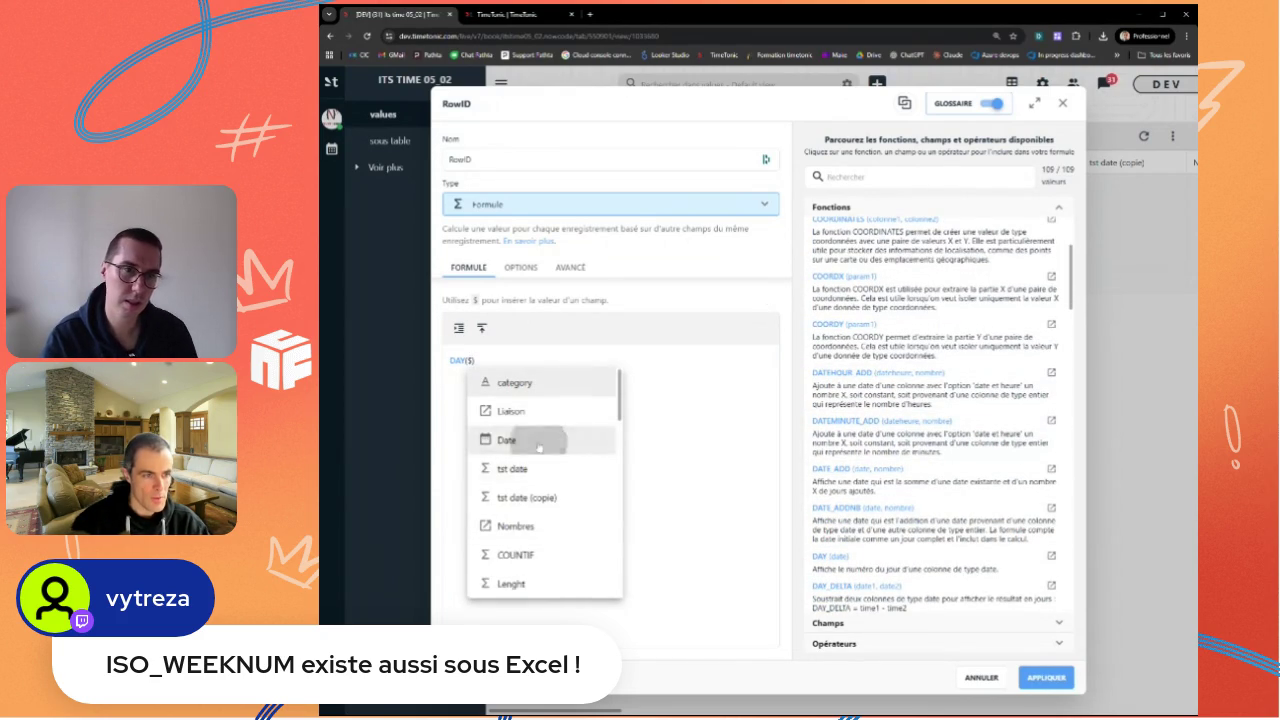
left_click(539, 441)
left_click(1046, 678)
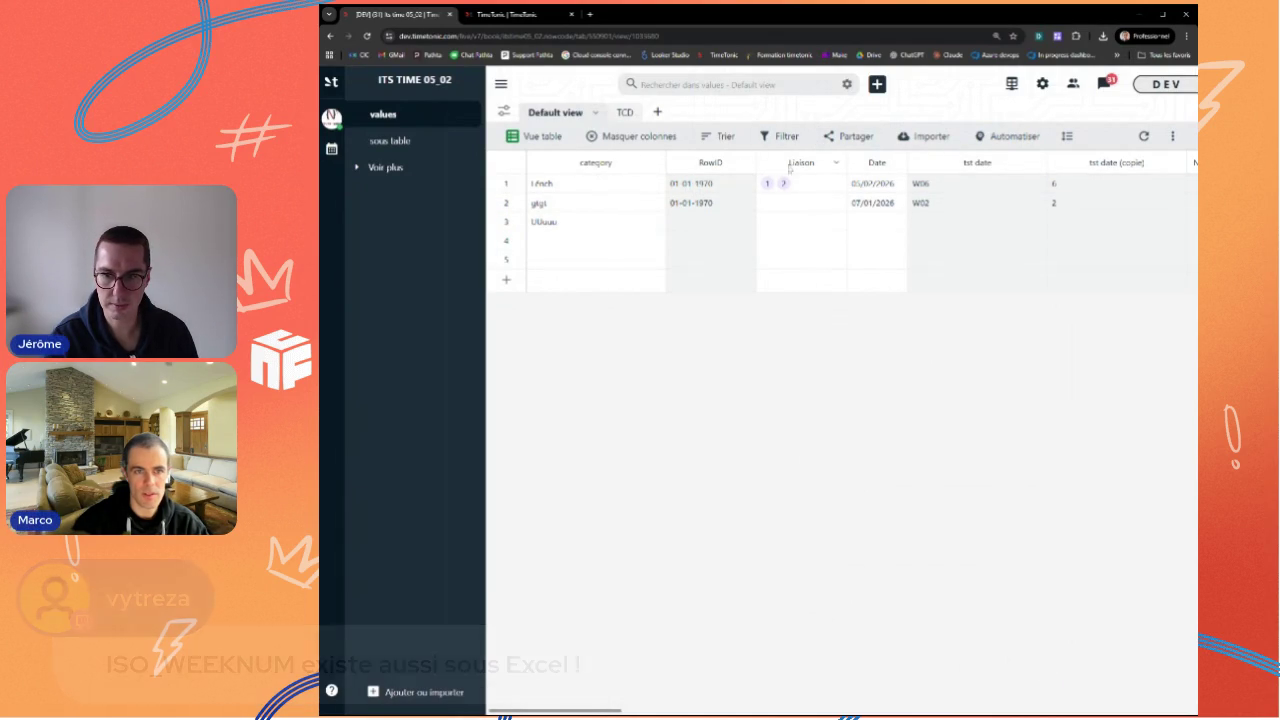
Step: Replace the RowID formula with ROWID() and apply it, turning all cells to 17-07-1973
left_click(746, 163)
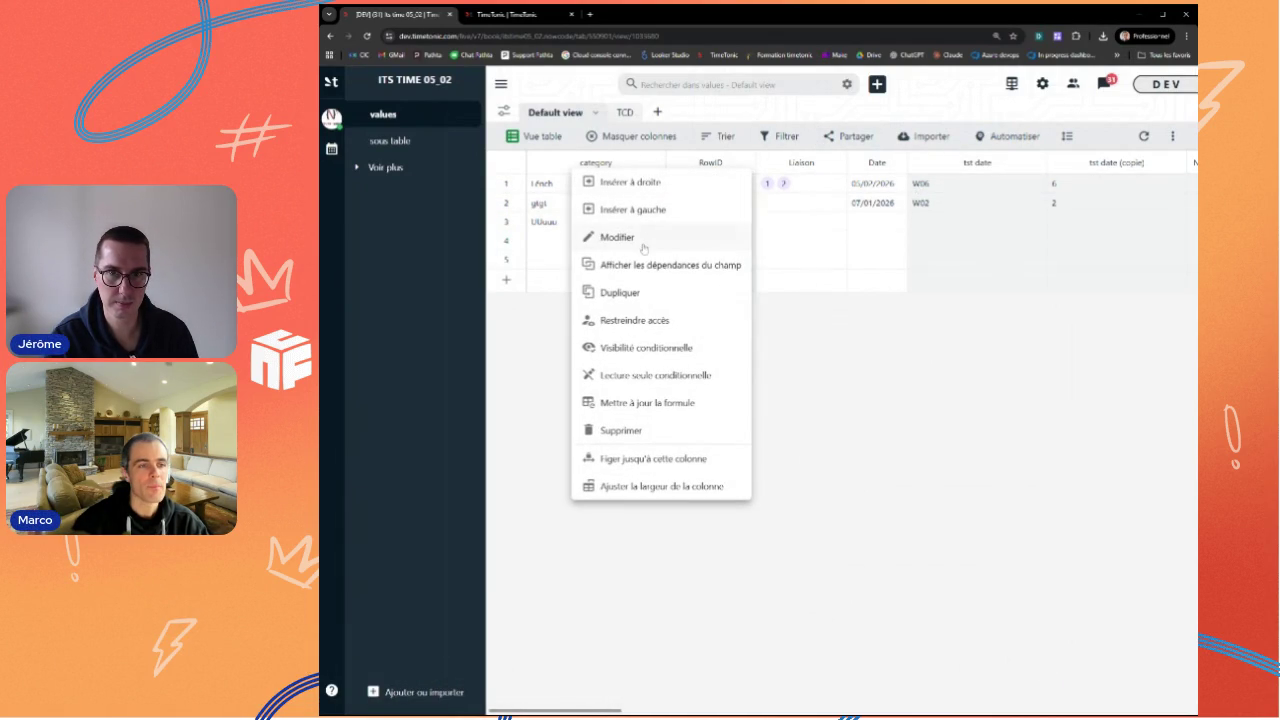
left_click(617, 237)
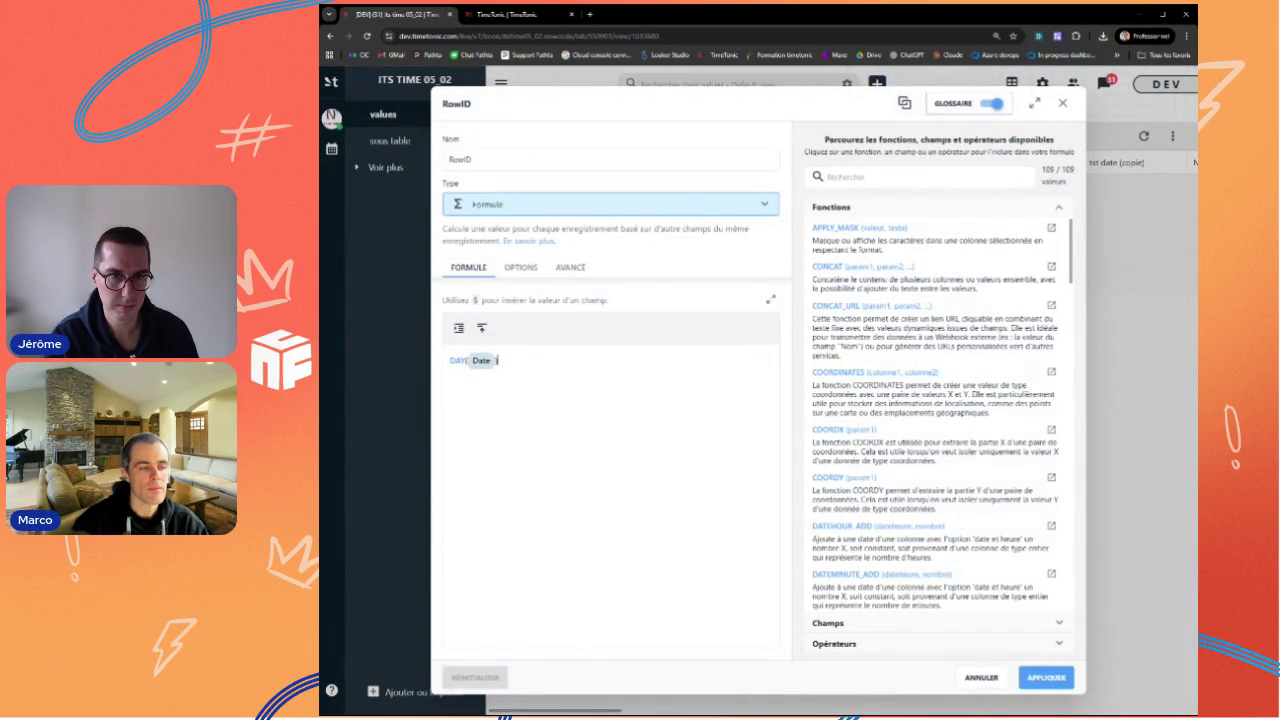
key("ctrl+a")
type("ROW")
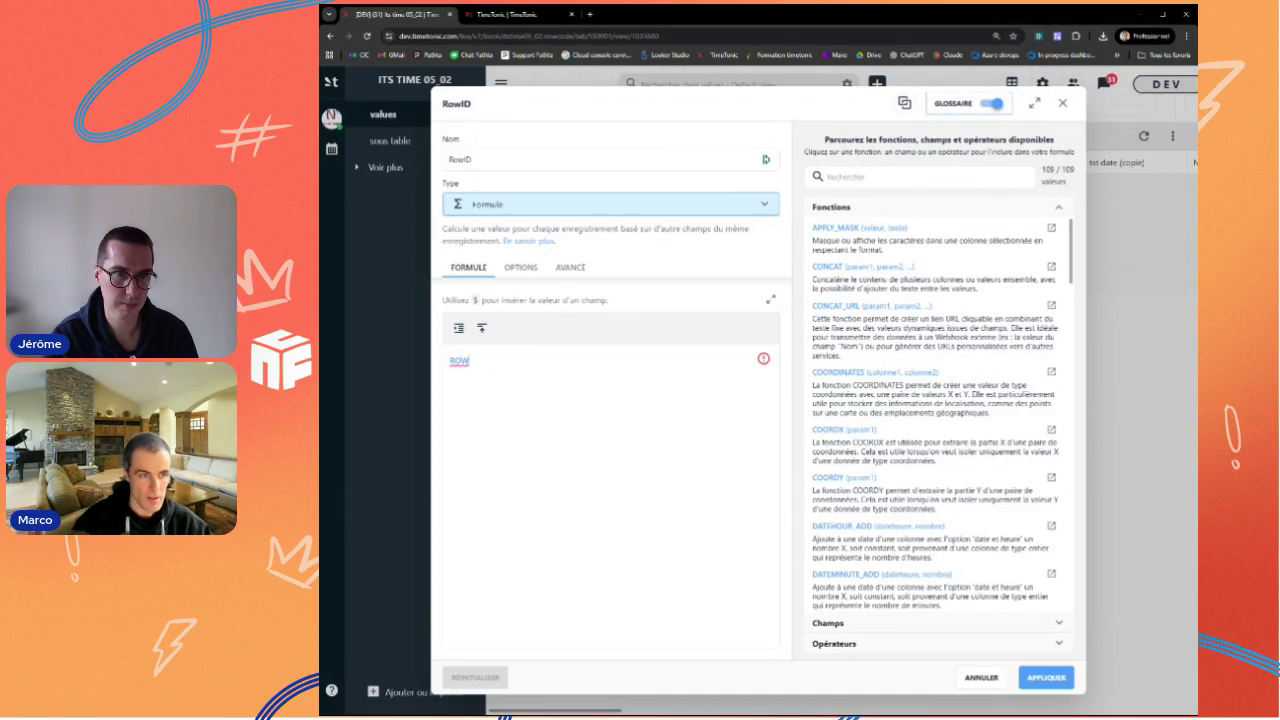
type("ID(")
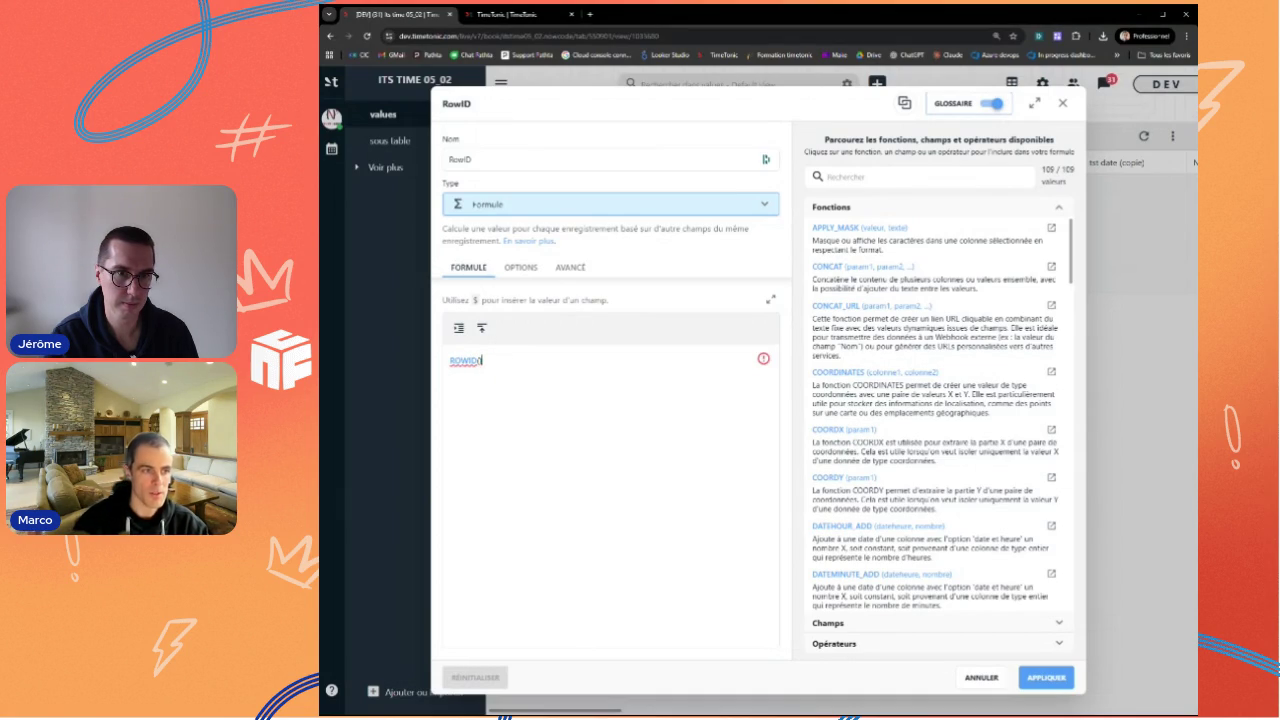
left_click(1045, 678)
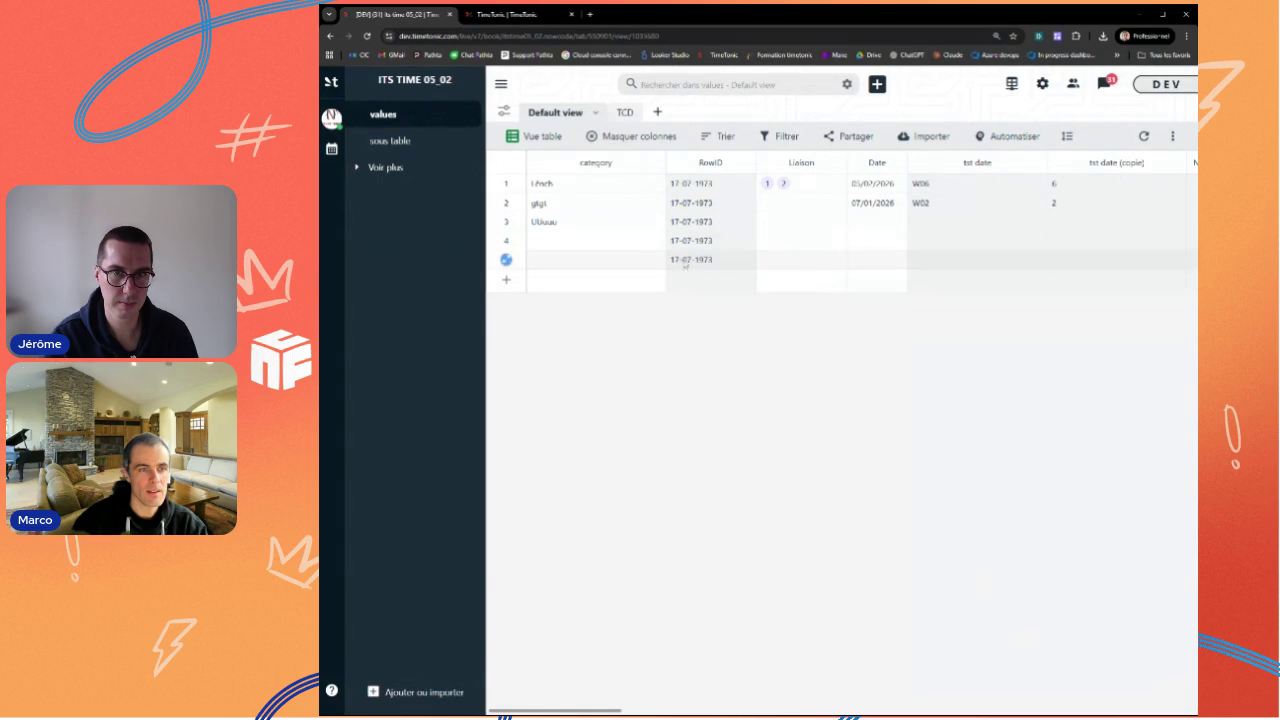
Step: Reopen the RowID formula twice to confirm ROWID(), closing without changes
mouse_move(710, 162)
left_click(746, 163)
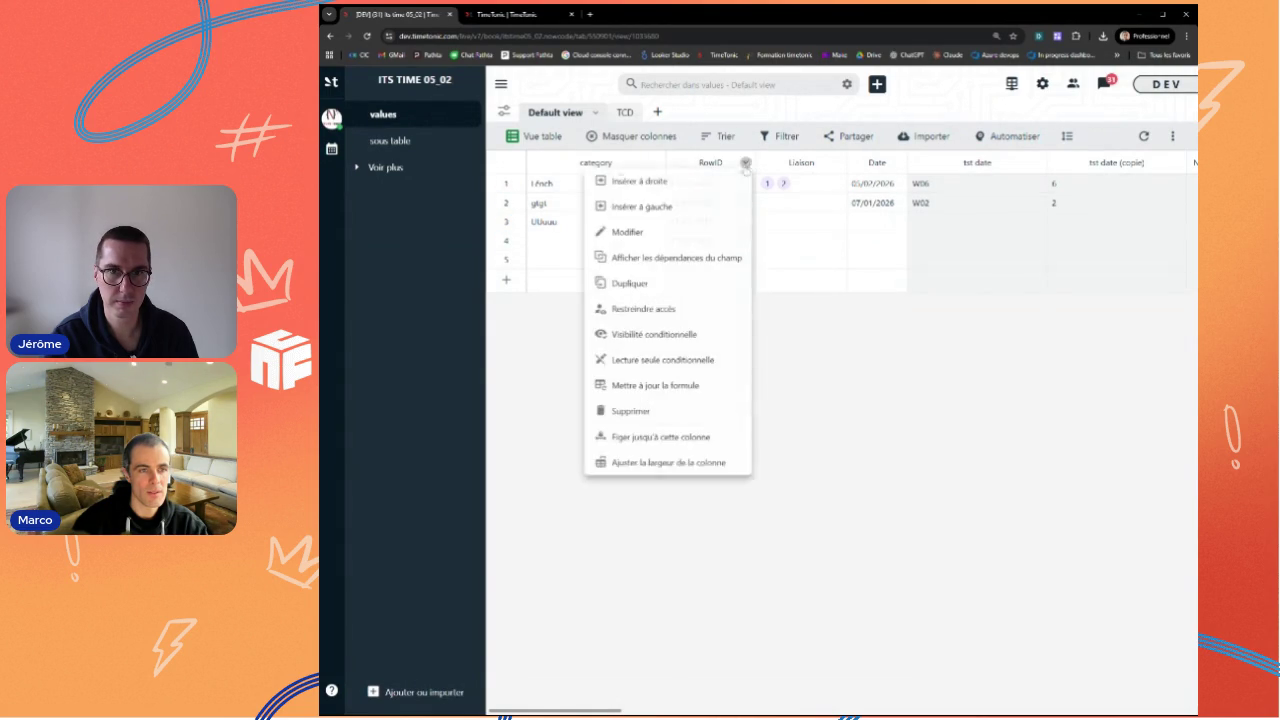
left_click(650, 238)
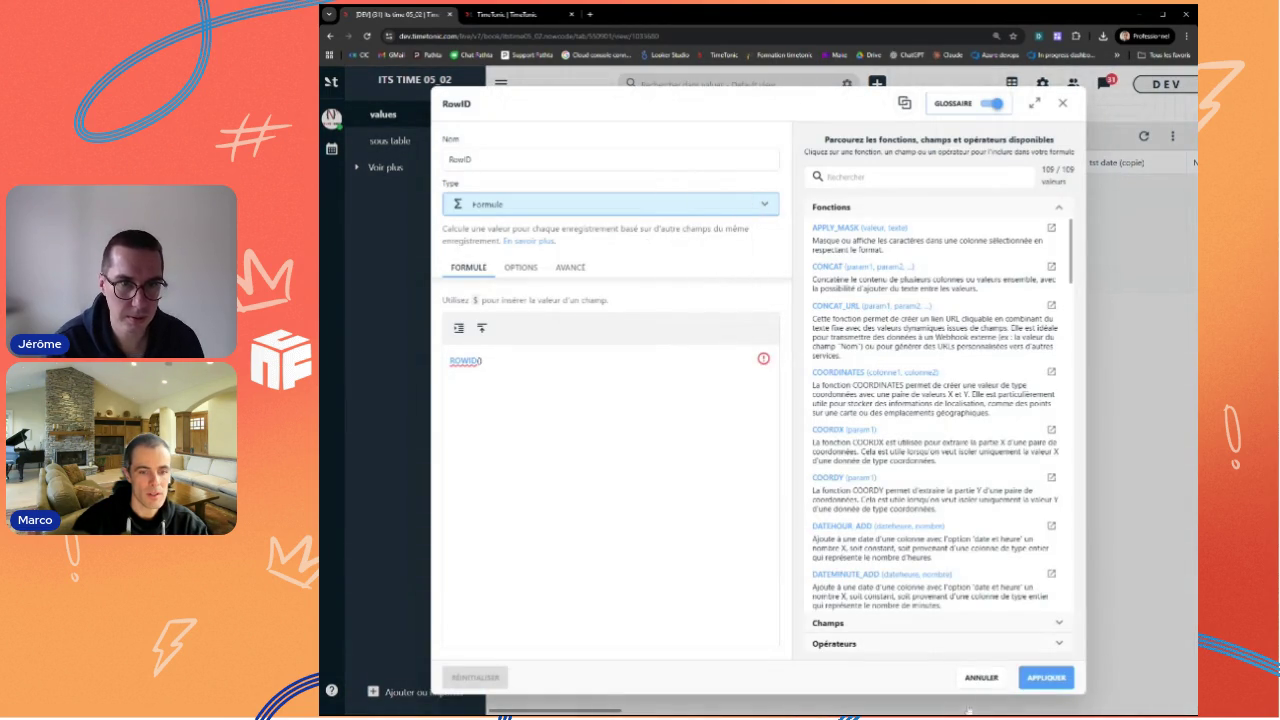
left_click(981, 677)
left_click(748, 163)
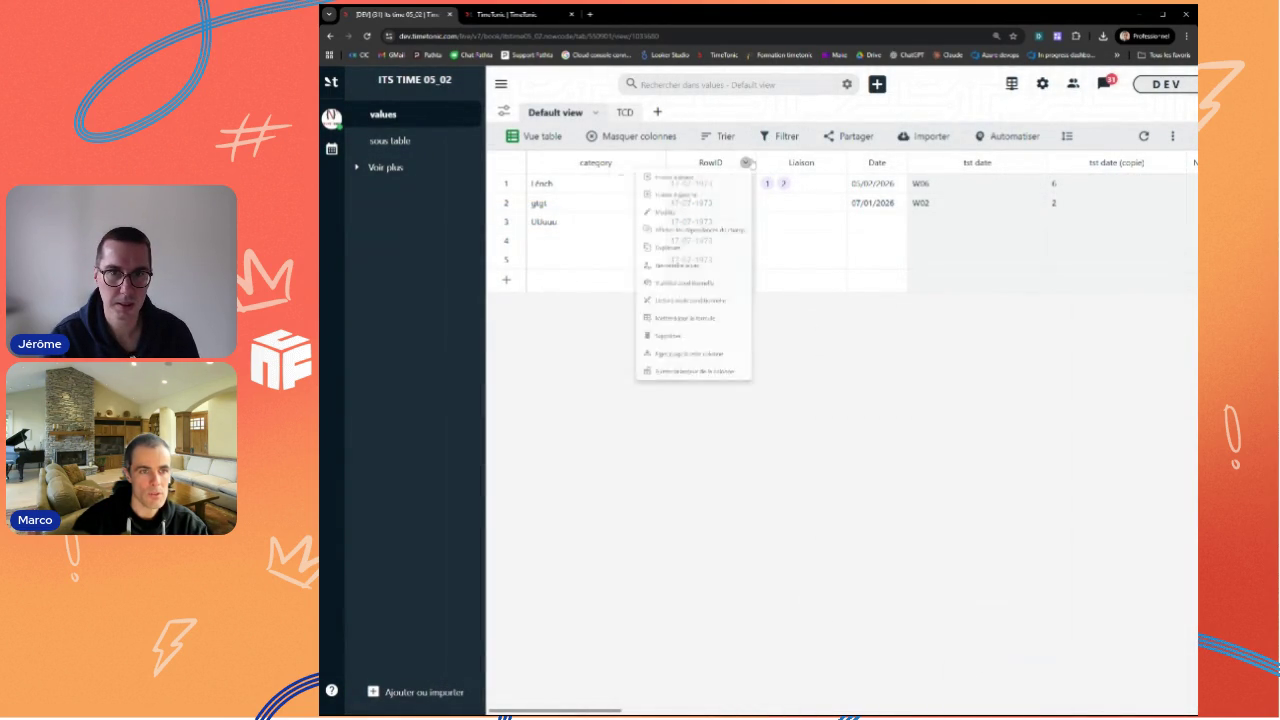
left_click(655, 237)
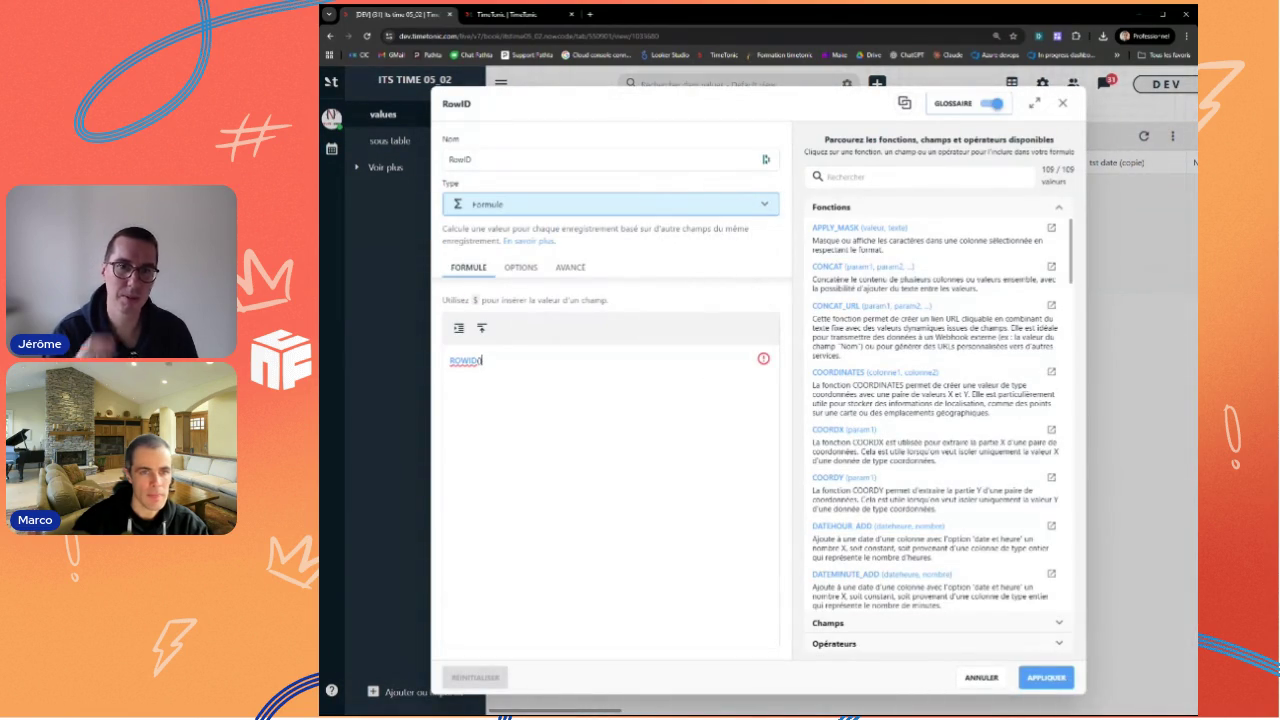
key("Escape")
Step: Dismiss the RowID column options and view the ROWID entry in the function documentation
left_click(744, 163)
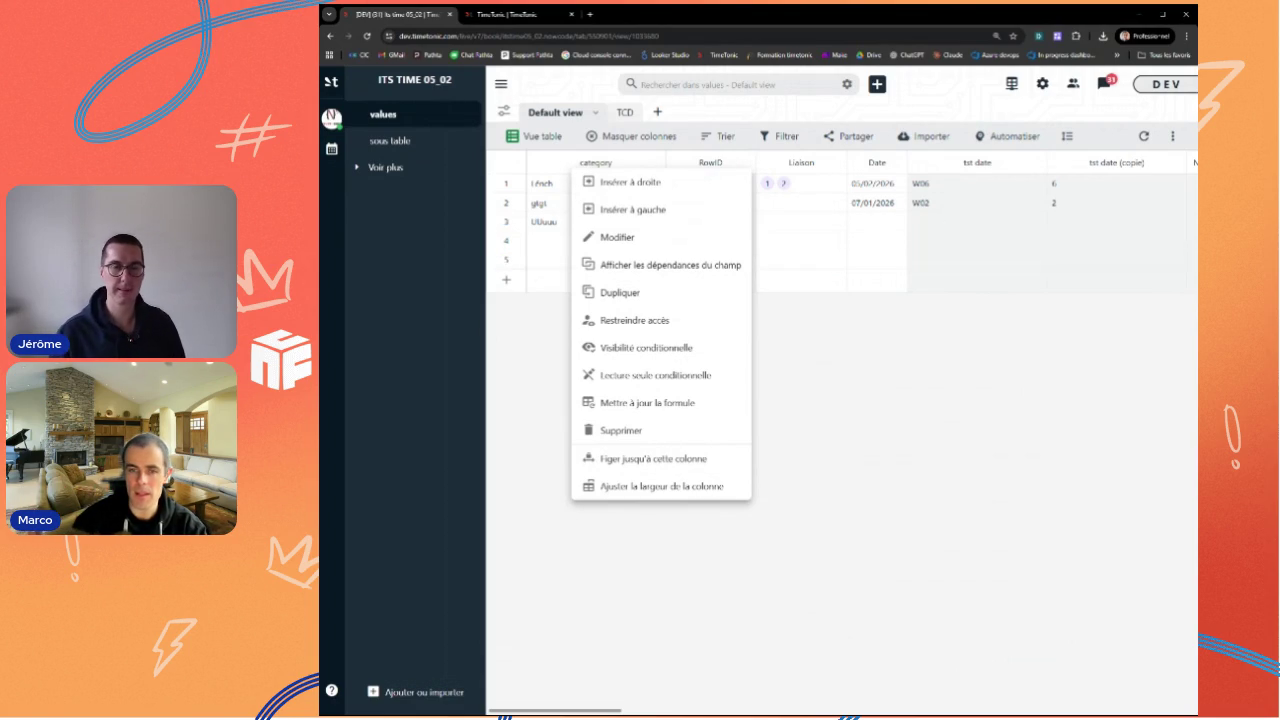
left_click(935, 382)
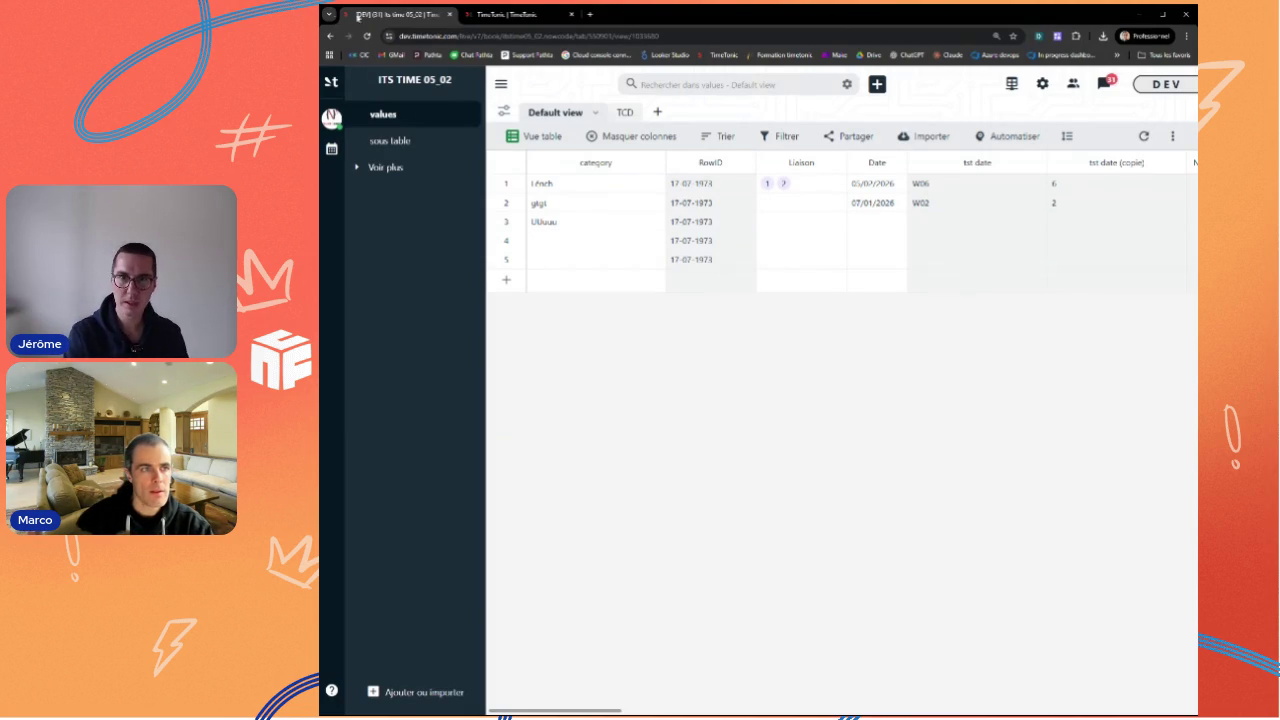
left_click(512, 14)
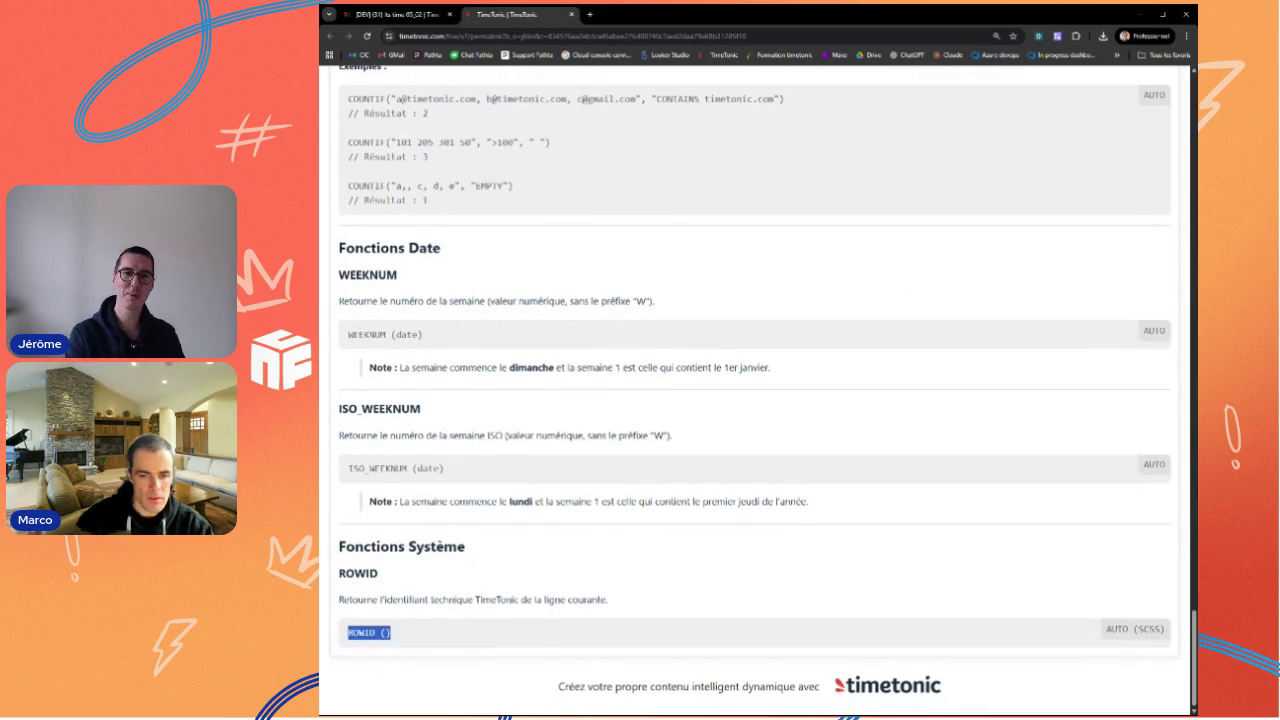
scroll(492, 224, "up", 3)
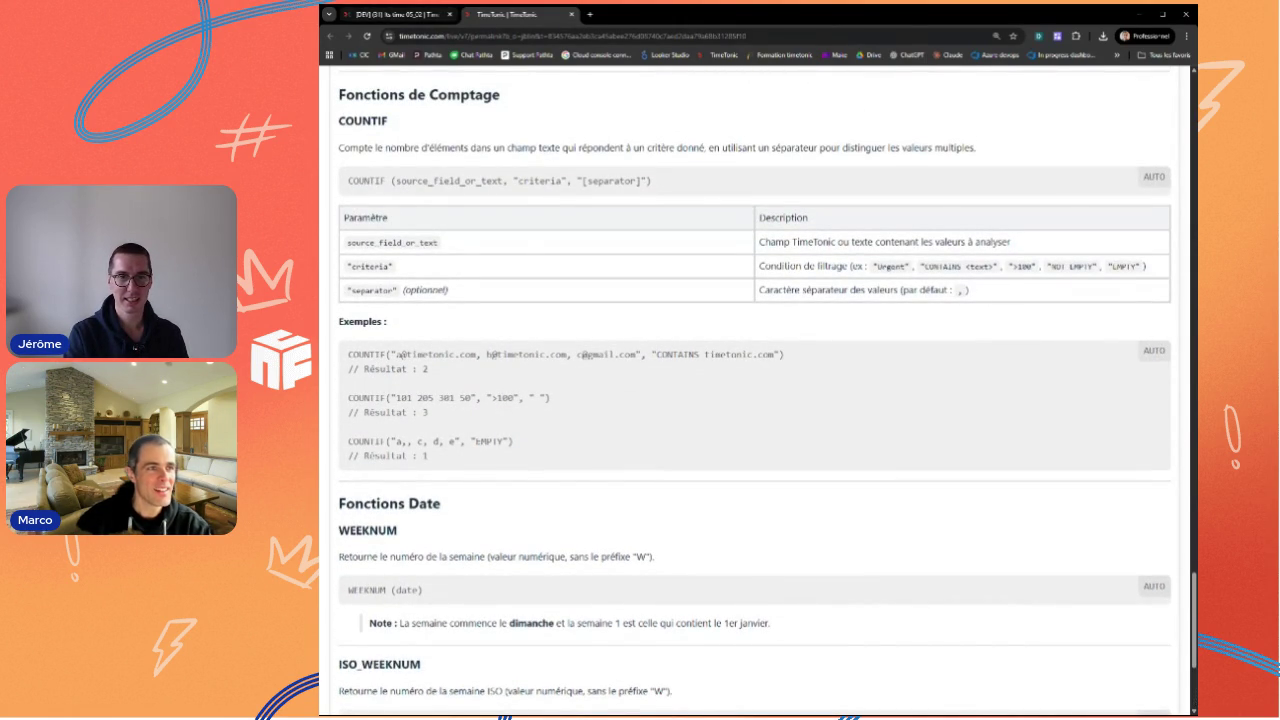
left_click(395, 14)
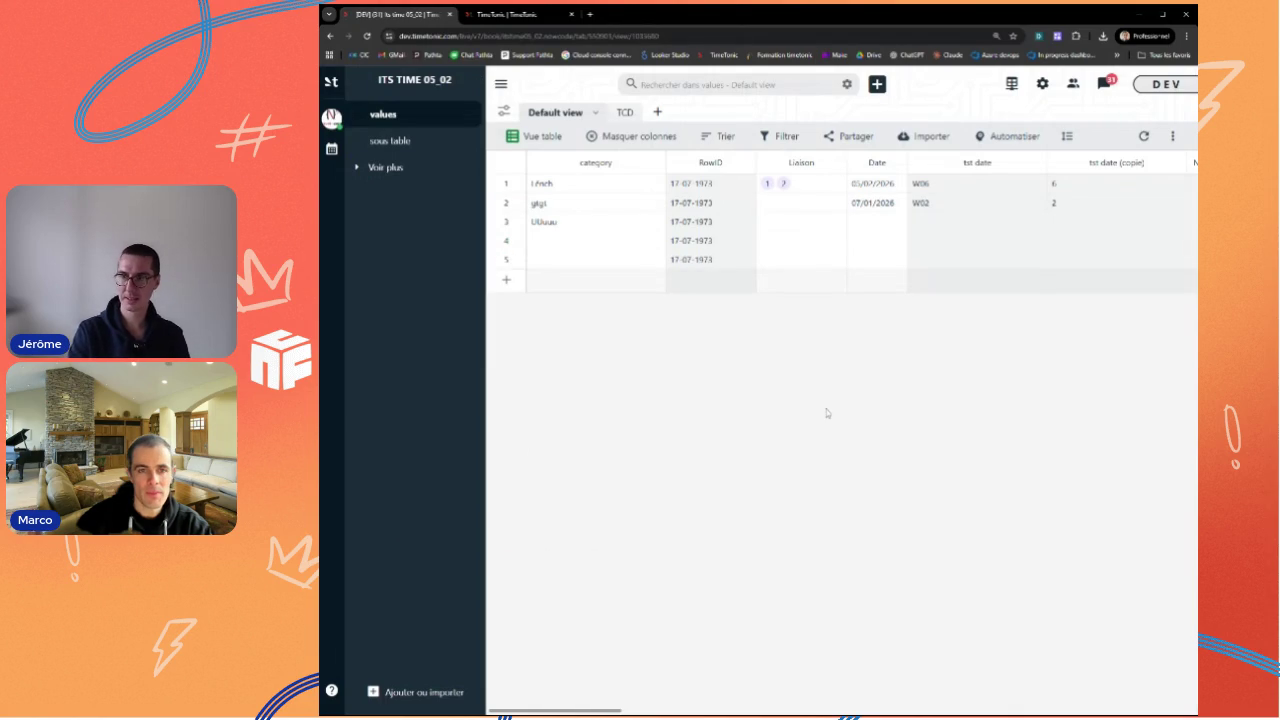
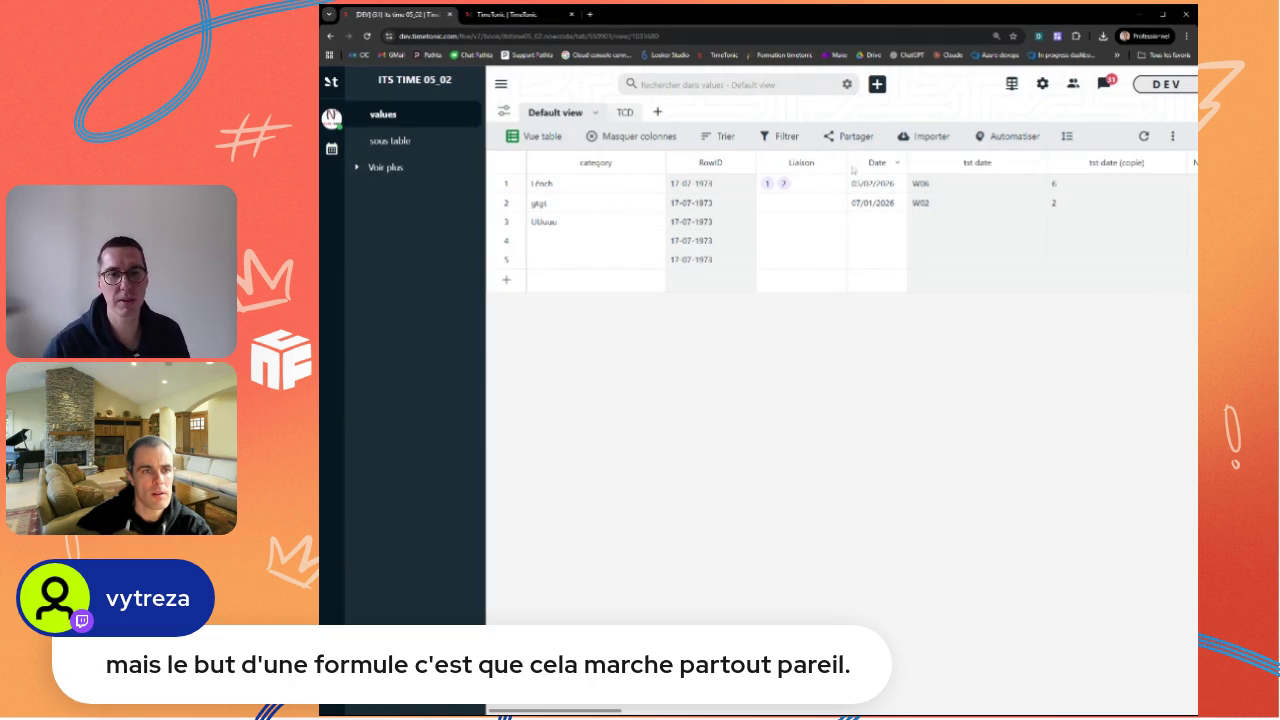
Step: Open the RowID column's formula in the field editor via its header dropdown's Modifier option
left_click(745, 163)
left_click(636, 239)
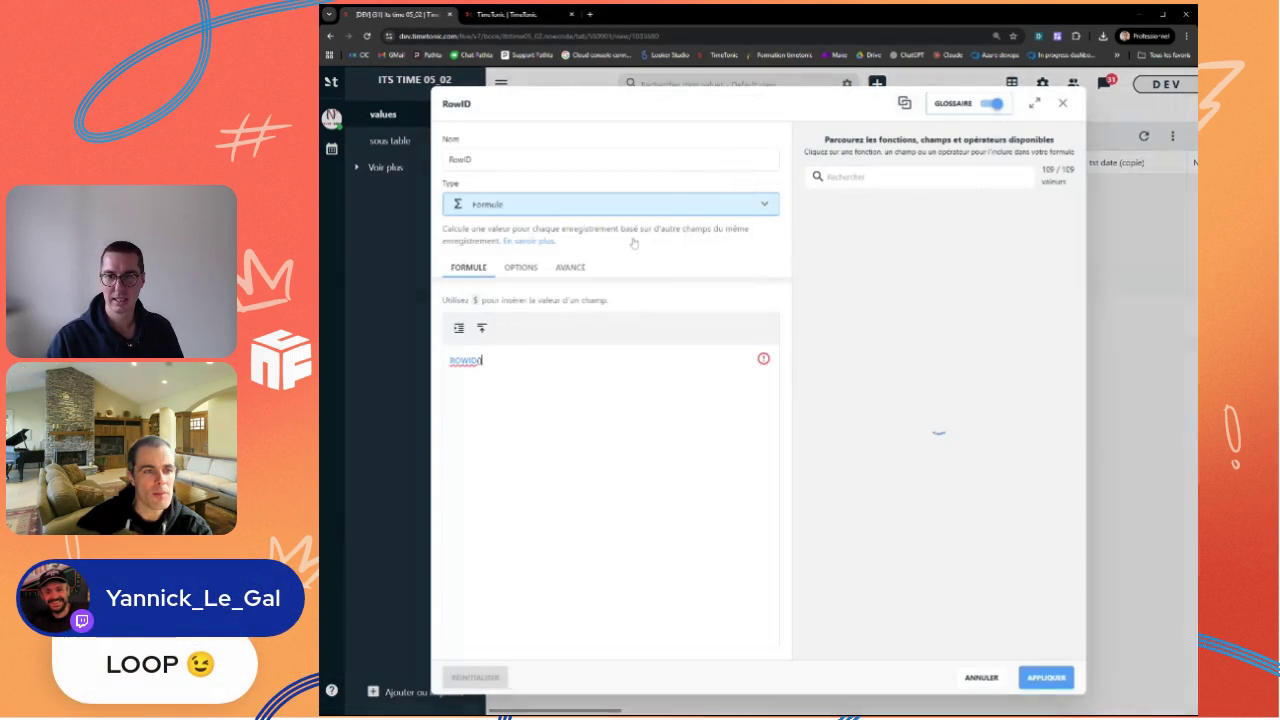
Step: Search the function glossary for 'tri', then clear the search
left_click(900, 176)
type("tri")
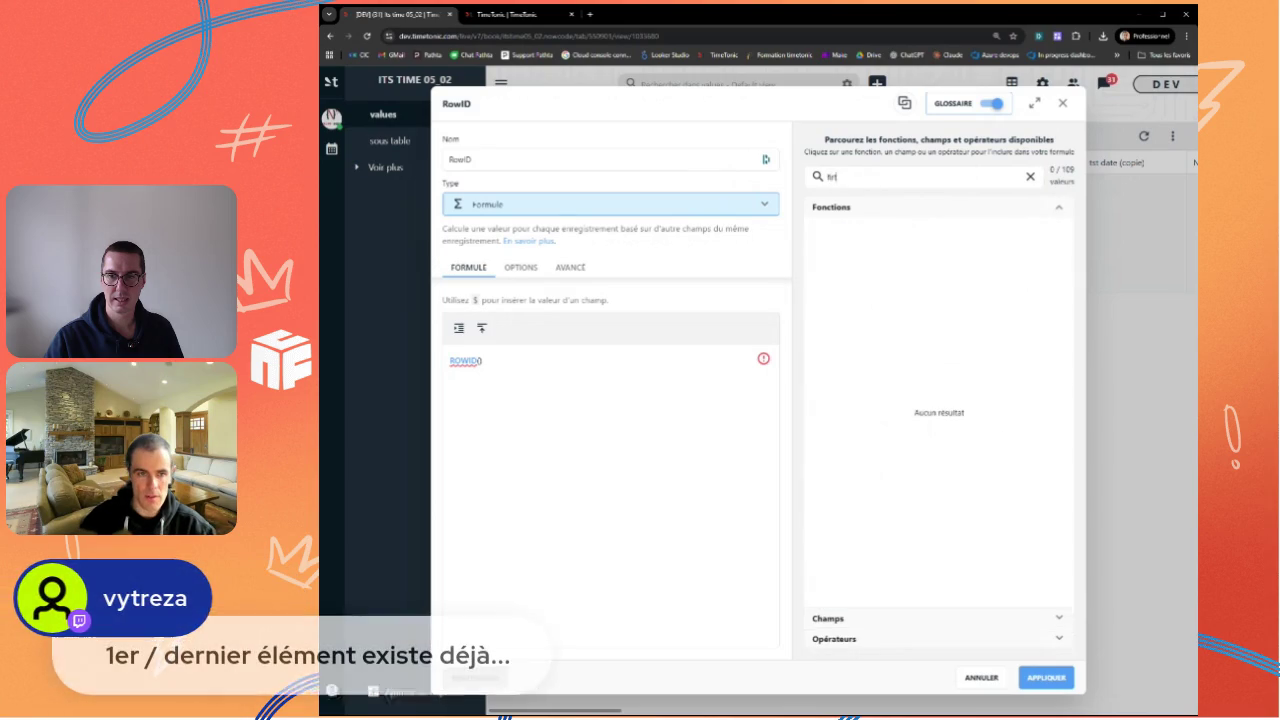
key("BackSpace")
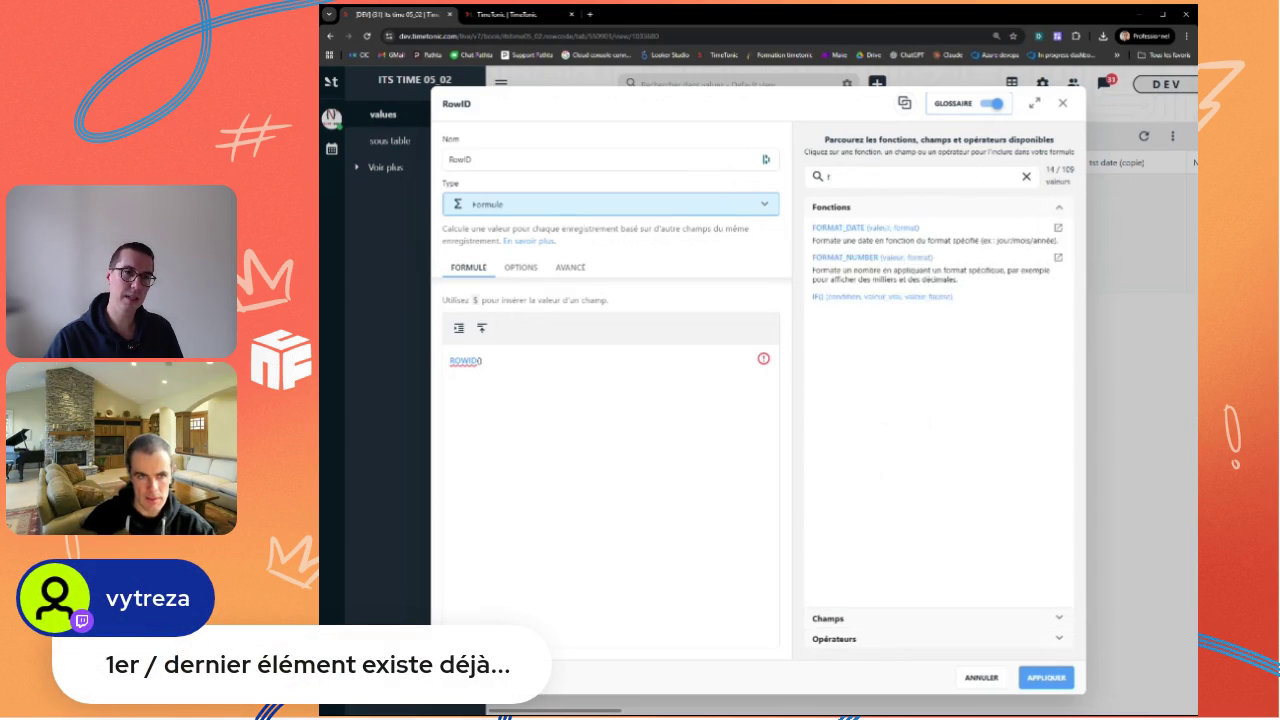
key("BackSpace")
key("BackSpace")
Step: Browse the Fonctions list down to WEEK_DELTA_TODAY and the Champs field list
scroll(876, 455, "down", 2)
scroll(876, 455, "down", 3)
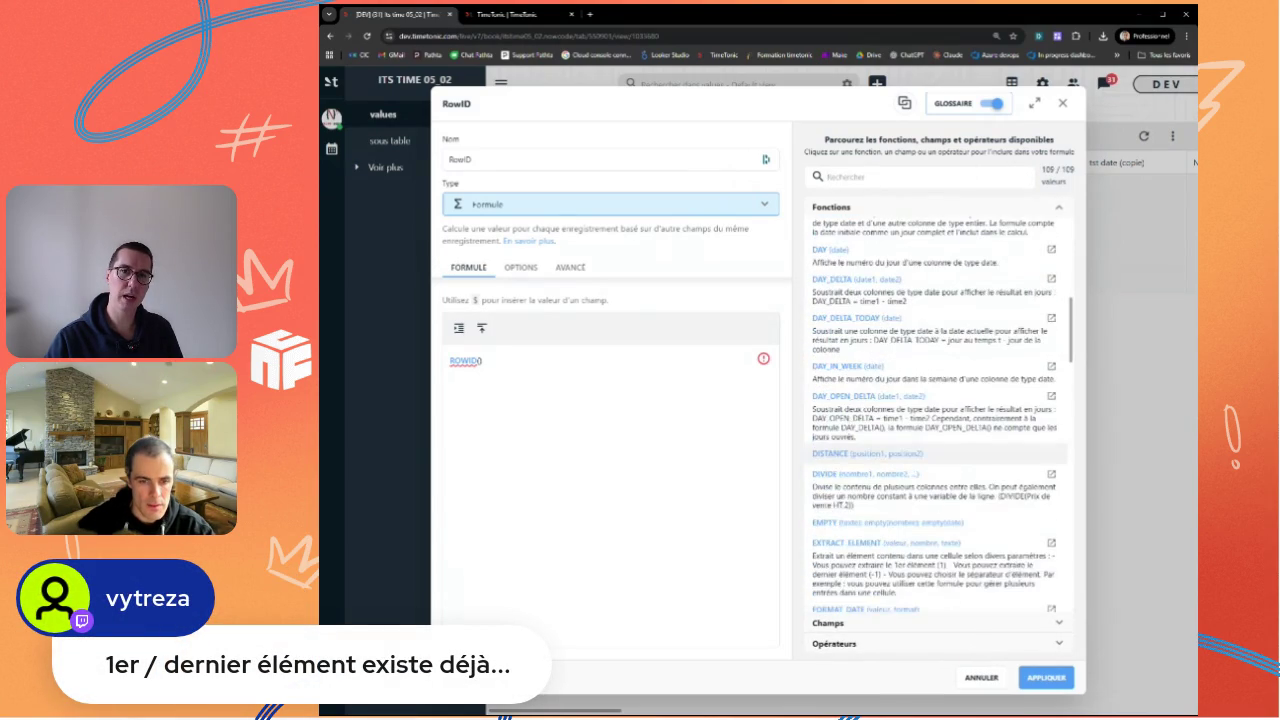
scroll(876, 455, "down", 2)
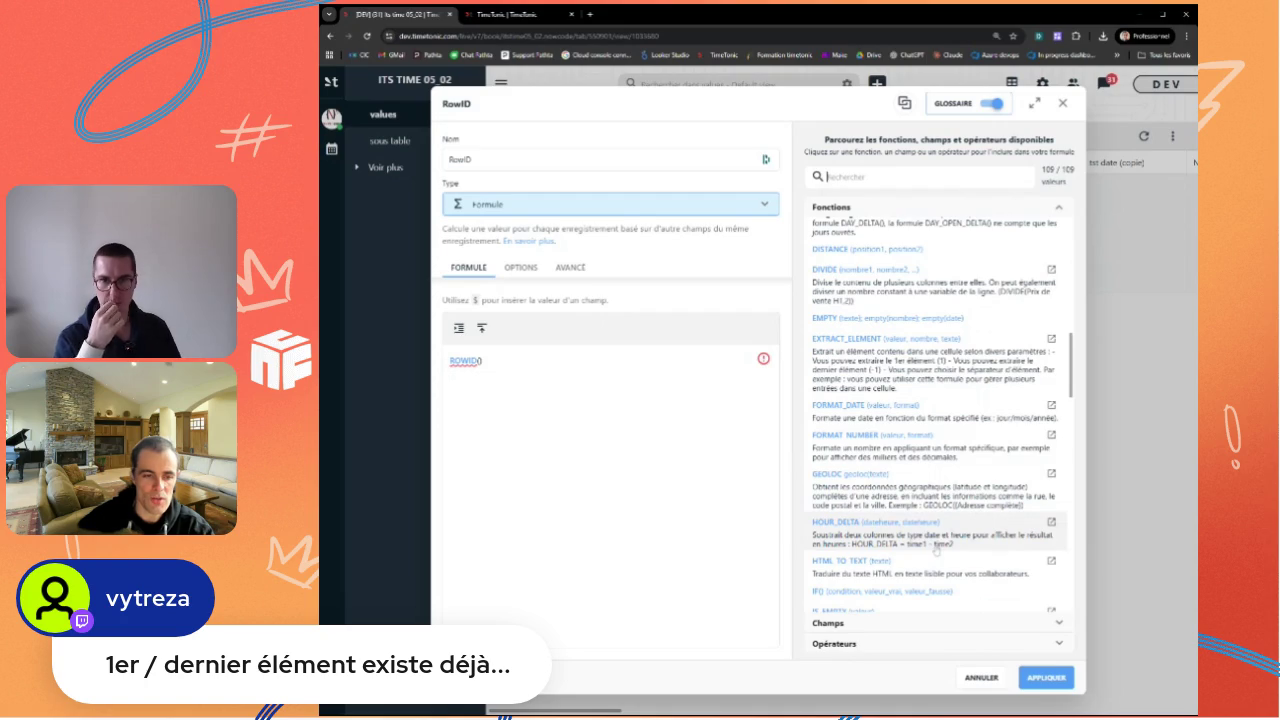
scroll(916, 515, "down", 2)
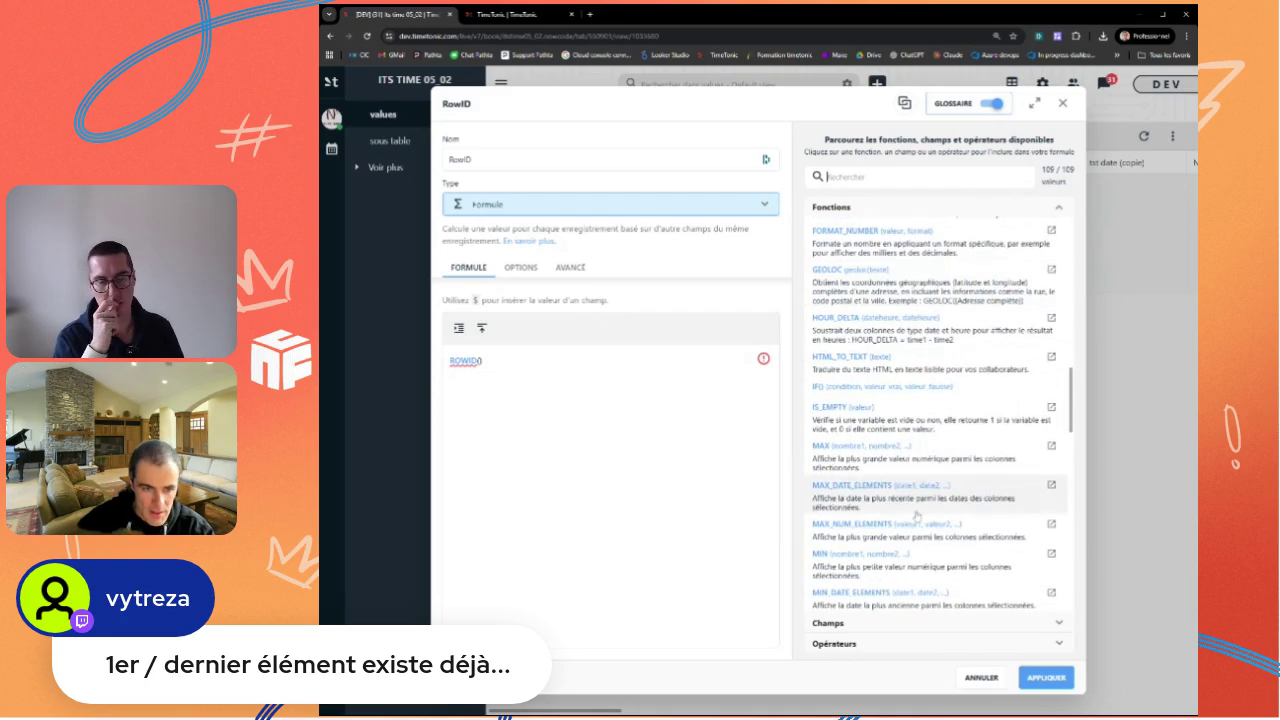
scroll(916, 515, "down", 1)
scroll(920, 525, "down", 1)
scroll(925, 535, "down", 1)
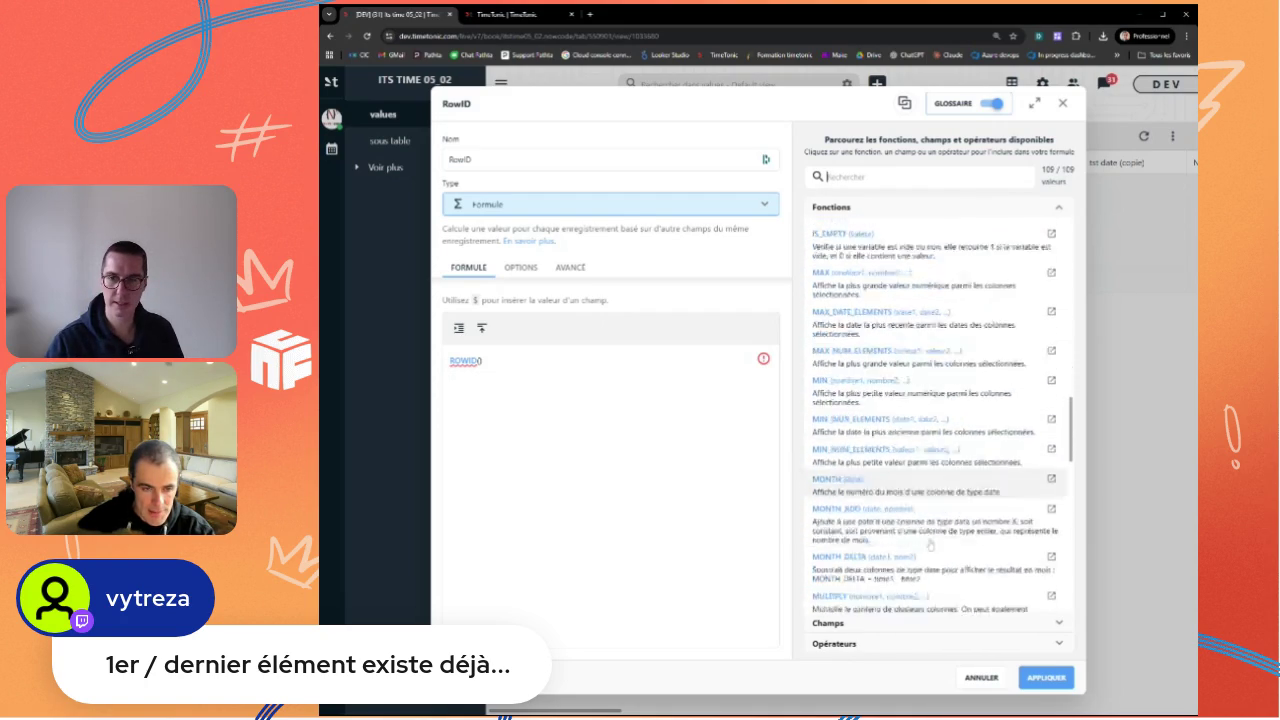
scroll(929, 545, "down", 1)
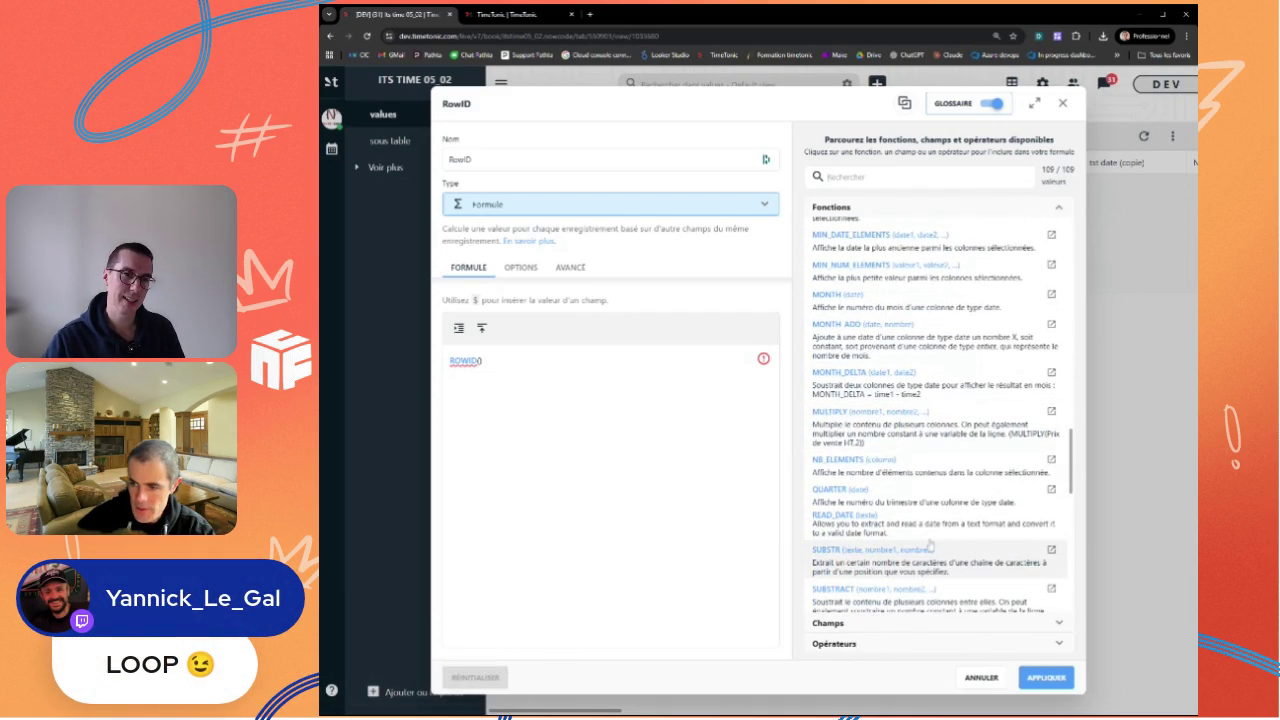
scroll(943, 553, "down", 1)
scroll(944, 554, "down", 1)
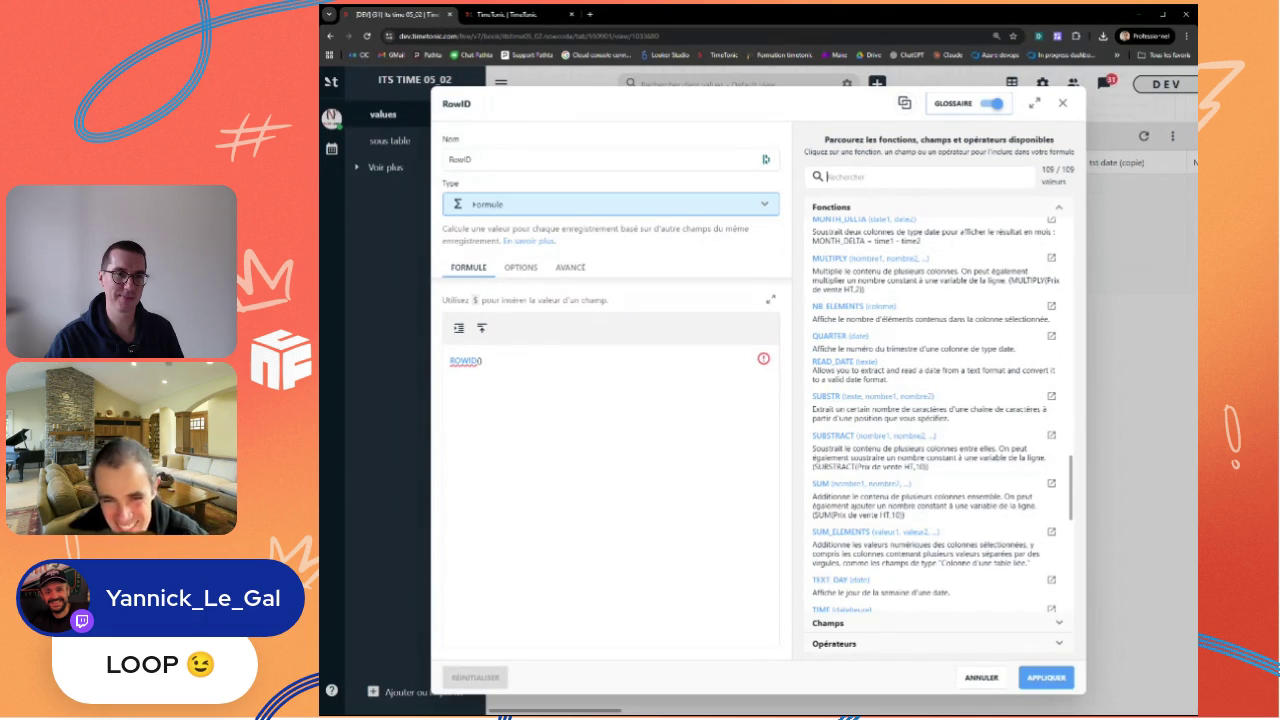
scroll(897, 571, "down", 5)
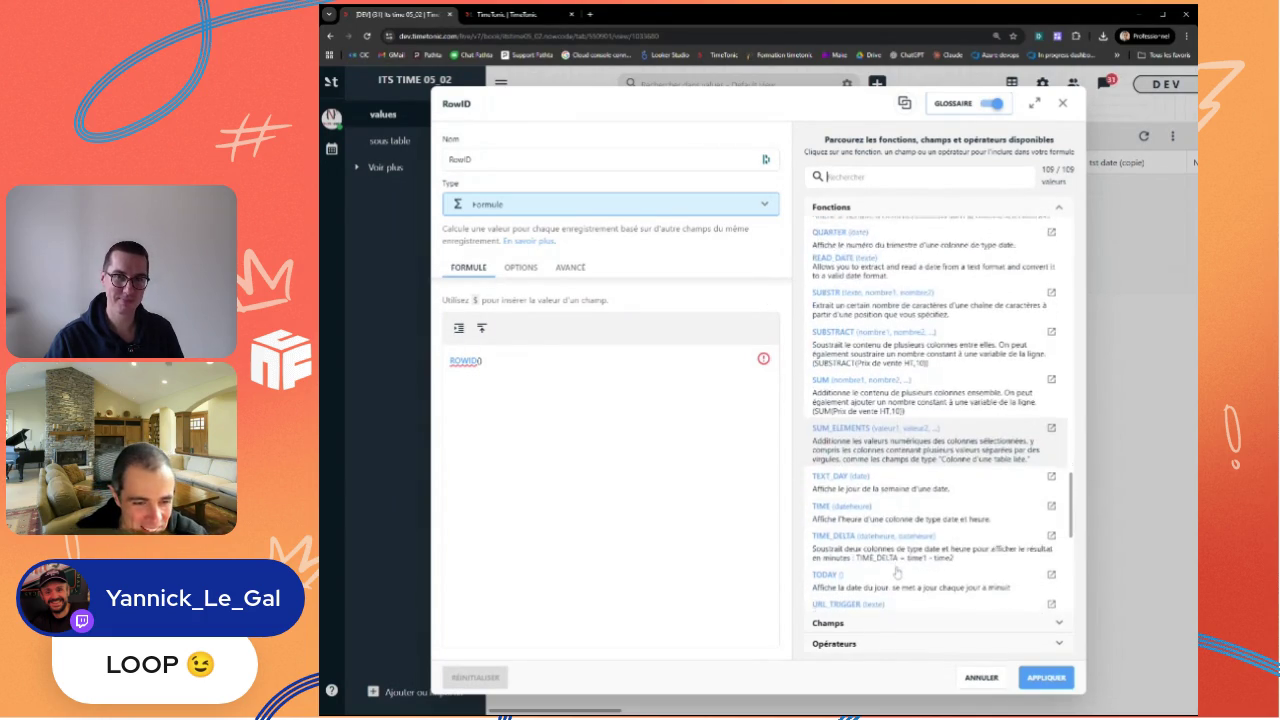
scroll(897, 571, "down", 2)
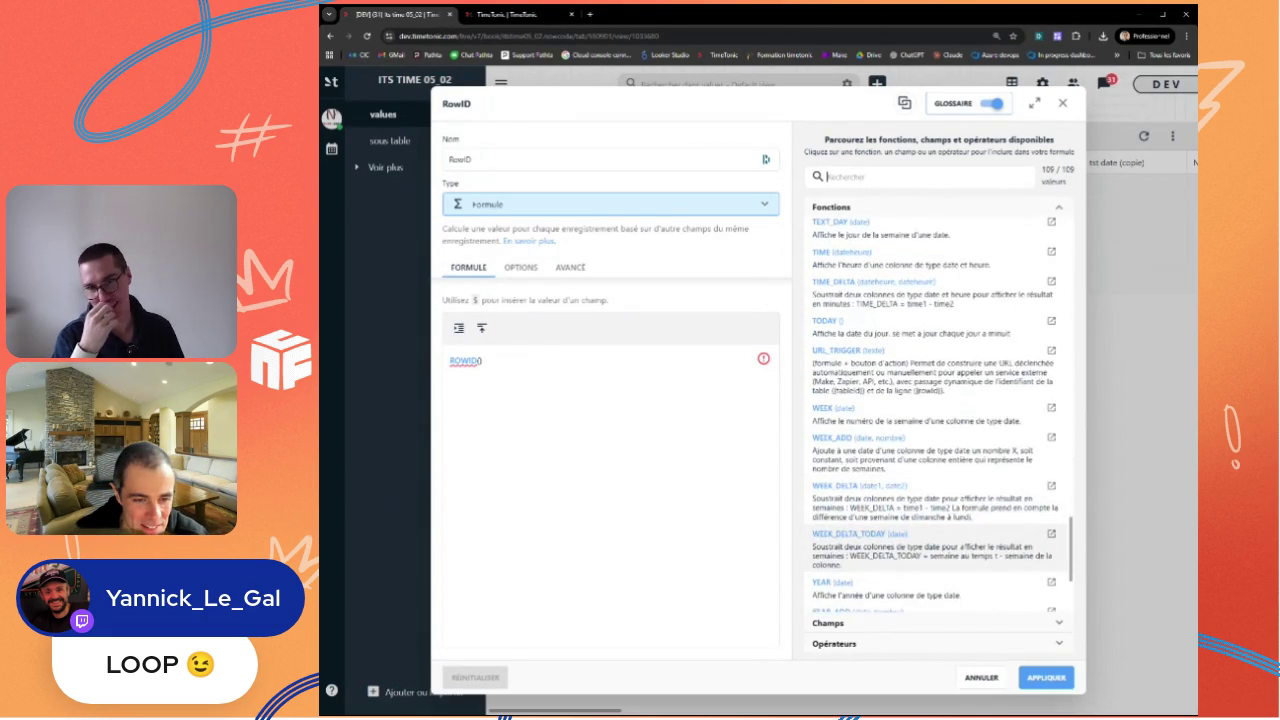
scroll(897, 560, "down", 1)
scroll(897, 560, "down", 1)
scroll(880, 600, "down", 1)
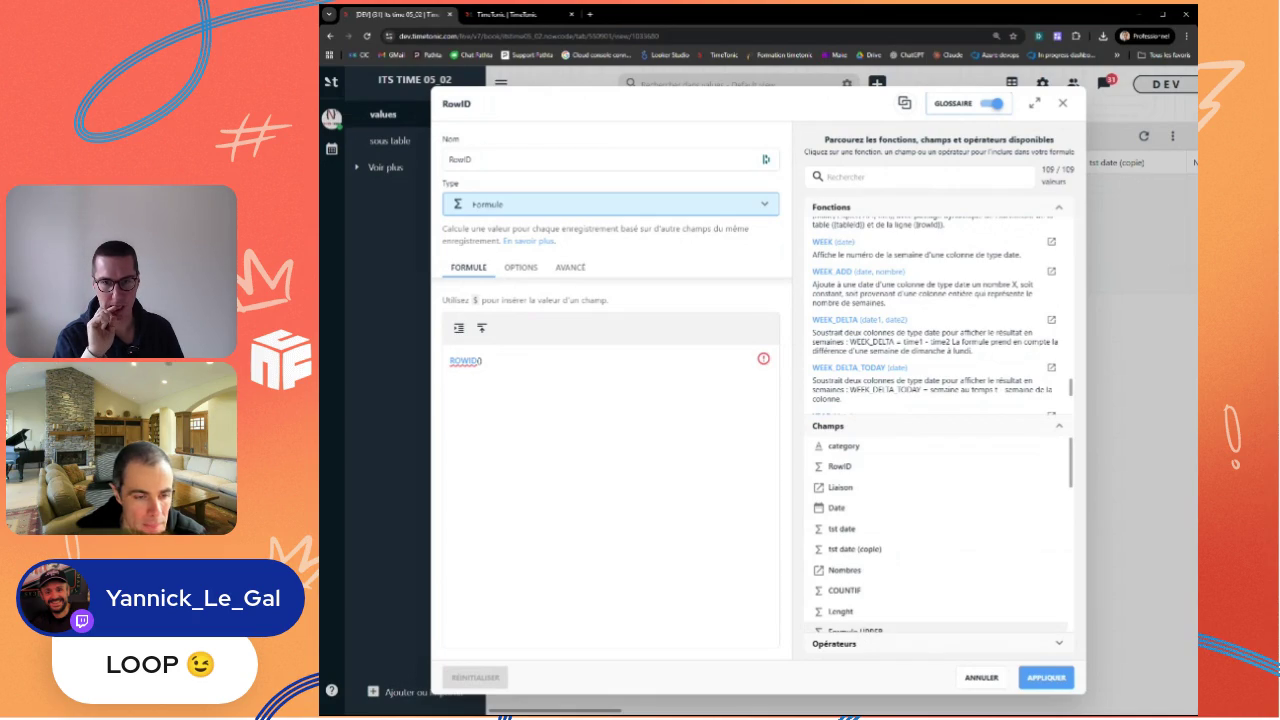
Step: Insert the WEEK_DELTA_TODAY function from the Fonctions list into the RowID formula
scroll(897, 550, "down", 2)
scroll(893, 593, "up", 2)
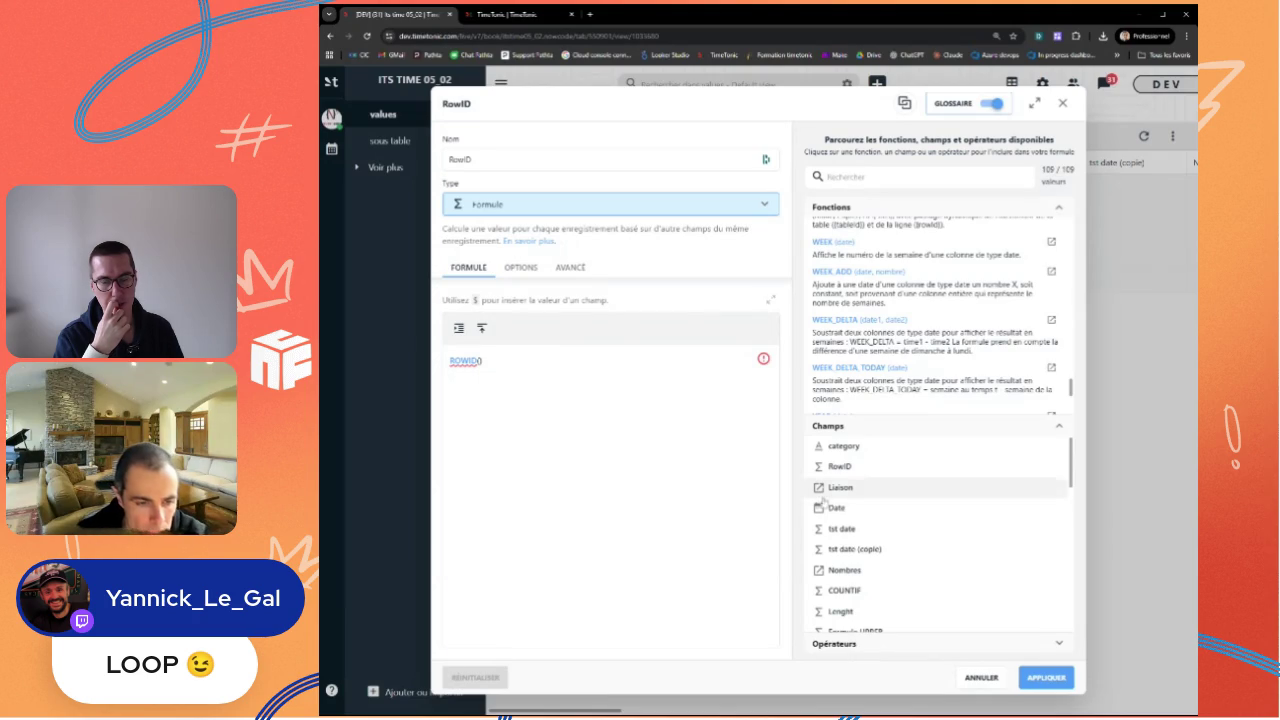
scroll(905, 535, "down", 1)
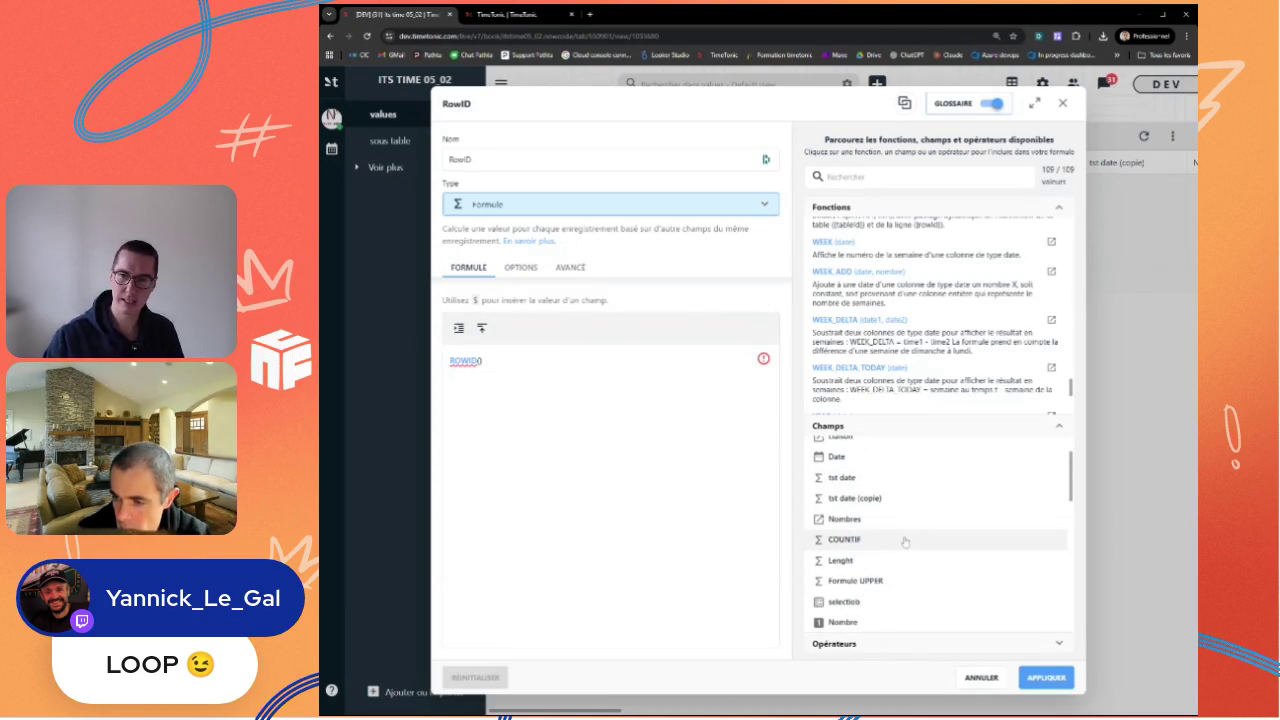
scroll(905, 541, "down", 1)
scroll(903, 541, "down", 2)
scroll(901, 541, "down", 2)
scroll(899, 541, "down", 2)
scroll(898, 541, "down", 2)
scroll(898, 541, "down", 2)
scroll(898, 541, "down", 1)
left_click(938, 404)
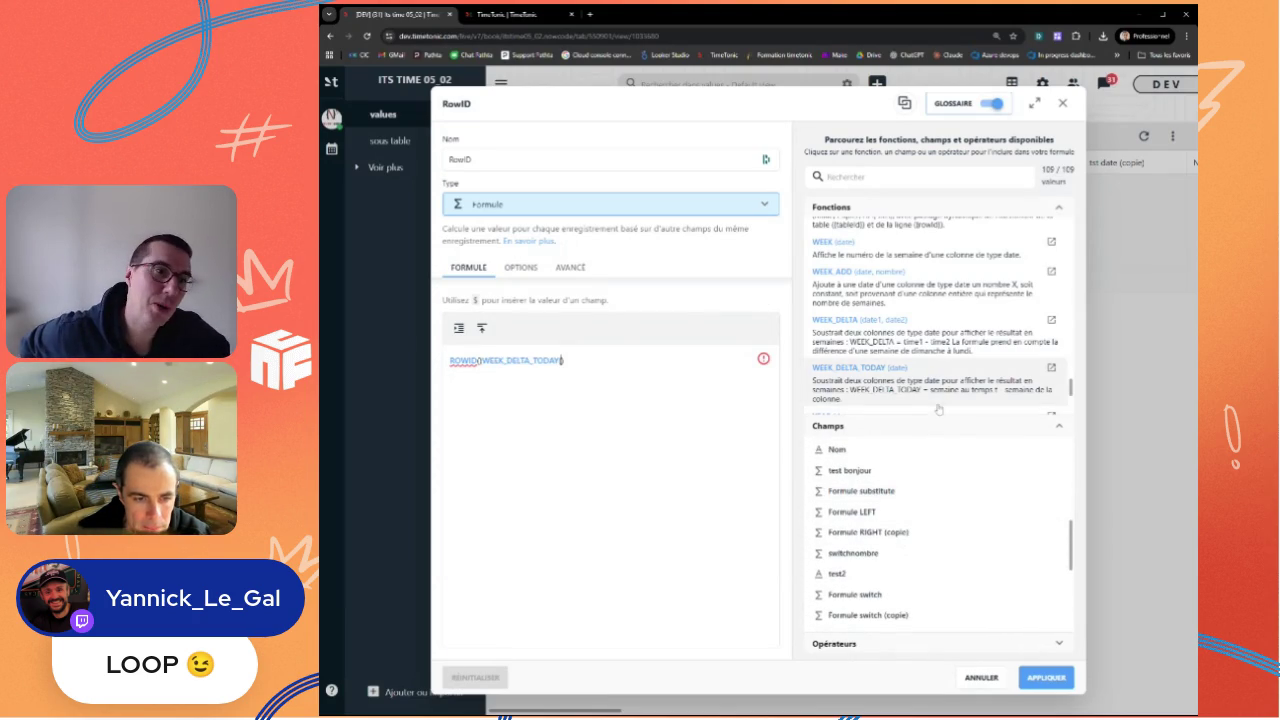
Step: Expand the glossary's Opérateurs section and browse its comparison and arithmetic operators
left_click(834, 643)
scroll(903, 584, "down", 2)
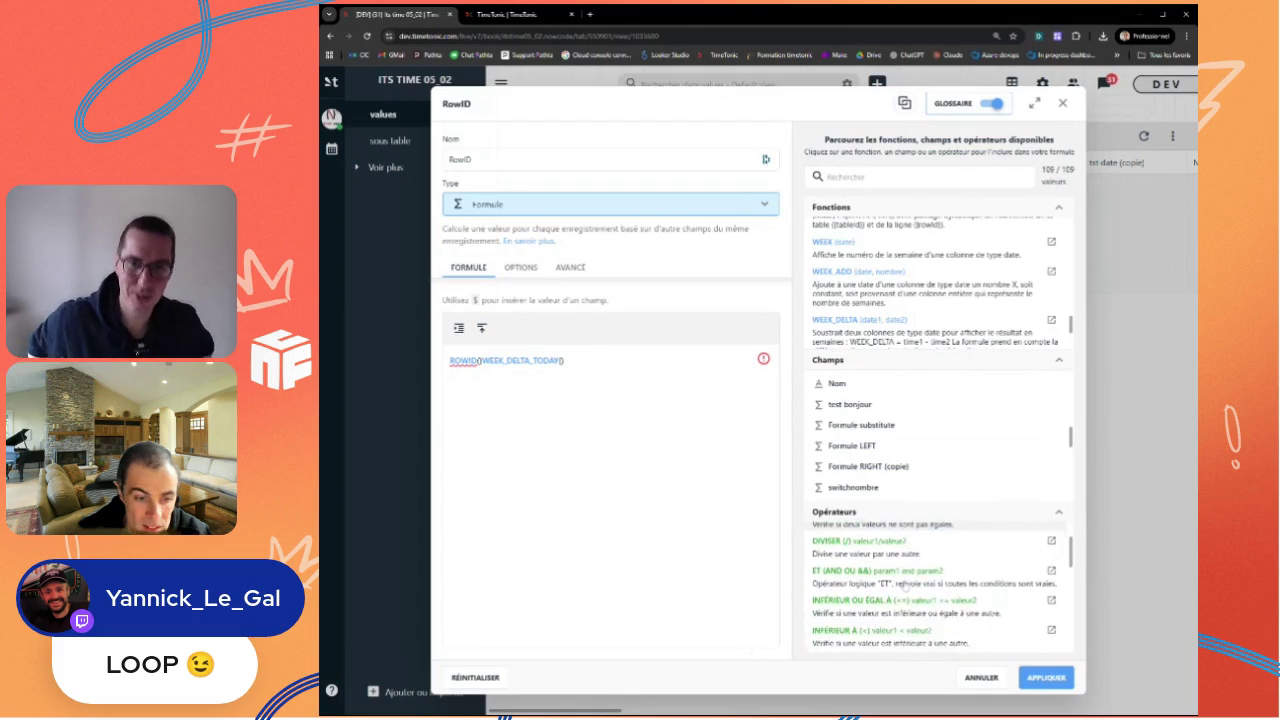
scroll(903, 584, "down", 2)
scroll(903, 584, "down", 2)
scroll(904, 584, "down", 1)
scroll(905, 583, "down", 2)
scroll(905, 585, "down", 1)
scroll(905, 585, "down", 1)
scroll(905, 585, "down", 1)
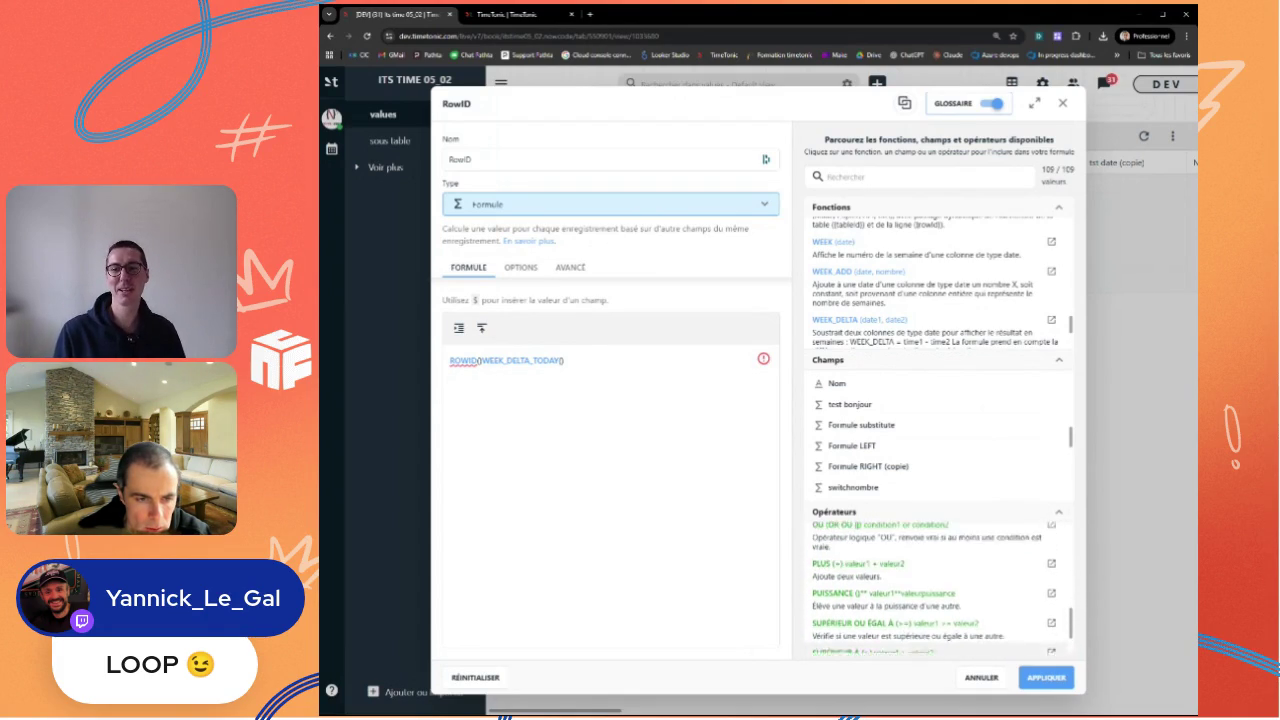
scroll(930, 600, "up", 2)
scroll(940, 610, "up", 1)
scroll(950, 627, "up", 1)
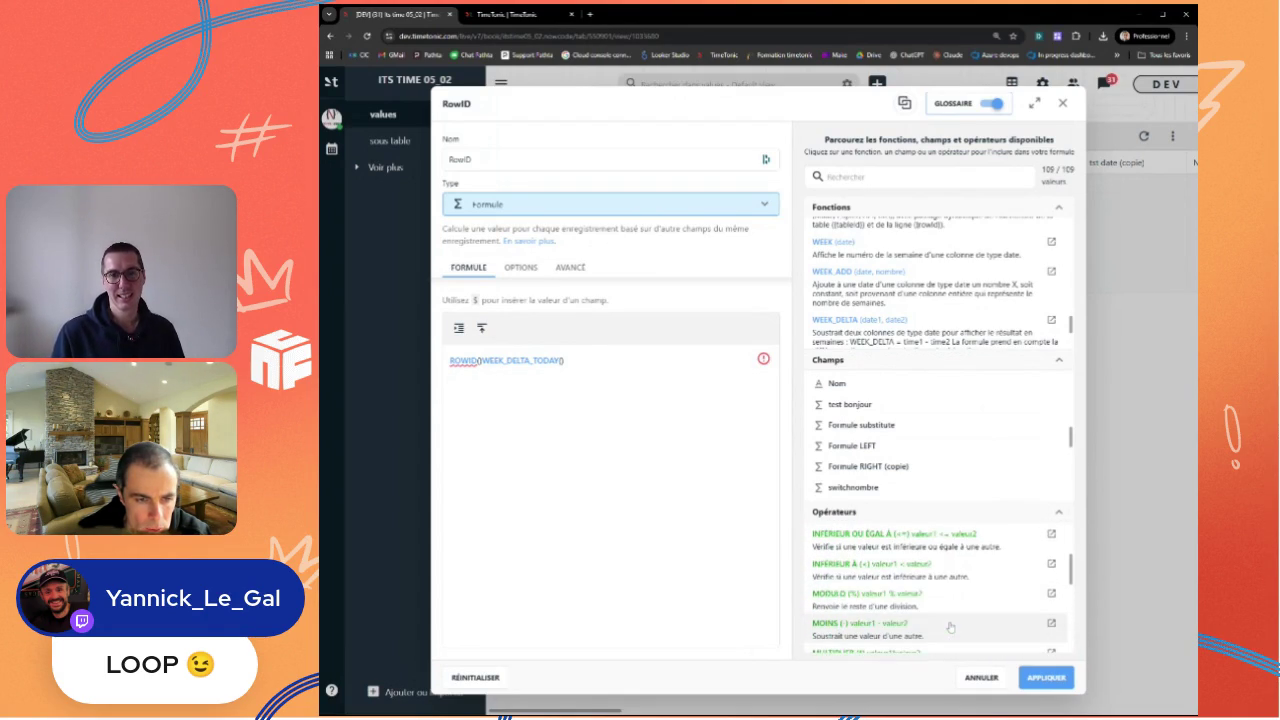
scroll(952, 615, "up", 1)
scroll(955, 605, "up", 1)
scroll(960, 595, "up", 1)
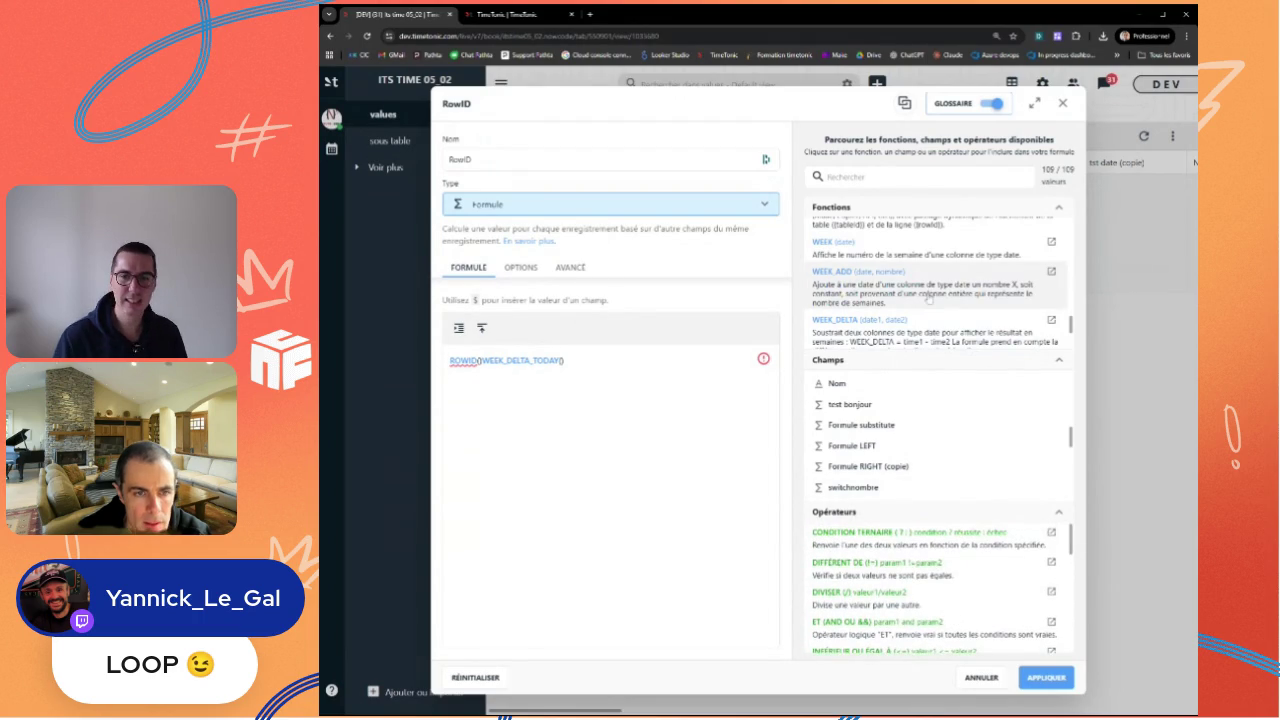
left_click(920, 180)
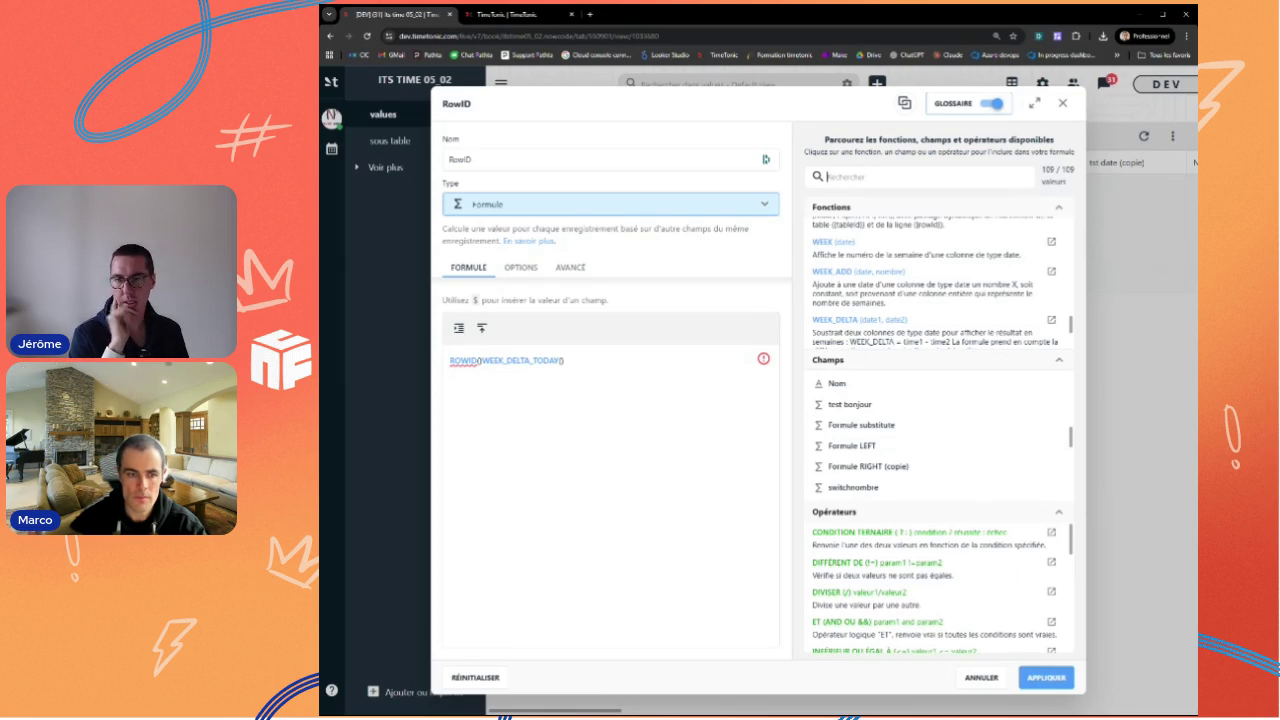
scroll(976, 605, "down", 3)
scroll(976, 605, "down", 3)
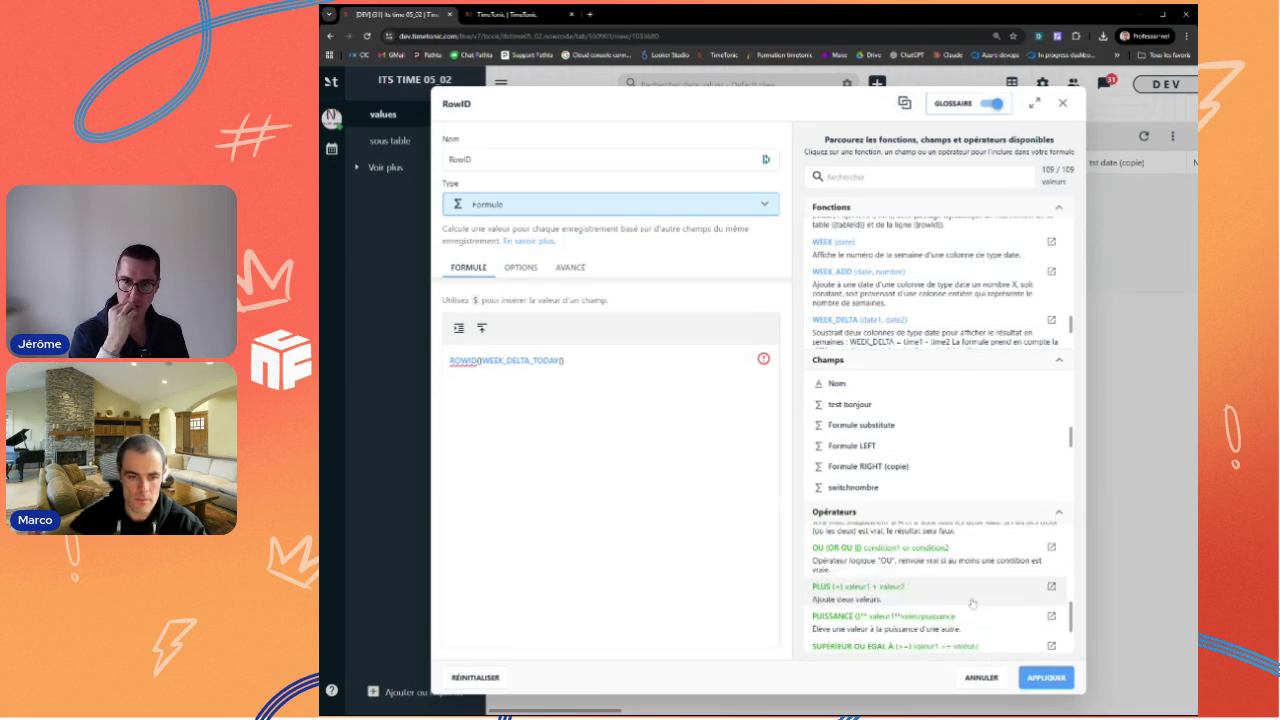
scroll(976, 605, "down", 3)
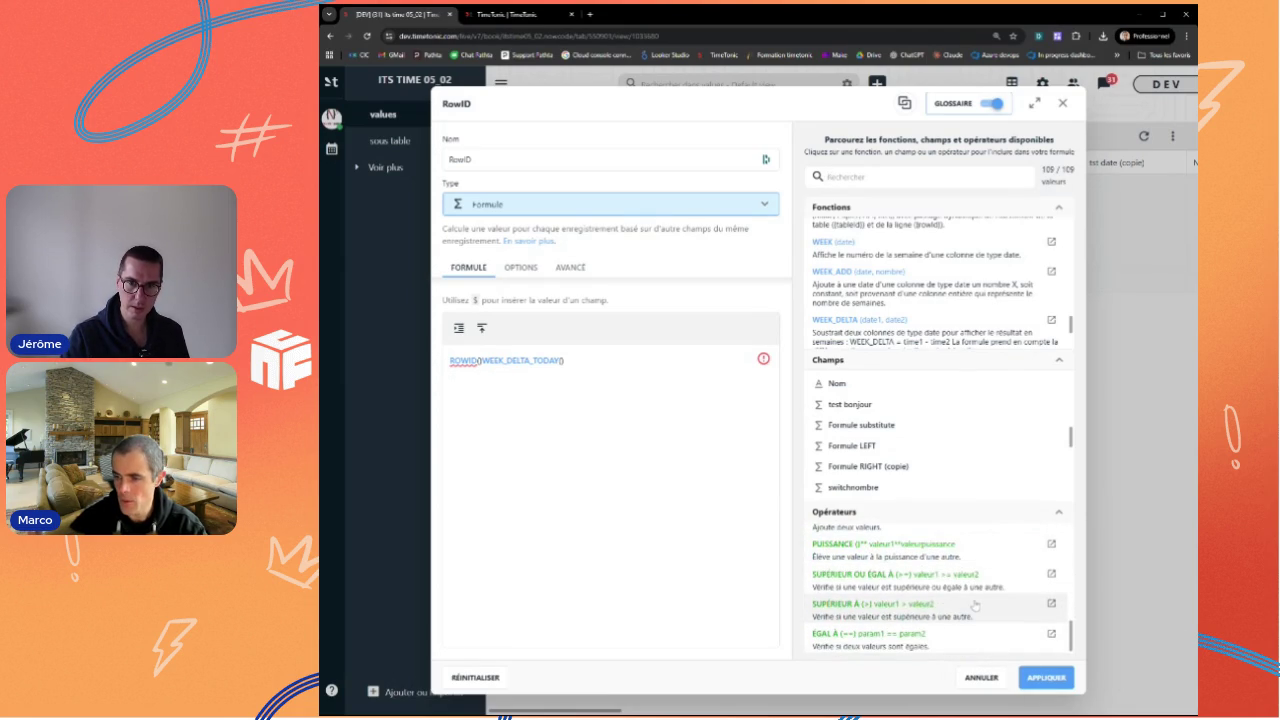